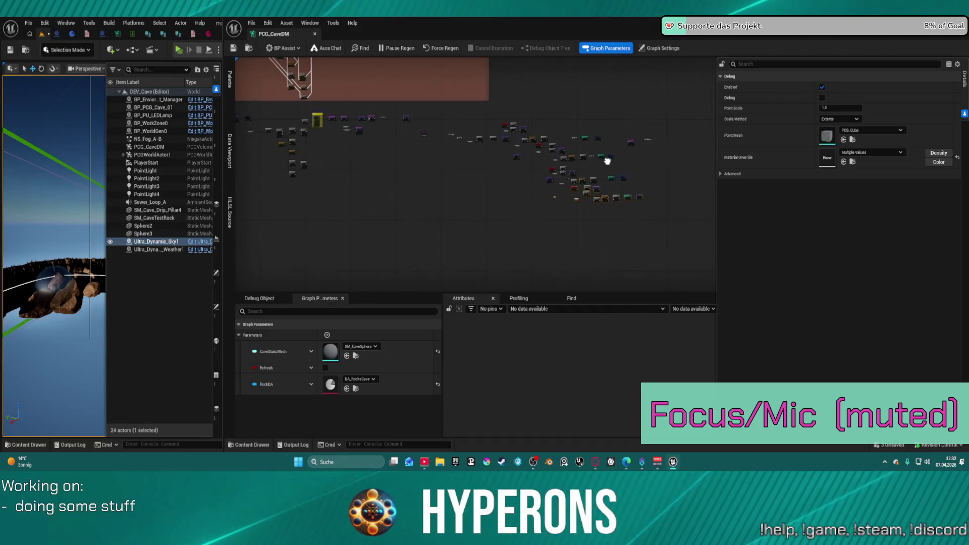
Step: Wire Get Actor Property's output into the Static Mesh input near the Append Meshes nodes
{"action": "scroll", "coordinate": [489, 226], "scroll_direction": "up", "scroll_amount": 5}
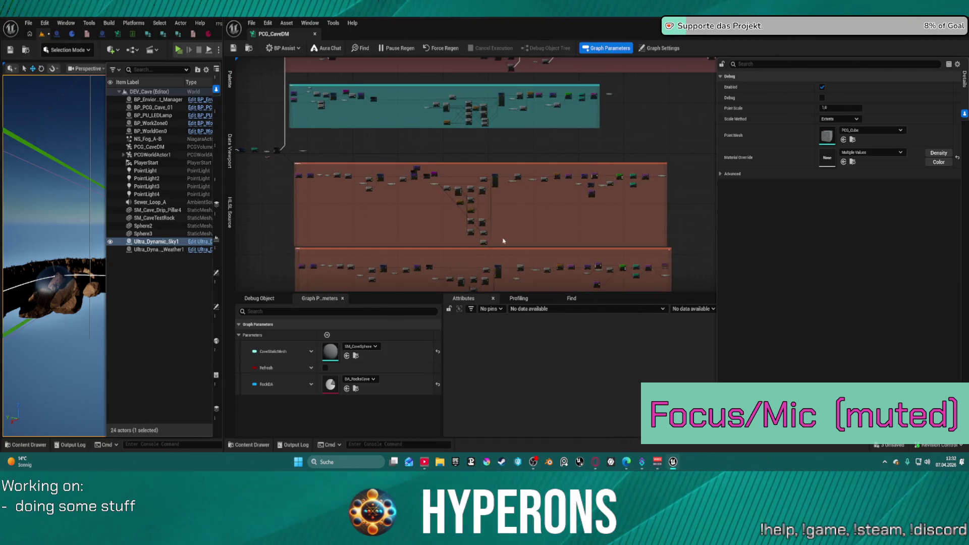
{"action": "mouse_move", "coordinate": [492, 283]}
{"action": "left_mouse_down"}
{"action": "mouse_move", "coordinate": [479, 207]}
{"action": "mouse_move", "coordinate": [516, 222]}
{"action": "mouse_move", "coordinate": [612, 231]}
{"action": "mouse_move", "coordinate": [612, 343]}
{"action": "mouse_move", "coordinate": [612, 181]}
{"action": "mouse_move", "coordinate": [763, 197]}
{"action": "left_mouse_up"}
{"action": "mouse_move", "coordinate": [476, 174]}
{"action": "left_mouse_down"}
{"action": "mouse_move", "coordinate": [597, 69]}
{"action": "mouse_move", "coordinate": [555, 30]}
{"action": "mouse_move", "coordinate": [620, 62]}
{"action": "mouse_move", "coordinate": [669, 31]}
{"action": "left_mouse_up"}
{"action": "scroll", "coordinate": [444, 167], "scroll_direction": "up", "scroll_amount": 5}
{"action": "scroll", "coordinate": [436, 170], "scroll_direction": "down", "scroll_amount": 3}
{"action": "mouse_move", "coordinate": [631, 71]}
{"action": "left_mouse_down"}
{"action": "mouse_move", "coordinate": [556, 255]}
{"action": "mouse_move", "coordinate": [595, 283]}
{"action": "left_mouse_up"}
{"action": "mouse_move", "coordinate": [454, 176]}
{"action": "left_mouse_down"}
{"action": "mouse_move", "coordinate": [447, 196]}
{"action": "mouse_move", "coordinate": [333, 191]}
{"action": "mouse_move", "coordinate": [295, 263]}
{"action": "mouse_move", "coordinate": [250, 250]}
{"action": "left_mouse_up"}
{"action": "scroll", "coordinate": [372, 244], "scroll_direction": "up", "scroll_amount": 3}
{"action": "mouse_move", "coordinate": [493, 190]}
{"action": "left_mouse_down"}
{"action": "mouse_move", "coordinate": [590, 120]}
{"action": "mouse_move", "coordinate": [506, 157]}
{"action": "left_mouse_up"}
{"action": "left_click", "coordinate": [414, 235]}
{"action": "left_click_drag", "start_coordinate": [426, 248], "coordinate": [439, 250]}
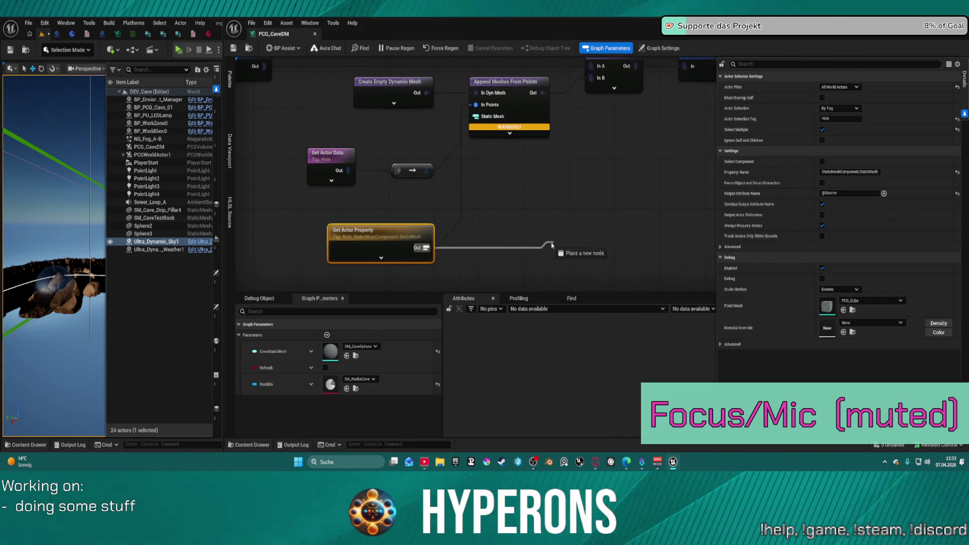
{"action": "left_click_drag", "start_coordinate": [369, 207], "coordinate": [373, 246]}
Step: Zoom the graph over to the Difference and Branch nodes and clear the selection
{"action": "scroll", "coordinate": [436, 249], "scroll_direction": "down", "scroll_amount": 8}
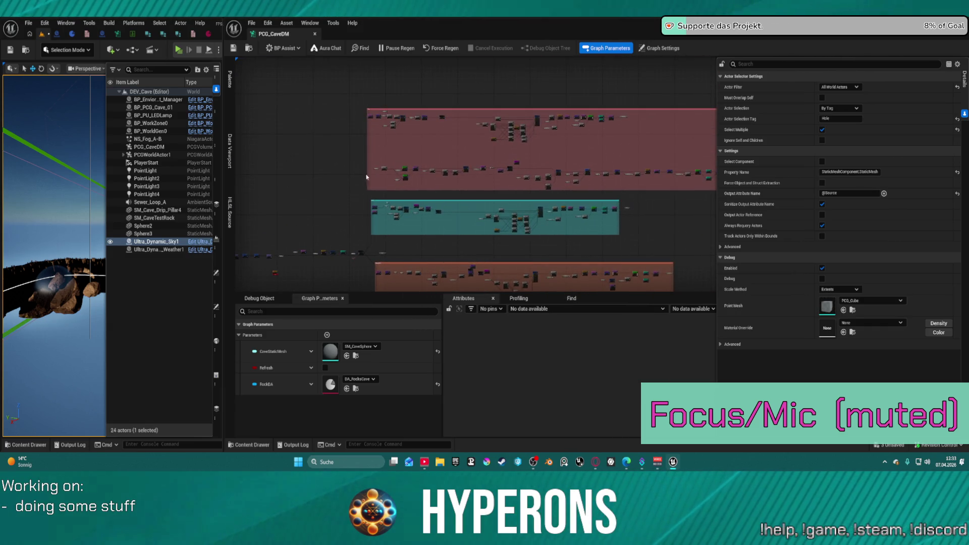
{"action": "scroll", "coordinate": [534, 119], "scroll_direction": "up", "scroll_amount": 4}
{"action": "scroll", "coordinate": [534, 120], "scroll_direction": "up", "scroll_amount": 4}
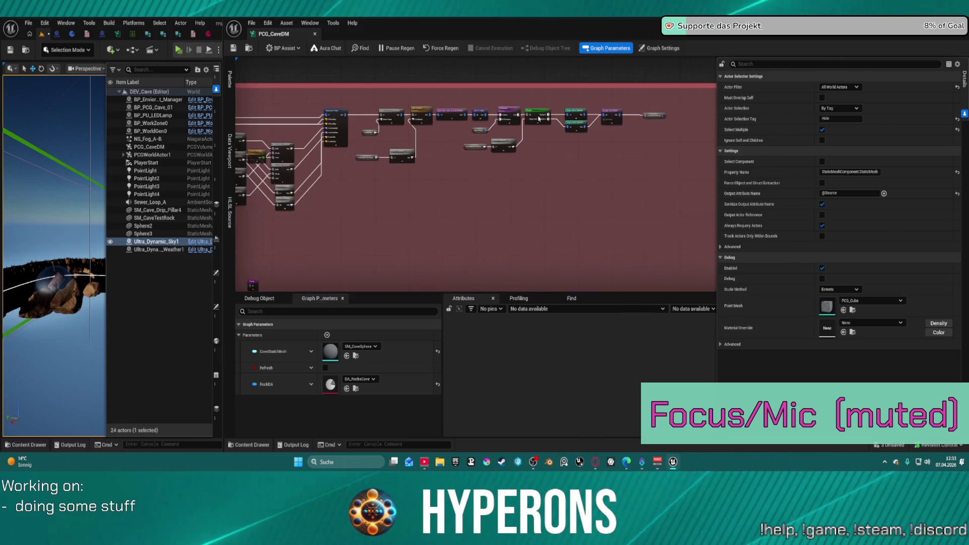
{"action": "left_click", "coordinate": [385, 211]}
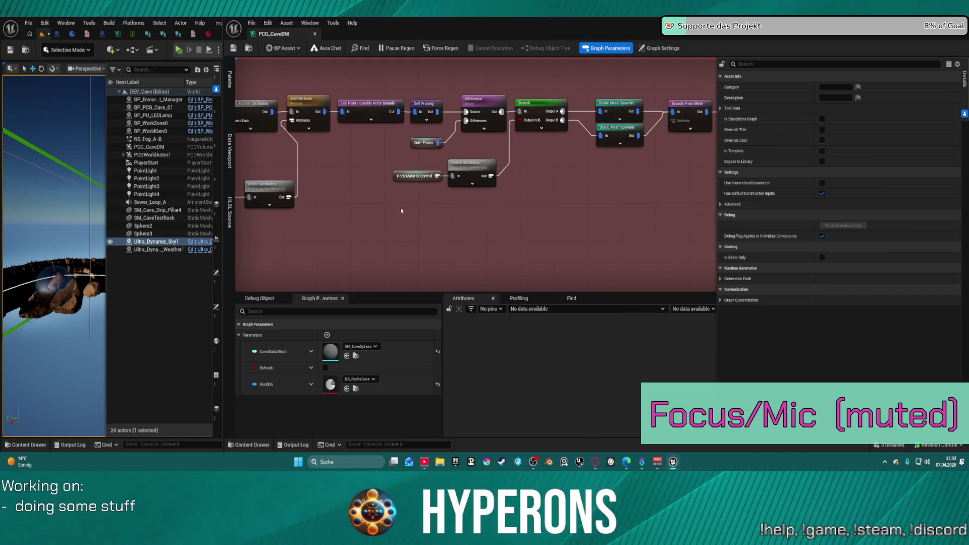
Step: Paste a copy of Get Actor Property, save the graph, and pause automatic regeneration
{"action": "key", "text": "ctrl+v"}
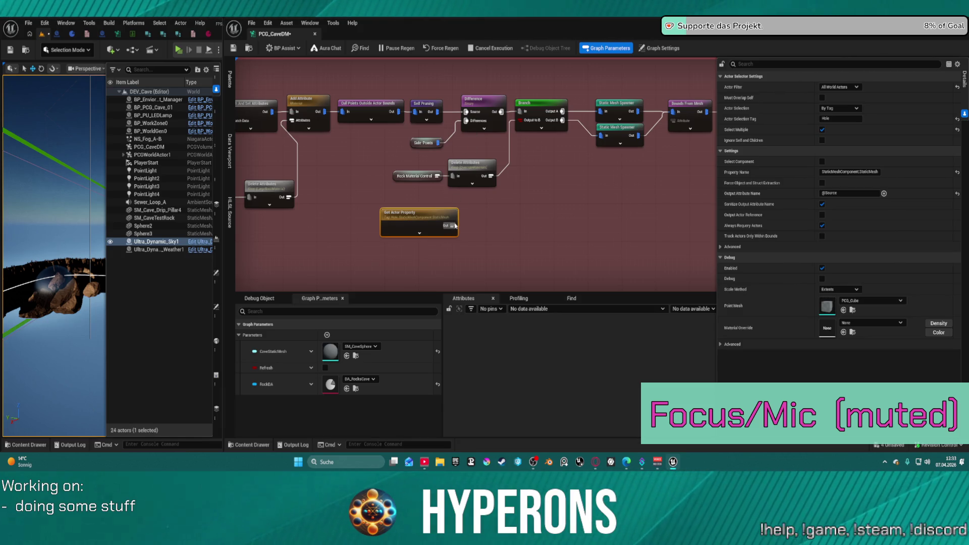
{"action": "key", "text": "ctrl+s"}
{"action": "left_click", "coordinate": [397, 51]}
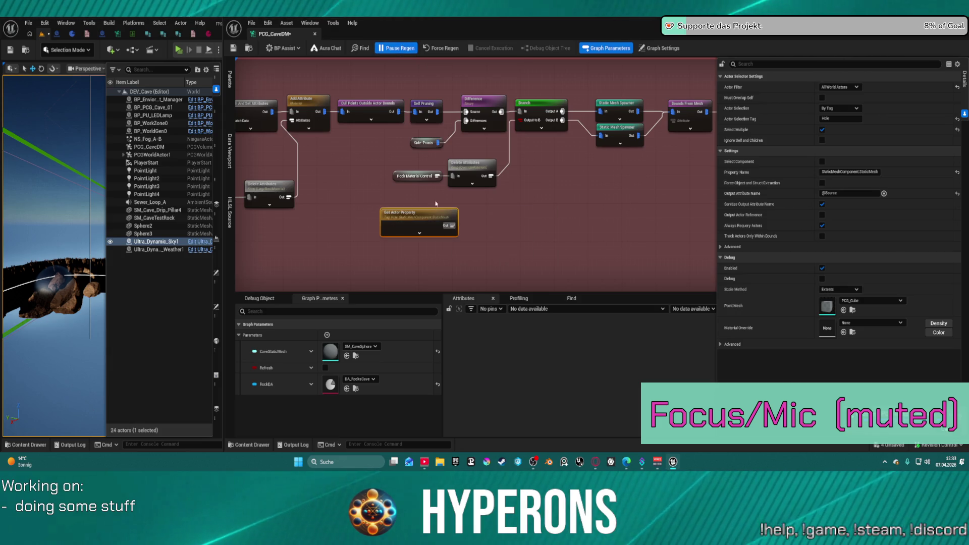
{"action": "mouse_move", "coordinate": [449, 226]}
{"action": "left_mouse_down"}
{"action": "mouse_move", "coordinate": [468, 124]}
{"action": "mouse_move", "coordinate": [475, 228]}
{"action": "left_mouse_up"}
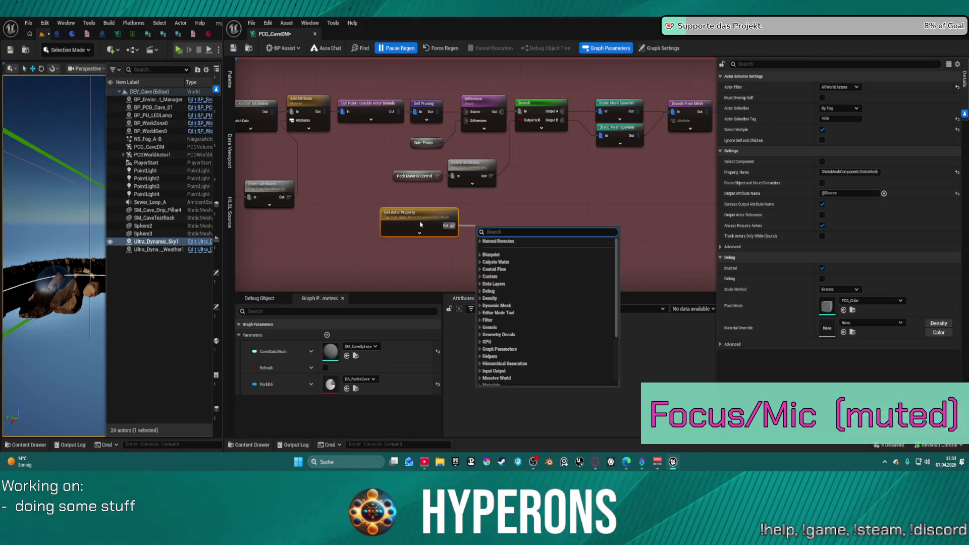
Step: Move the Get Actor Property copy underneath the Difference node
{"action": "scroll", "coordinate": [475, 228], "scroll_direction": "down", "scroll_amount": 8}
{"action": "scroll", "coordinate": [461, 212], "scroll_direction": "up", "scroll_amount": 10}
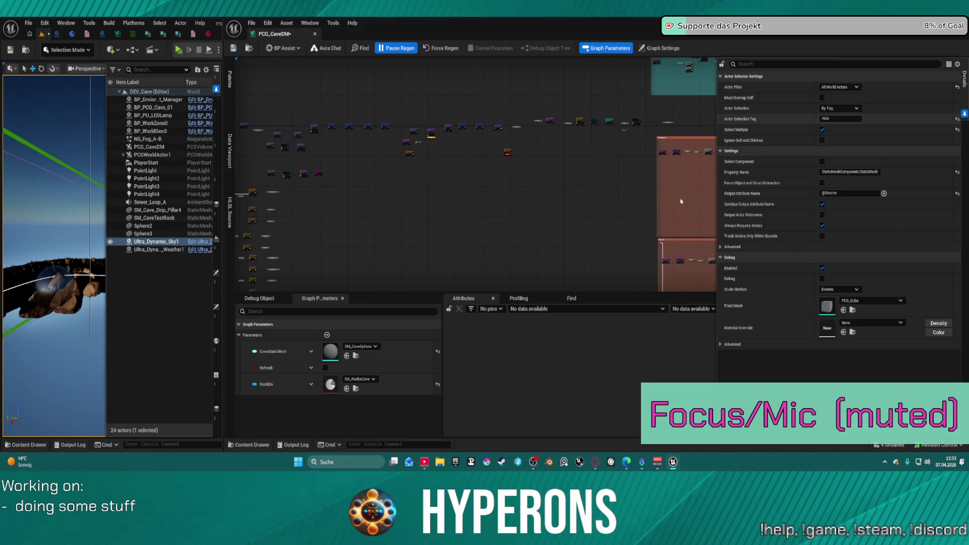
{"action": "left_click_drag", "start_coordinate": [432, 147], "coordinate": [676, 202]}
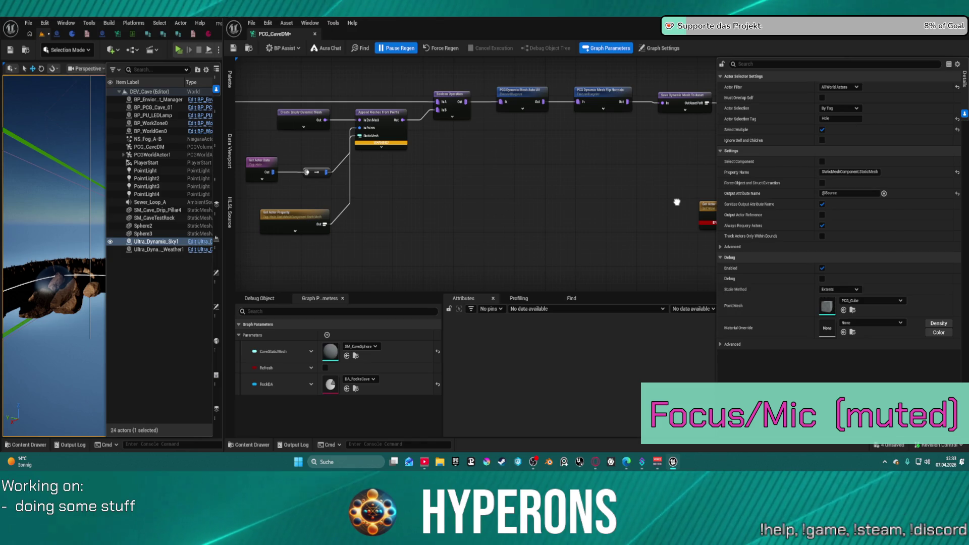
{"action": "scroll", "coordinate": [676, 202], "scroll_direction": "down", "scroll_amount": 6}
{"action": "scroll", "coordinate": [441, 173], "scroll_direction": "up", "scroll_amount": 6}
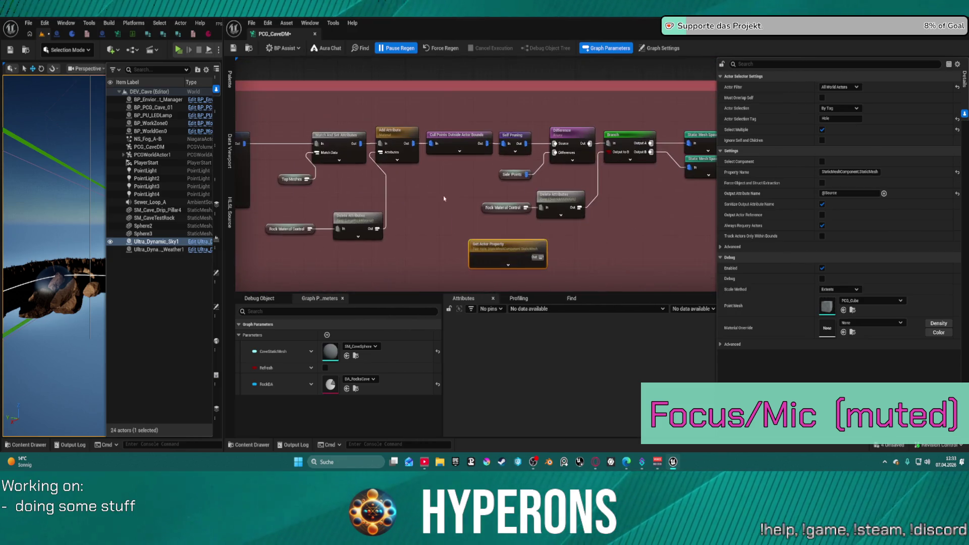
{"action": "left_click_drag", "start_coordinate": [504, 202], "coordinate": [443, 219]}
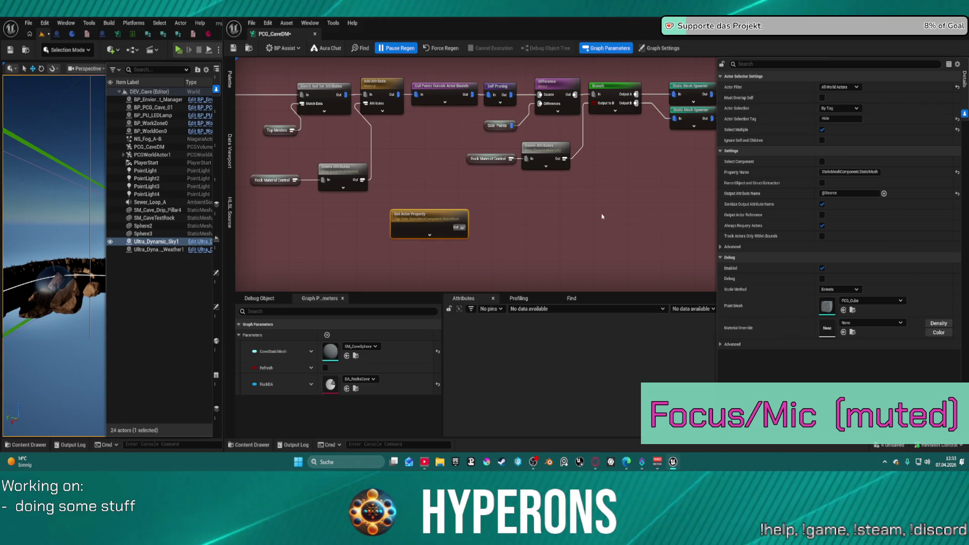
{"action": "left_click_drag", "start_coordinate": [458, 227], "coordinate": [499, 230]}
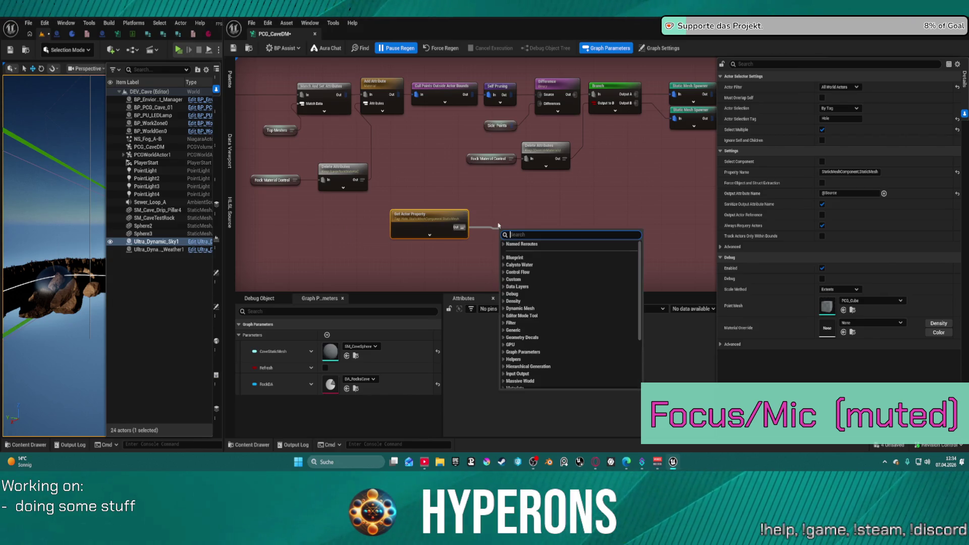
Step: Add a Create Points node beside the Get Actor Property copy
{"action": "type", "text": "cre"}
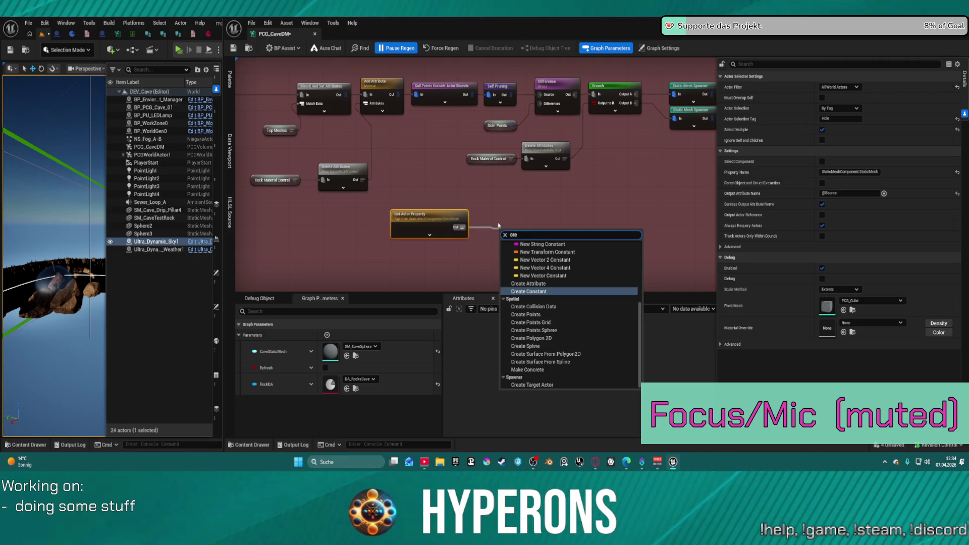
{"action": "left_click", "coordinate": [525, 313]}
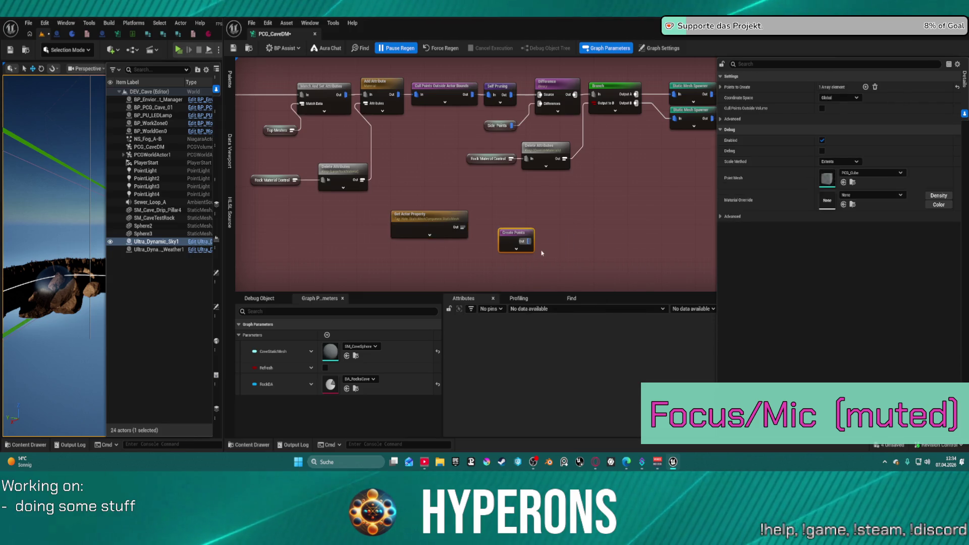
{"action": "mouse_move", "coordinate": [516, 237]}
{"action": "left_mouse_down"}
{"action": "mouse_move", "coordinate": [444, 180]}
{"action": "mouse_move", "coordinate": [438, 188]}
{"action": "mouse_move", "coordinate": [506, 211]}
{"action": "left_mouse_up"}
Step: Add a Copy Points node fed by Create Points and Get Actor Property
{"action": "type", "text": "c"}
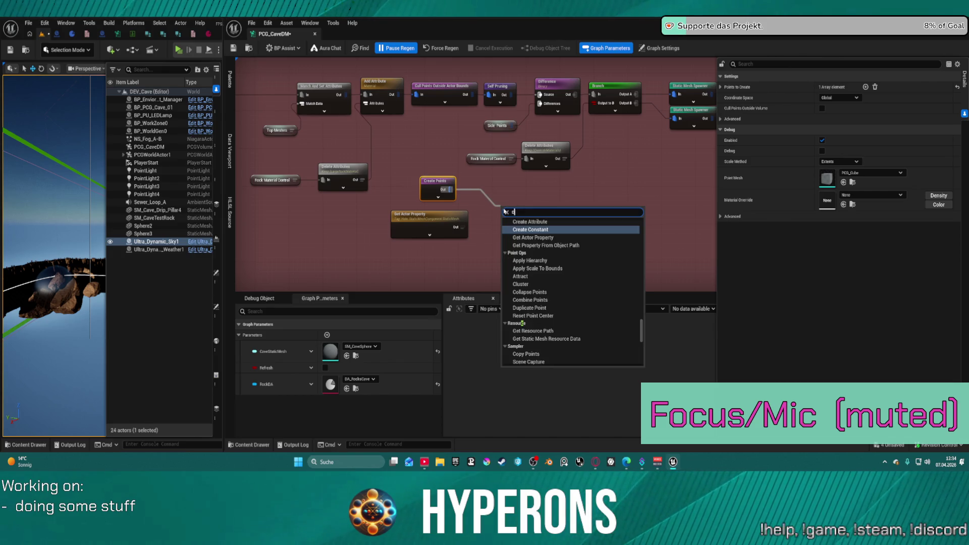
{"action": "type", "text": "opy"}
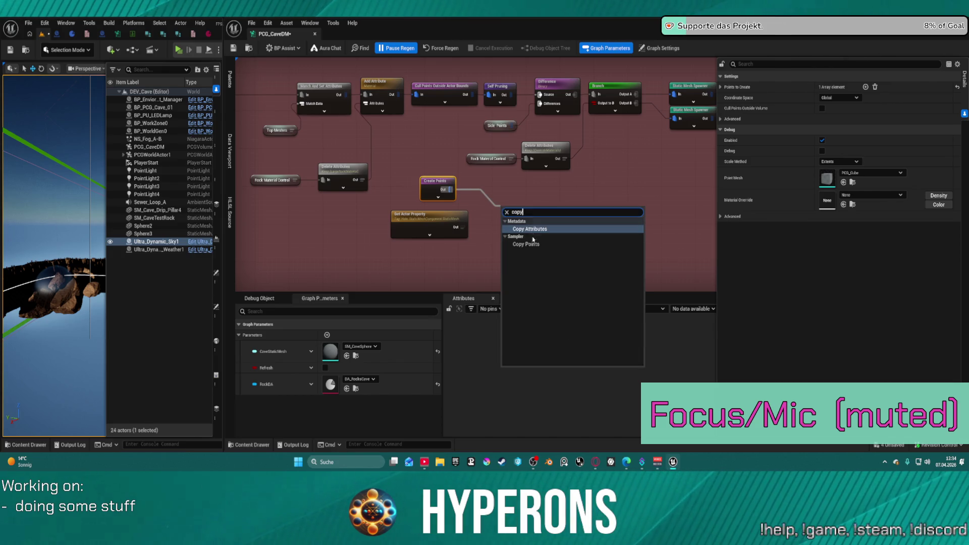
{"action": "left_click", "coordinate": [529, 243]}
{"action": "left_click_drag", "start_coordinate": [512, 230], "coordinate": [463, 229]}
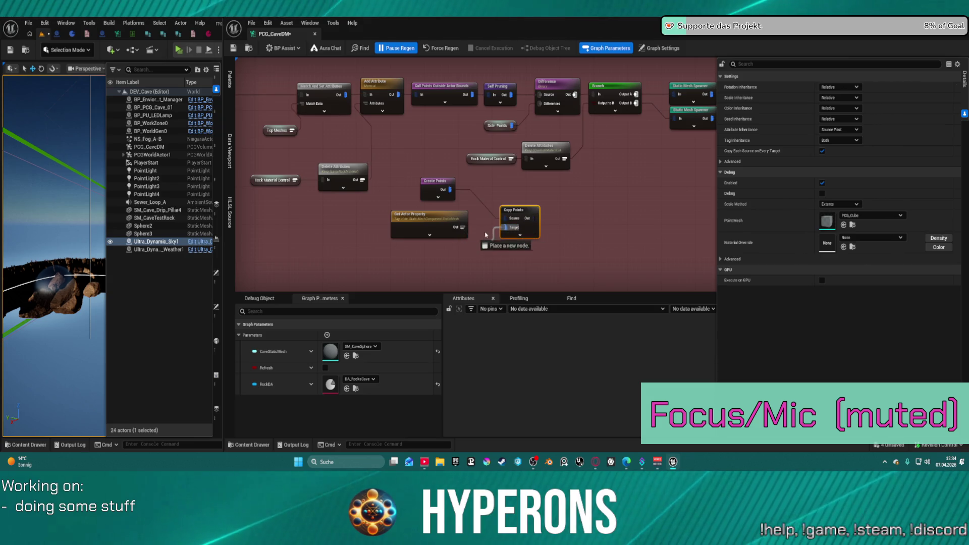
{"action": "mouse_move", "coordinate": [449, 189]}
{"action": "left_mouse_down"}
{"action": "mouse_move", "coordinate": [497, 219]}
{"action": "mouse_move", "coordinate": [554, 221]}
{"action": "mouse_move", "coordinate": [531, 217]}
{"action": "left_mouse_up"}
Step: Add a Debug node after Copy Points with Absolute scale method and point scale 20
{"action": "key", "text": "d"}
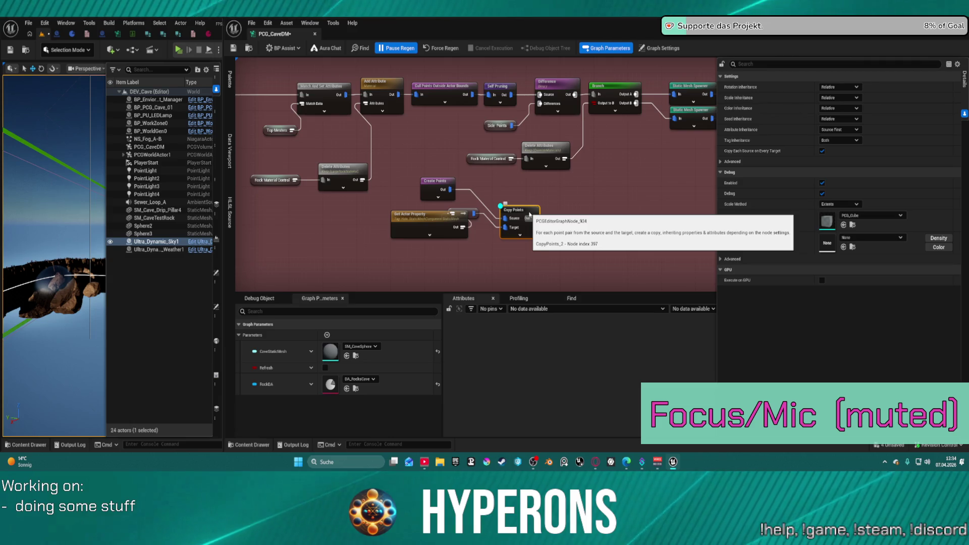
{"action": "key", "text": "d"}
{"action": "left_click_drag", "start_coordinate": [534, 218], "coordinate": [562, 223]}
{"action": "type", "text": "debug"}
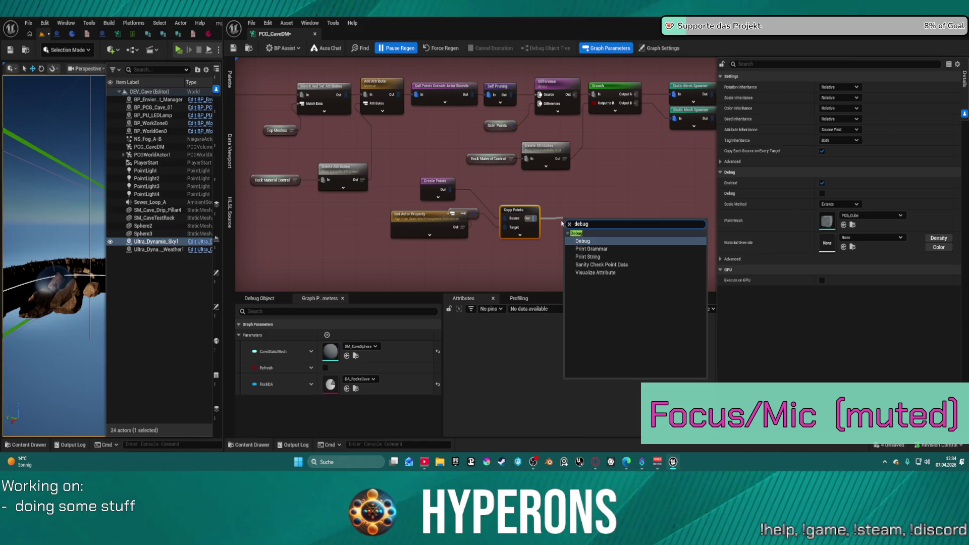
{"action": "key", "text": "Return"}
{"action": "left_click", "coordinate": [856, 130]}
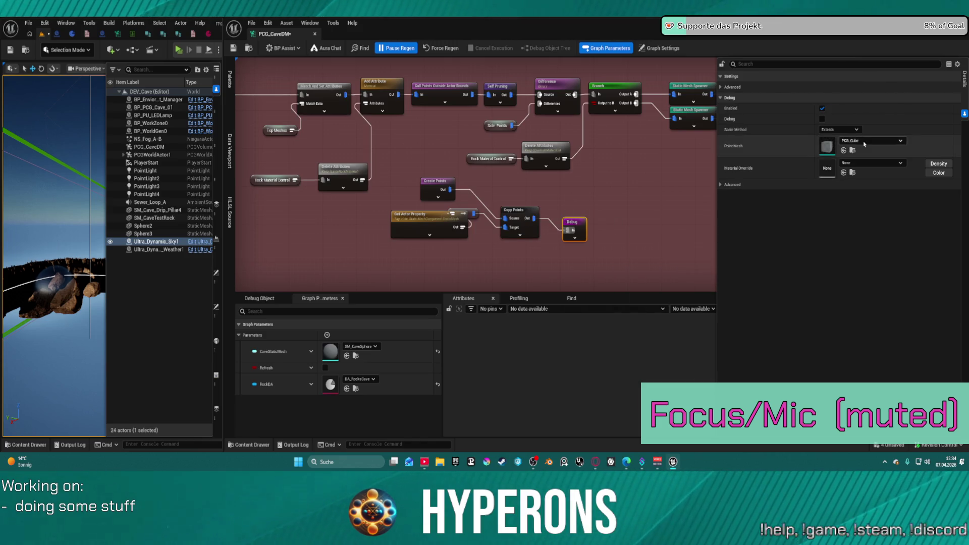
{"action": "left_click", "coordinate": [828, 144]}
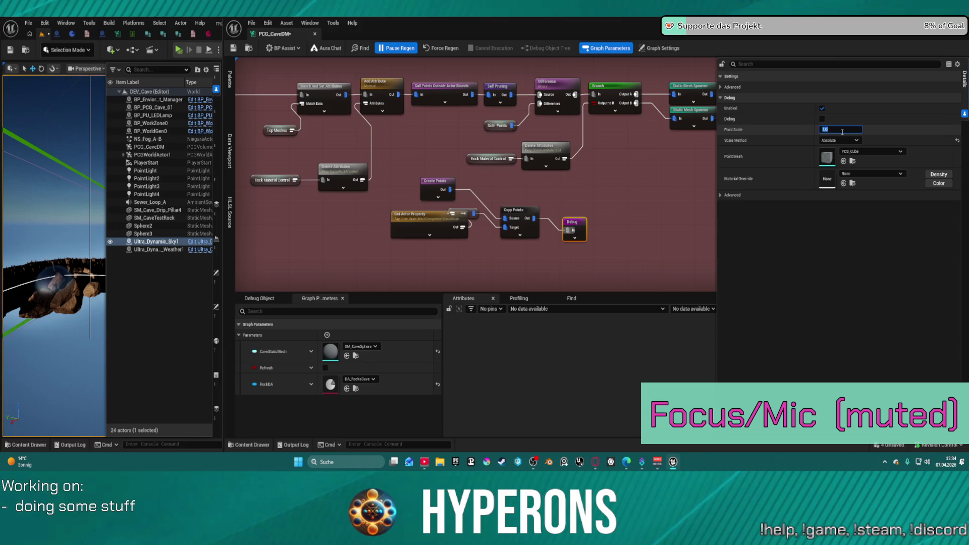
{"action": "type", "text": "0"}
{"action": "key", "text": "Return"}
Step: Line up Debug, Copy Points and Get Actor Property, then fly the level camera toward the rocks
{"action": "left_click_drag", "start_coordinate": [577, 222], "coordinate": [607, 200]}
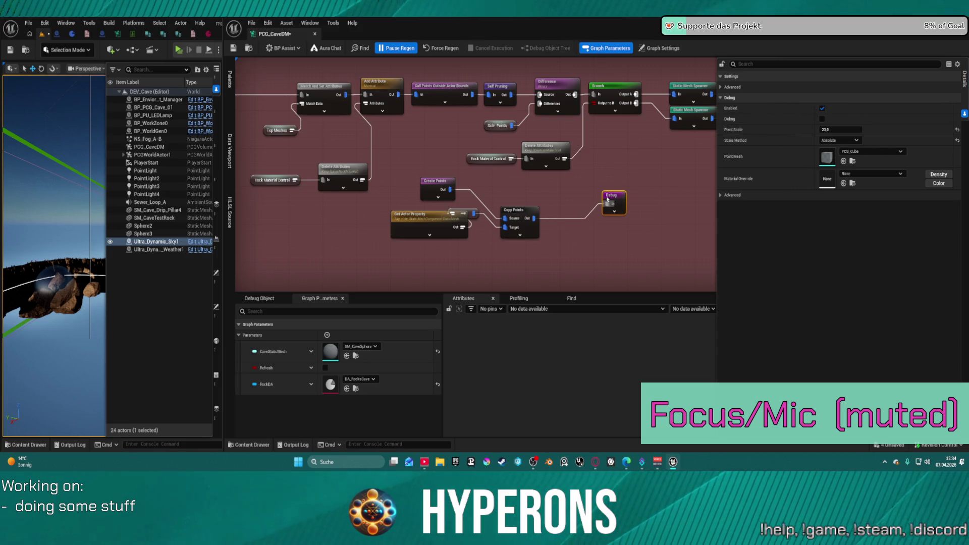
{"action": "left_click_drag", "start_coordinate": [518, 210], "coordinate": [539, 195]}
{"action": "left_click_drag", "start_coordinate": [418, 214], "coordinate": [364, 233]}
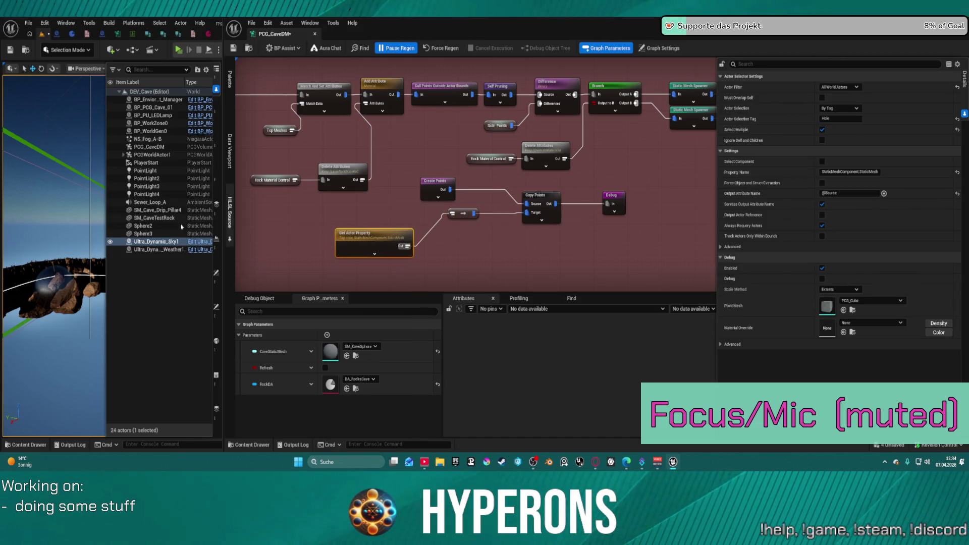
{"action": "left_click_drag", "start_coordinate": [63, 213], "coordinate": [84, 139]}
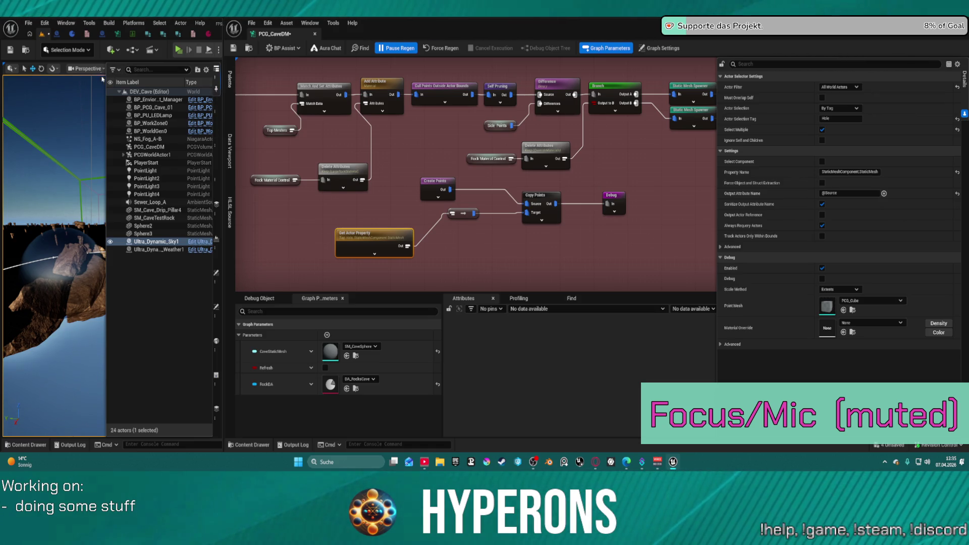
Step: Delete the Get Actor Property copy and add a node from the 'get ac' search
{"action": "left_click", "coordinate": [353, 222]}
{"action": "left_click", "coordinate": [361, 242]}
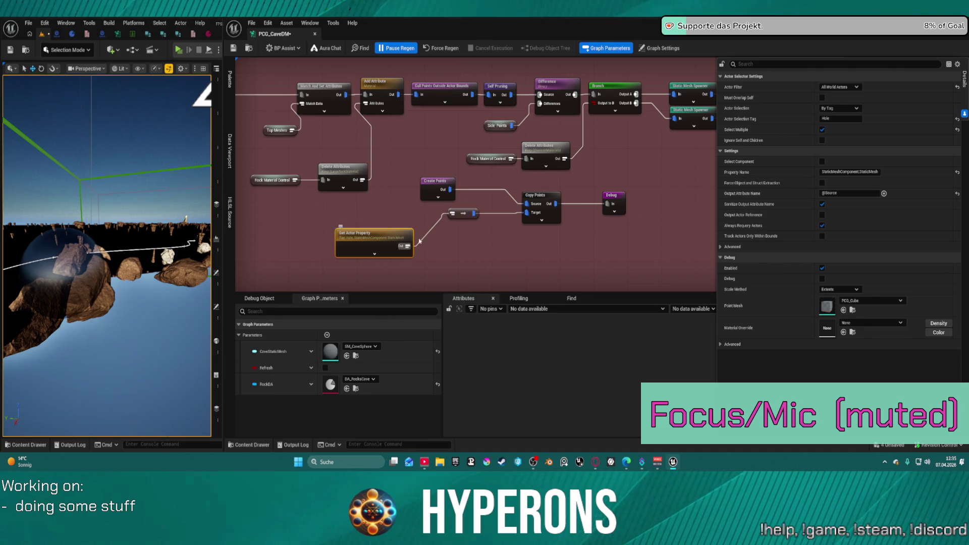
{"action": "key", "text": "Delete"}
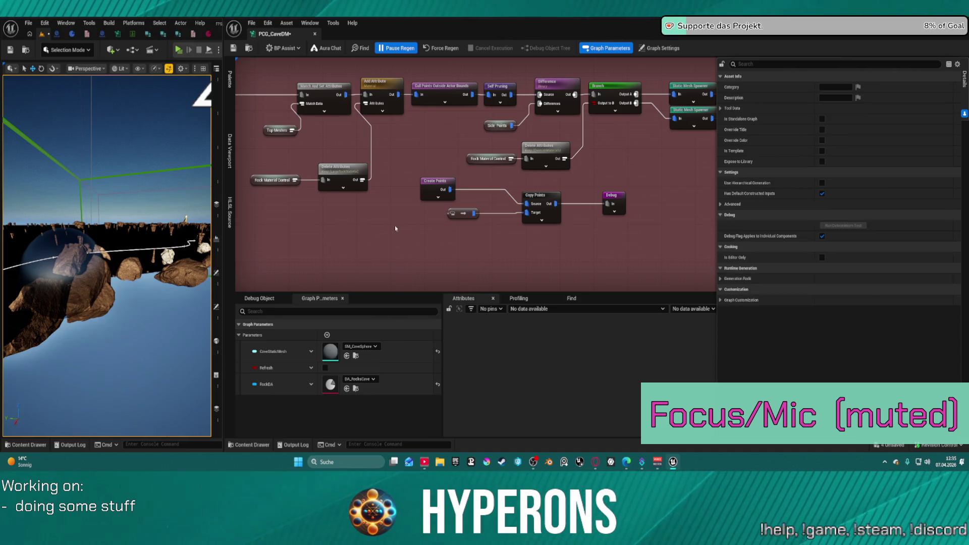
{"action": "right_click", "coordinate": [388, 233]}
{"action": "type", "text": "get ac"}
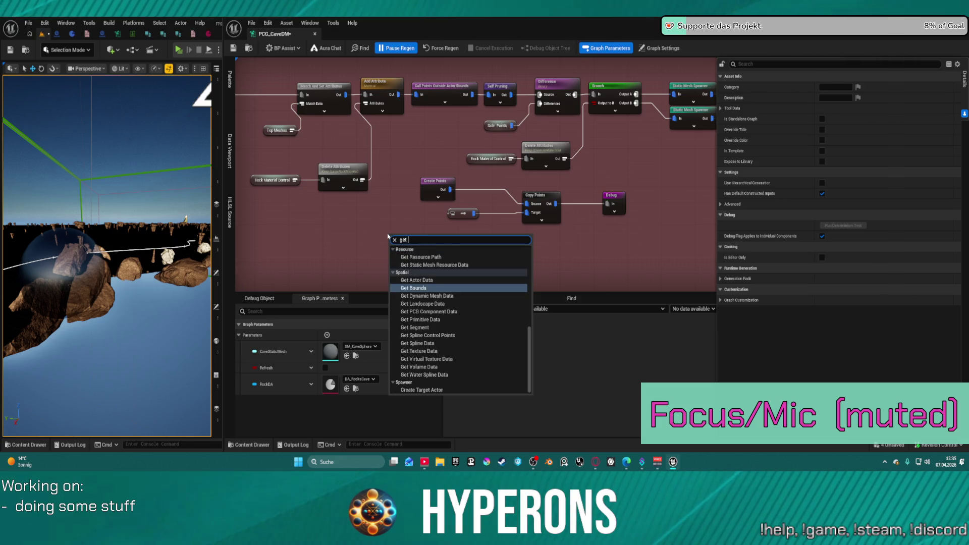
{"action": "key", "text": "Up"}
{"action": "key", "text": "Up"}
{"action": "key", "text": "Return"}
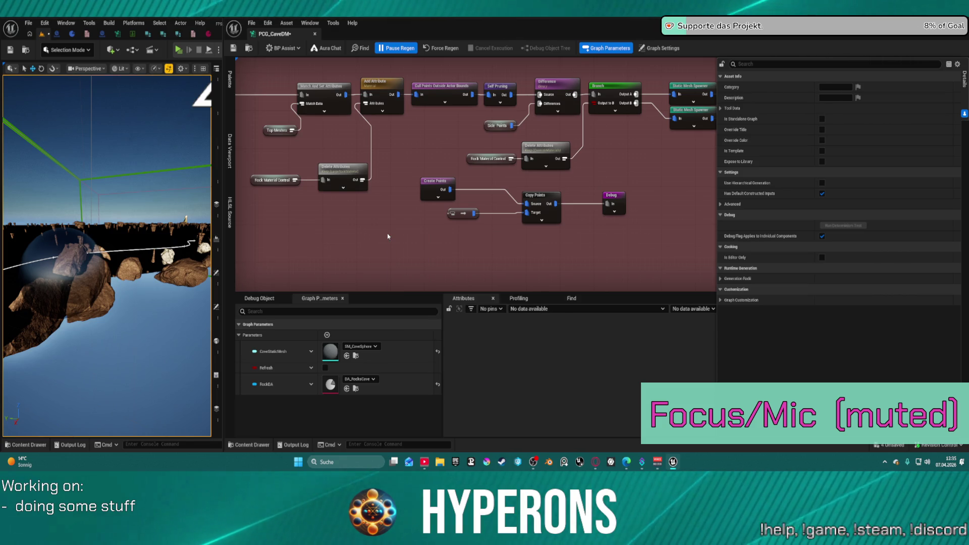
Step: Remove the resulting Get Actor Data Layers node and add Get Actor Data instead
{"action": "key", "text": "Delete"}
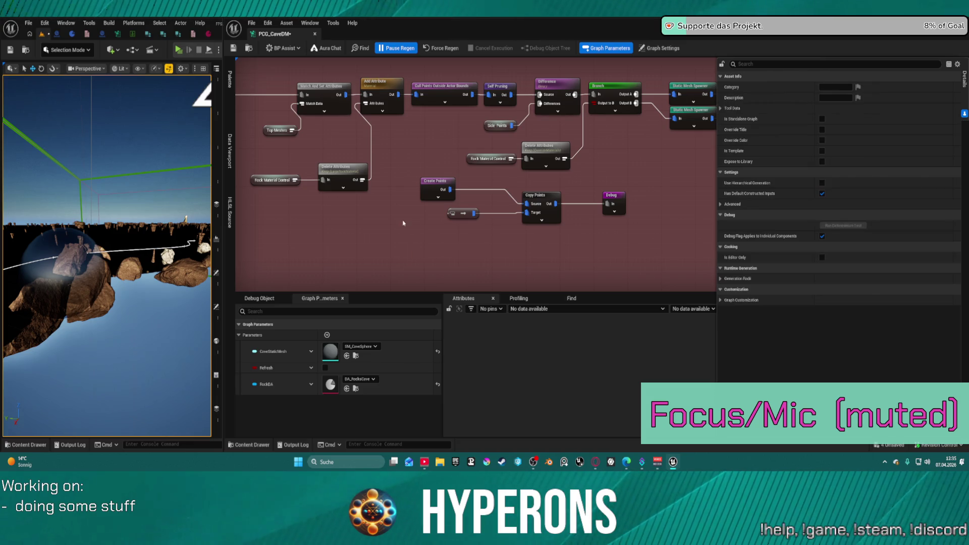
{"action": "right_click", "coordinate": [400, 228]}
{"action": "type", "text": "get ac"}
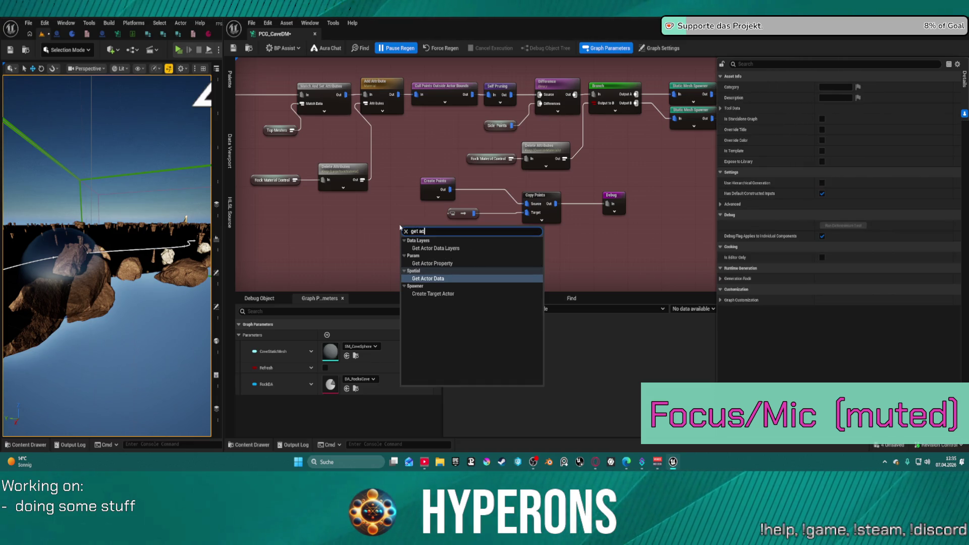
{"action": "type", "text": " d"}
{"action": "key", "text": "Return"}
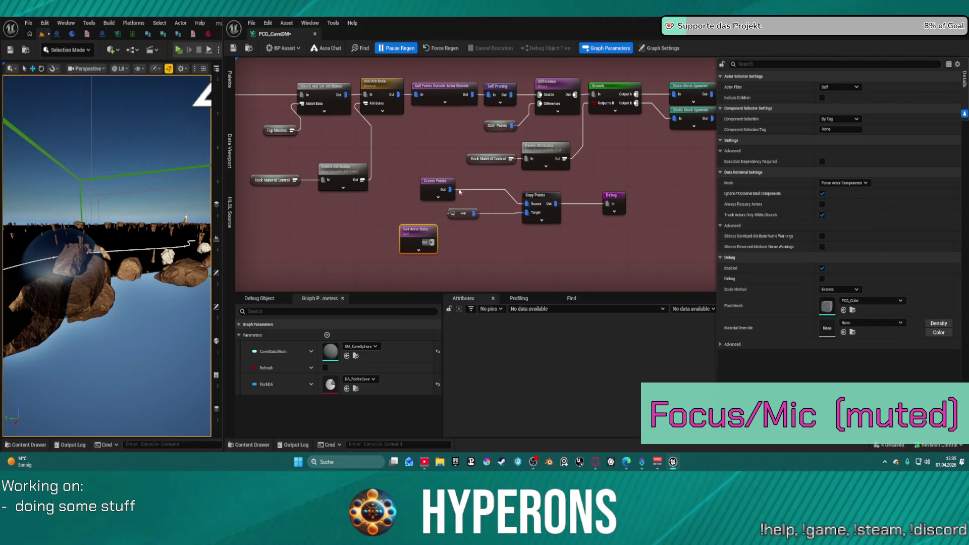
Step: Delete the Create Points, Copy Points and reroute nodes
{"action": "left_click", "coordinate": [437, 181]}
{"action": "left_click", "coordinate": [539, 195], "text": "ctrl"}
{"action": "left_click", "coordinate": [462, 213], "text": "ctrl"}
{"action": "key", "text": "Delete"}
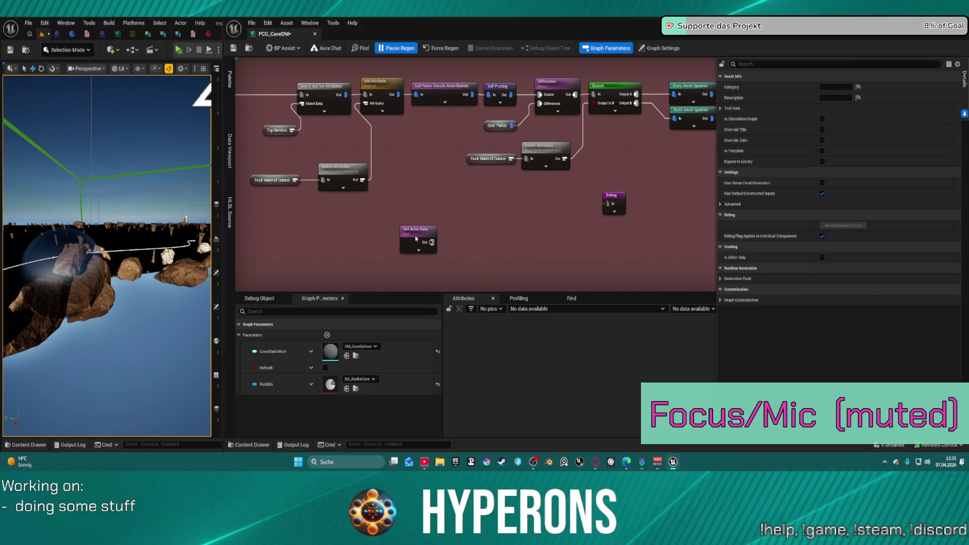
Step: Set Get Actor Data to All World Actors, selection By Tag, and Get Single Point mode
{"action": "left_click", "coordinate": [416, 239]}
{"action": "left_click", "coordinate": [839, 87]}
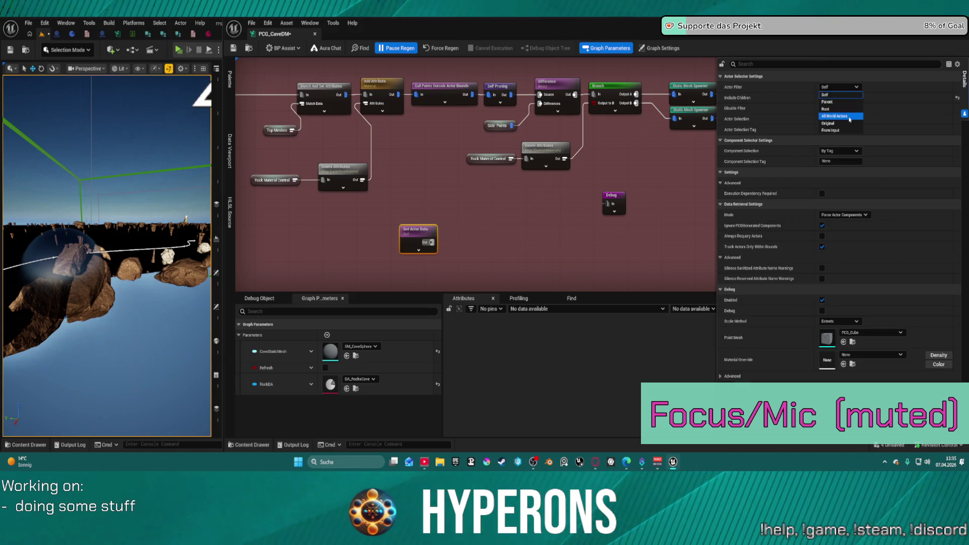
{"action": "left_click", "coordinate": [840, 116]}
{"action": "left_click", "coordinate": [838, 108]}
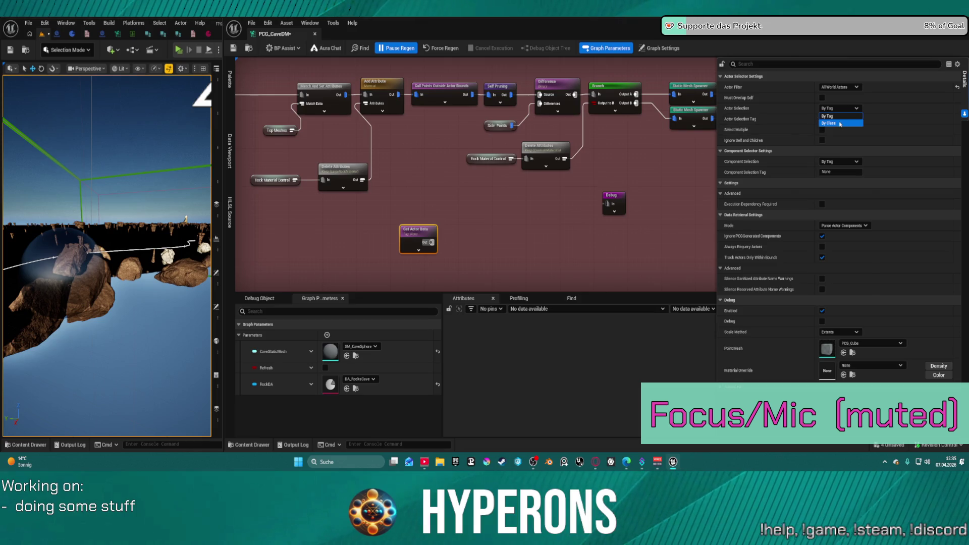
{"action": "left_click", "coordinate": [841, 116]}
{"action": "mouse_move", "coordinate": [747, 132]}
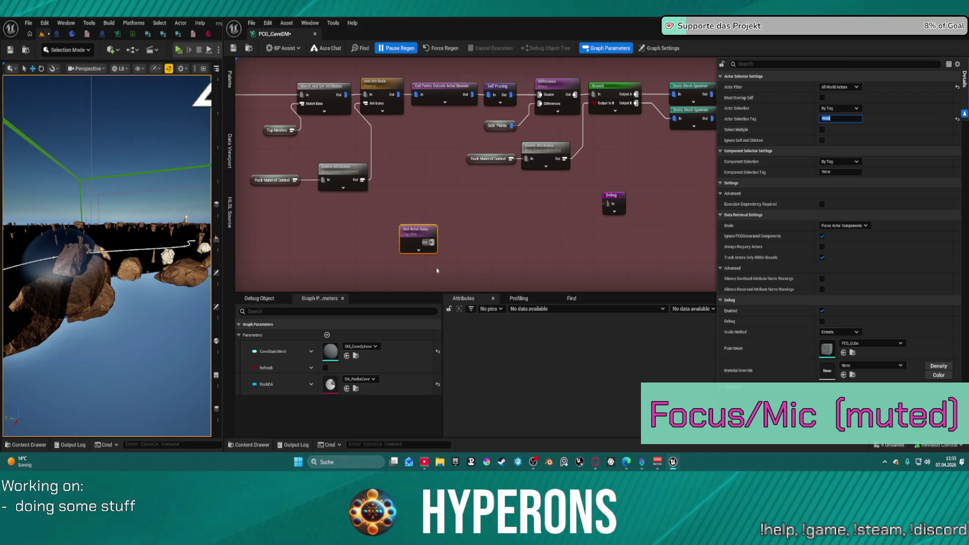
{"action": "mouse_move", "coordinate": [431, 242]}
{"action": "left_mouse_down"}
{"action": "mouse_move", "coordinate": [484, 244]}
{"action": "mouse_move", "coordinate": [467, 235]}
{"action": "mouse_move", "coordinate": [481, 191]}
{"action": "left_mouse_up"}
{"action": "left_click", "coordinate": [843, 226]}
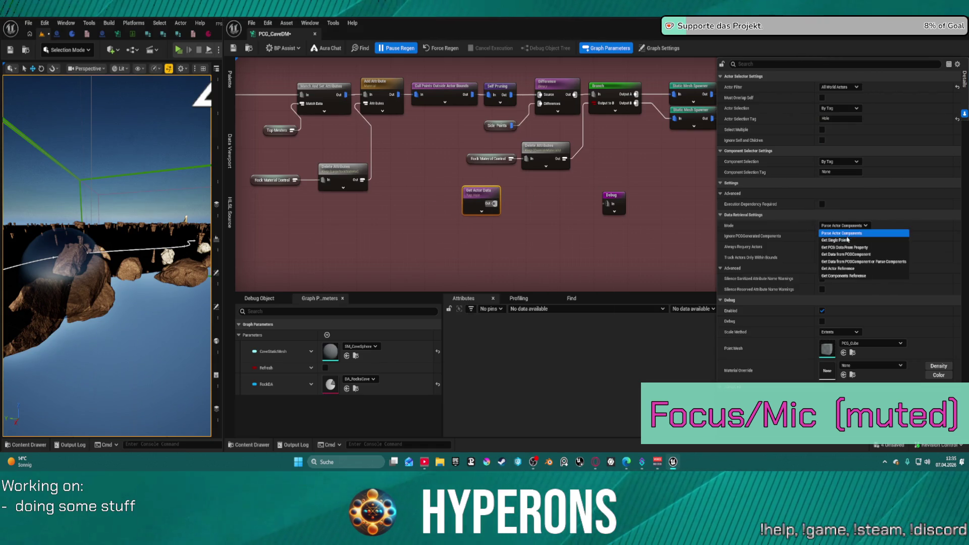
{"action": "left_click", "coordinate": [847, 240]}
Step: Connect Get Actor Data's output to Debug and swing the level view toward the rocks
{"action": "left_click_drag", "start_coordinate": [607, 203], "coordinate": [494, 203]}
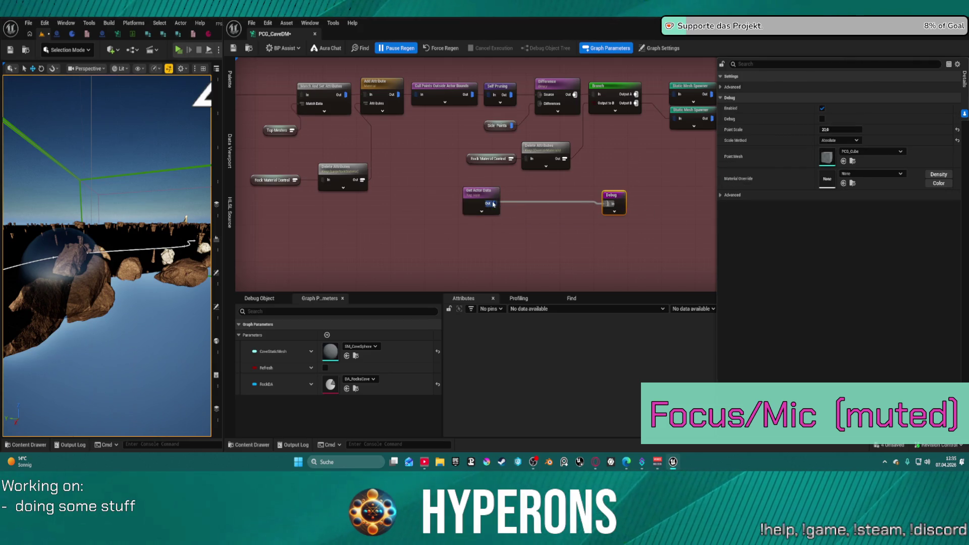
{"action": "mouse_move", "coordinate": [202, 247]}
{"action": "left_mouse_down"}
{"action": "mouse_move", "coordinate": [171, 217]}
{"action": "mouse_move", "coordinate": [187, 238]}
{"action": "mouse_move", "coordinate": [181, 252]}
{"action": "mouse_move", "coordinate": [161, 237]}
{"action": "mouse_move", "coordinate": [167, 248]}
{"action": "mouse_move", "coordinate": [172, 237]}
{"action": "left_mouse_up"}
{"action": "scroll", "coordinate": [419, 229], "scroll_direction": "down", "scroll_amount": 3}
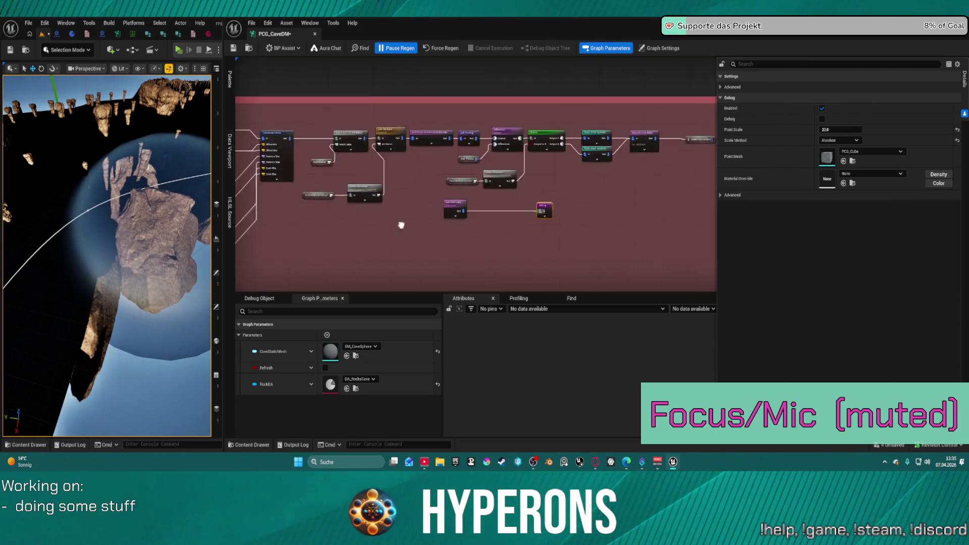
{"action": "scroll", "coordinate": [627, 111], "scroll_direction": "up", "scroll_amount": 3}
{"action": "scroll", "coordinate": [627, 110], "scroll_direction": "down", "scroll_amount": 3}
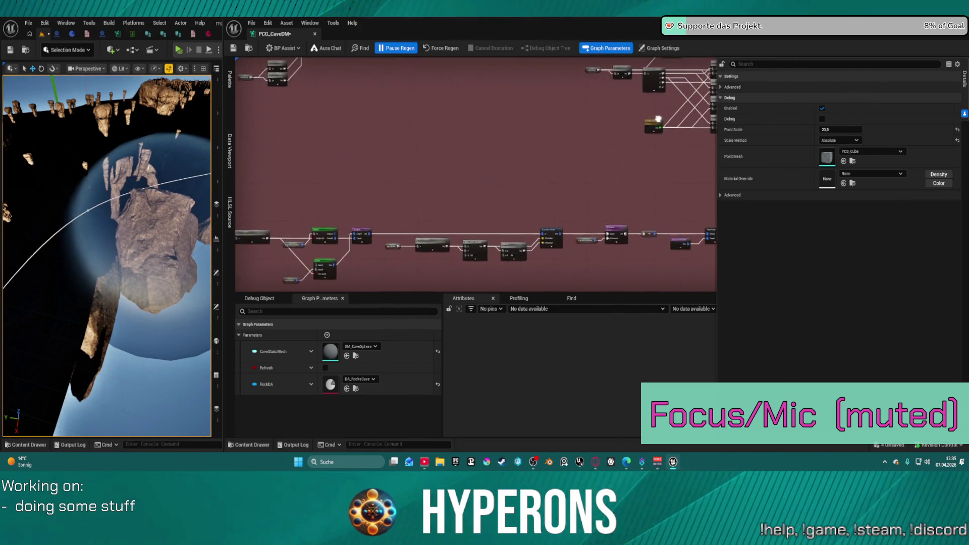
{"action": "scroll", "coordinate": [391, 70], "scroll_direction": "down", "scroll_amount": 5}
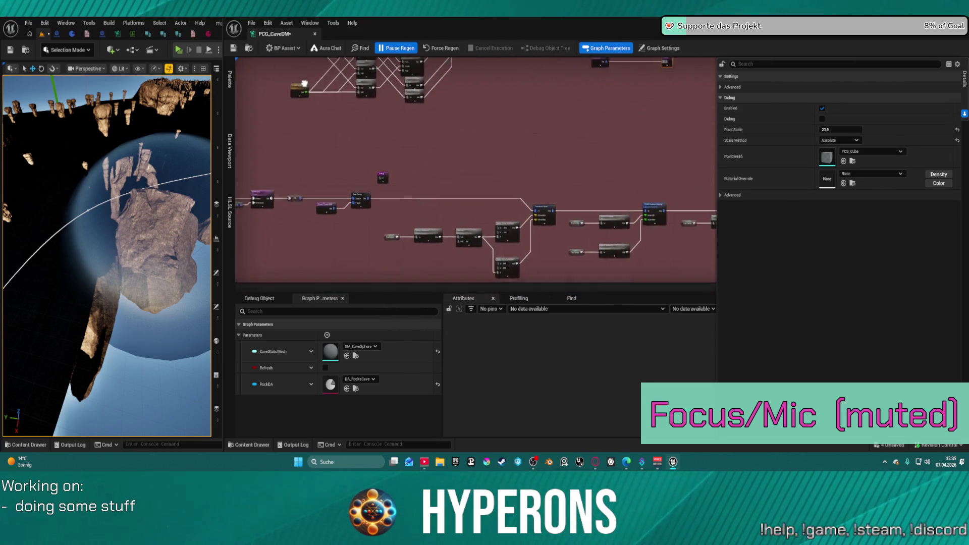
{"action": "scroll", "coordinate": [590, 177], "scroll_direction": "up", "scroll_amount": 6}
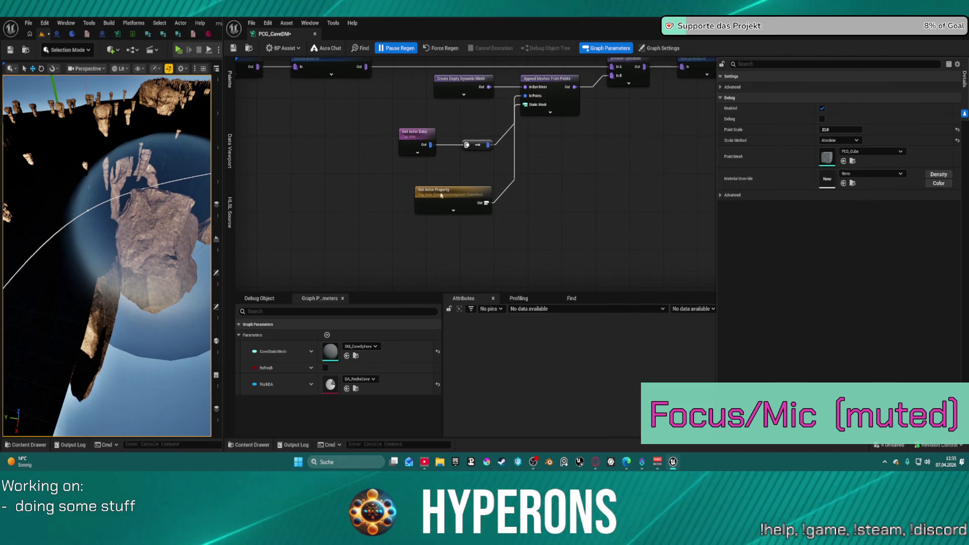
{"action": "left_click", "coordinate": [450, 197]}
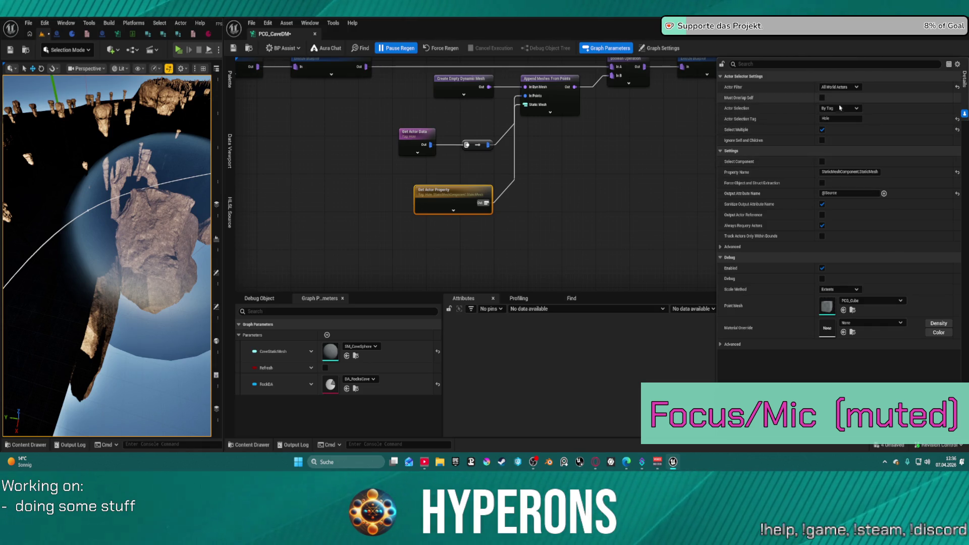
{"action": "scroll", "coordinate": [650, 157], "scroll_direction": "down", "scroll_amount": 6}
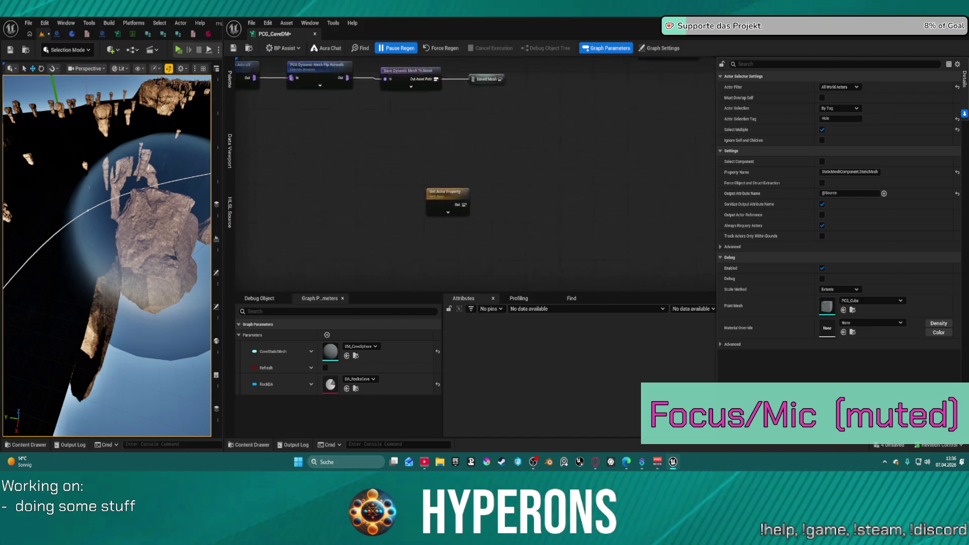
{"action": "scroll", "coordinate": [467, 76], "scroll_direction": "up", "scroll_amount": 6}
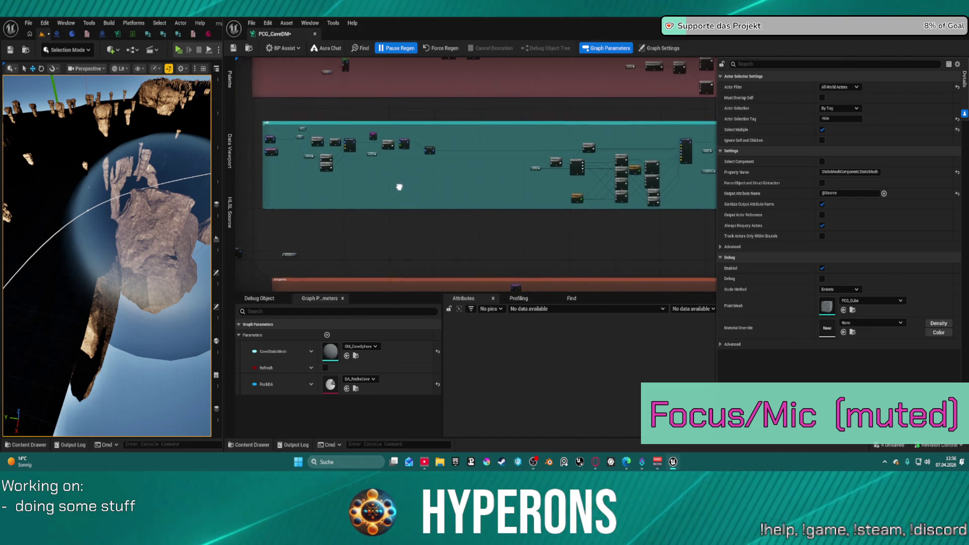
{"action": "scroll", "coordinate": [346, 158], "scroll_direction": "down", "scroll_amount": 5}
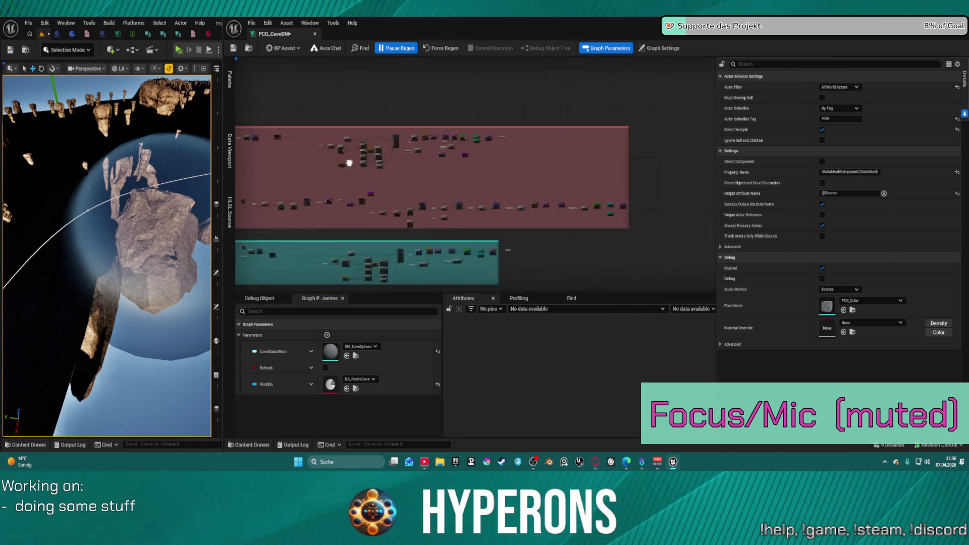
{"action": "scroll", "coordinate": [367, 208], "scroll_direction": "up", "scroll_amount": 3}
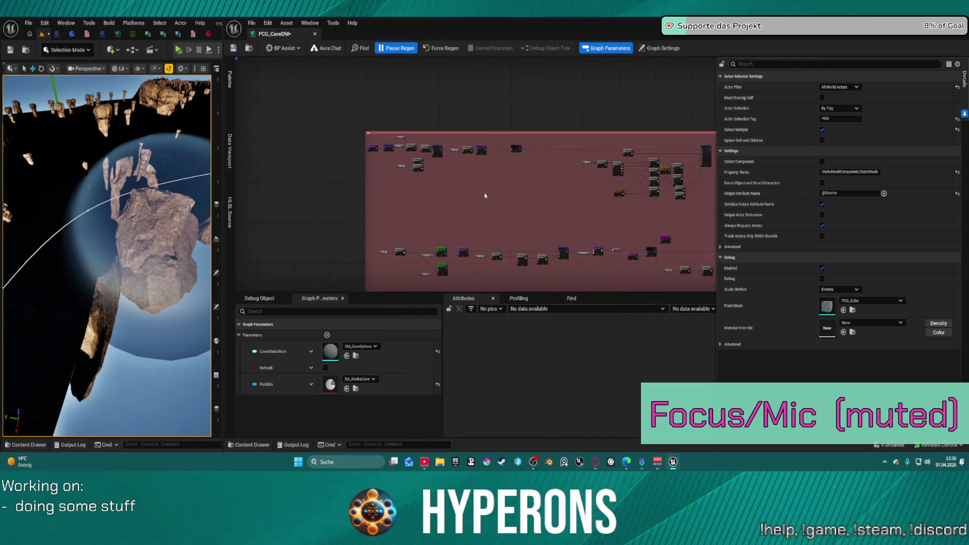
{"action": "scroll", "coordinate": [335, 180], "scroll_direction": "up", "scroll_amount": 5}
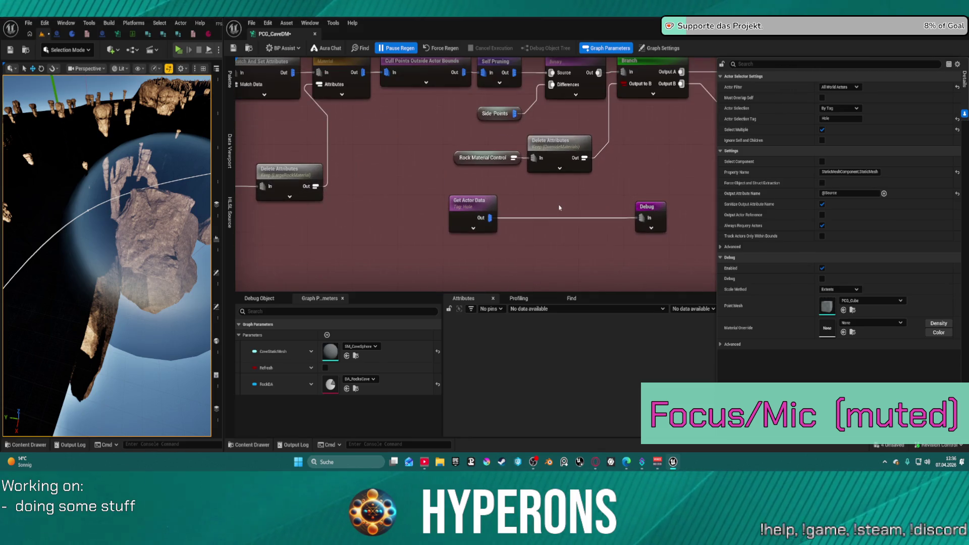
{"action": "left_click", "coordinate": [408, 216]}
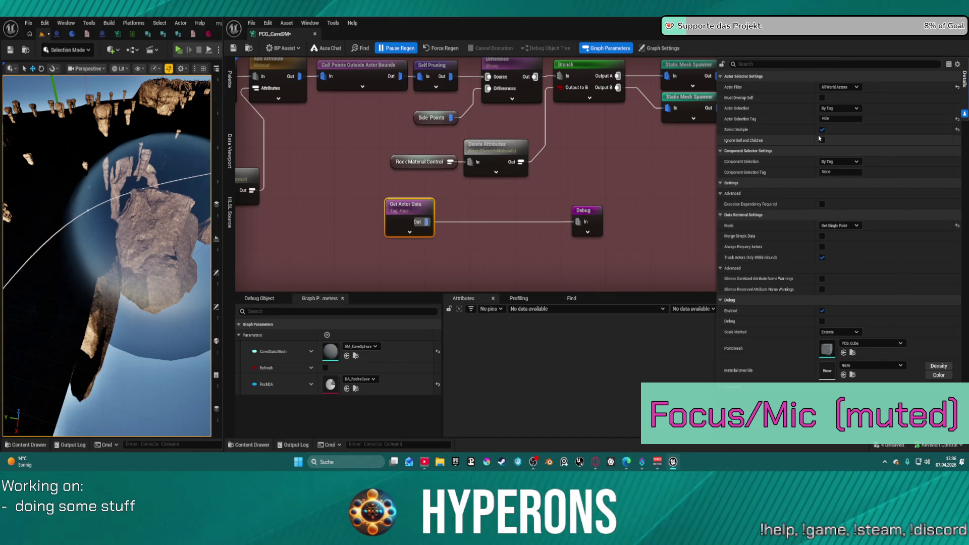
Step: Confirm the Hole tag, uncheck Must Overlap Self, and save the graph
{"action": "key", "text": "Return"}
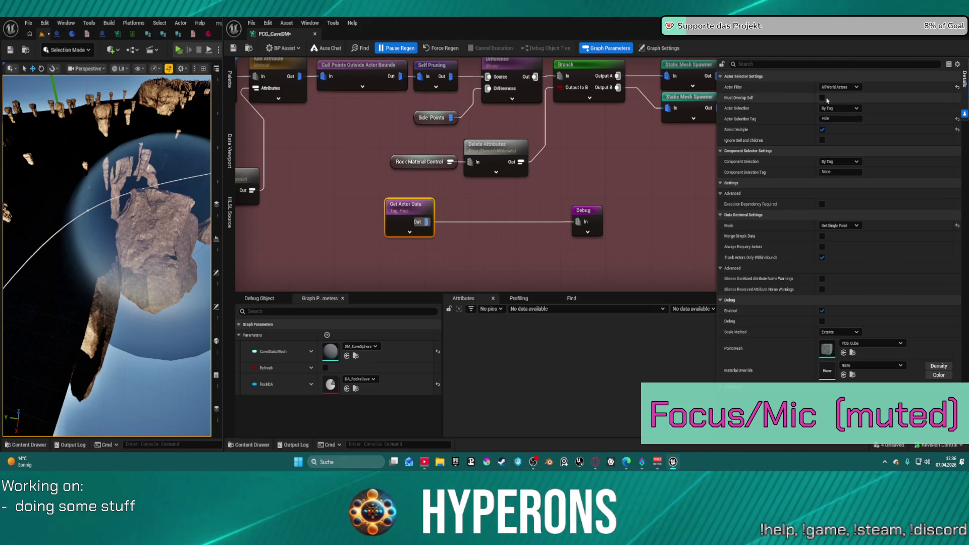
{"action": "left_click", "coordinate": [822, 98]}
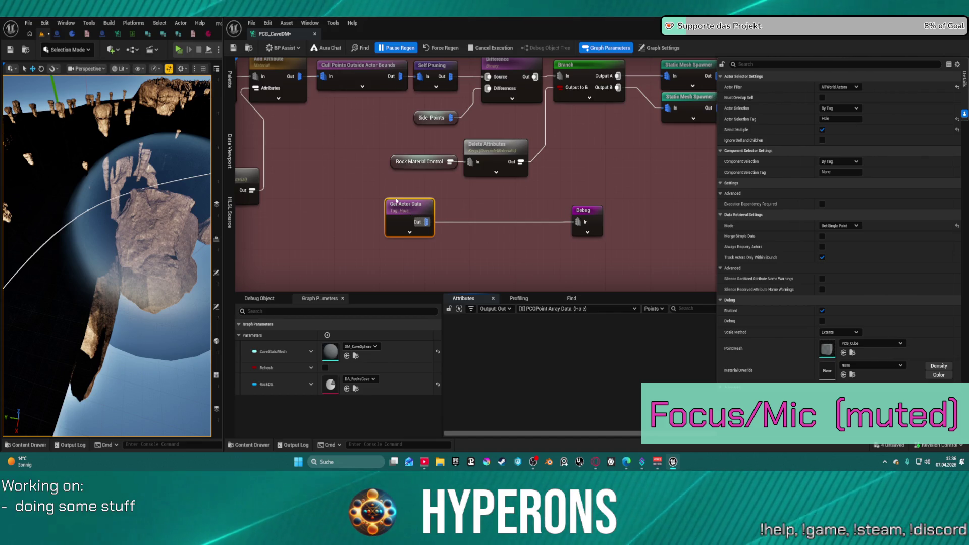
{"action": "key", "text": "ctrl+s"}
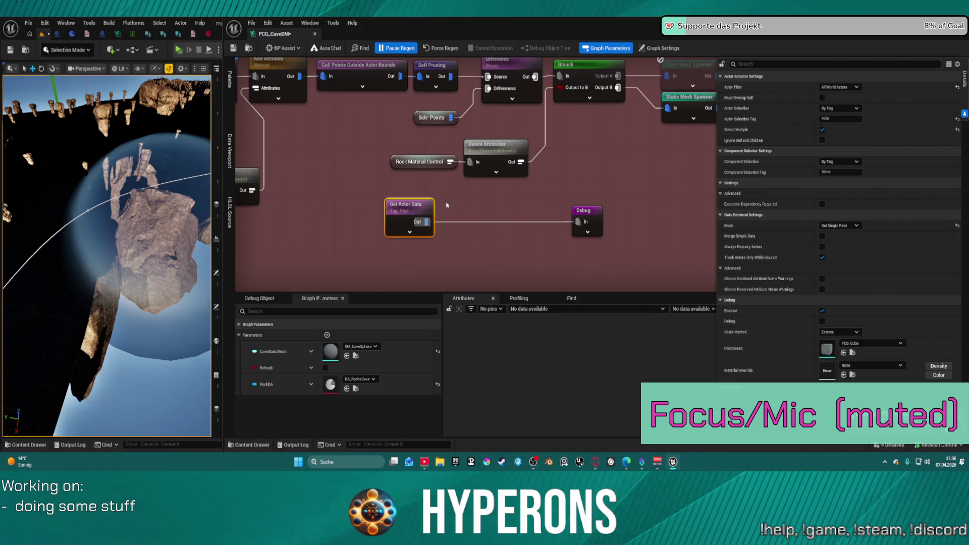
Step: Select the Debug node and turn Pause Regen back off
{"action": "left_click", "coordinate": [458, 207]}
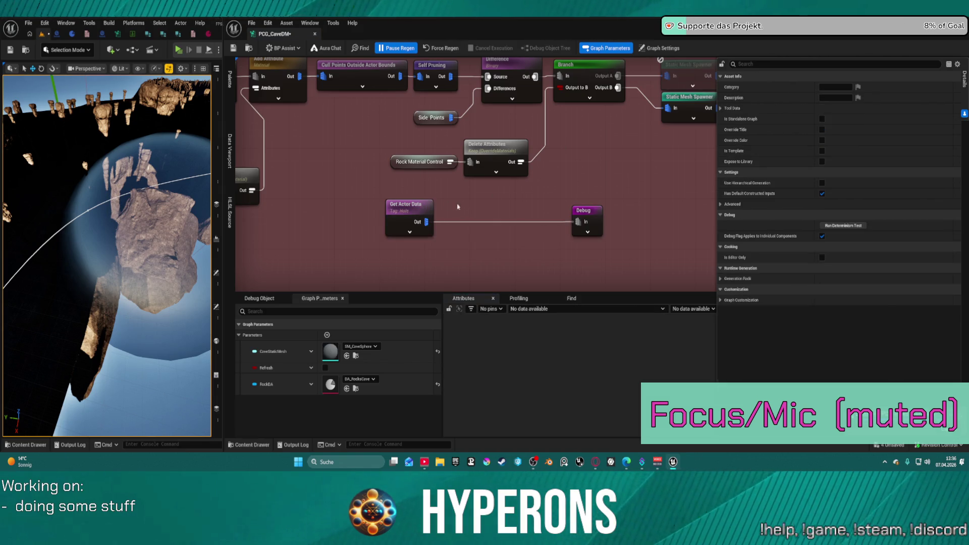
{"action": "left_click", "coordinate": [581, 217]}
{"action": "left_click", "coordinate": [402, 49]}
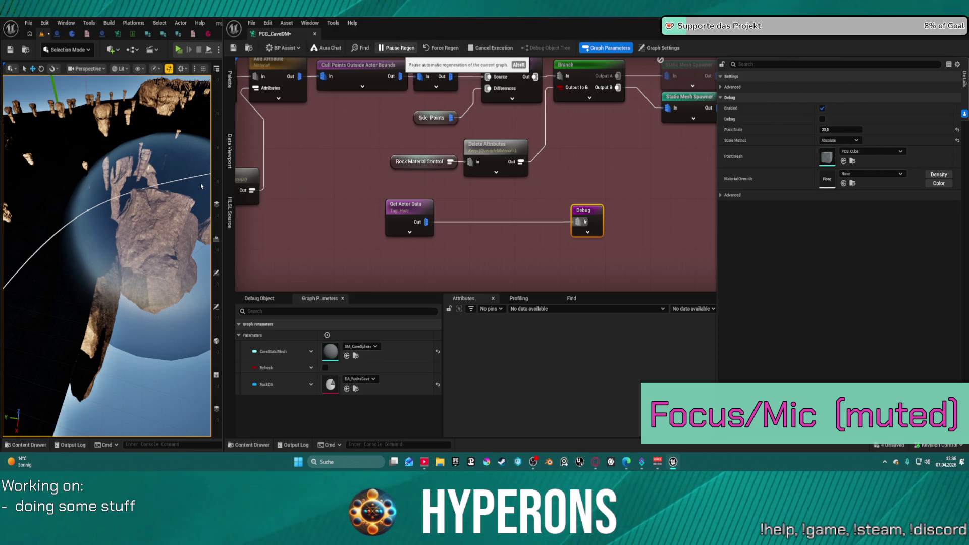
Step: Frame the cave actor and lower the Debug point scale to 7.008069, saving the changes
{"action": "right_click", "coordinate": [153, 174]}
{"action": "key", "text": "ctrl+s"}
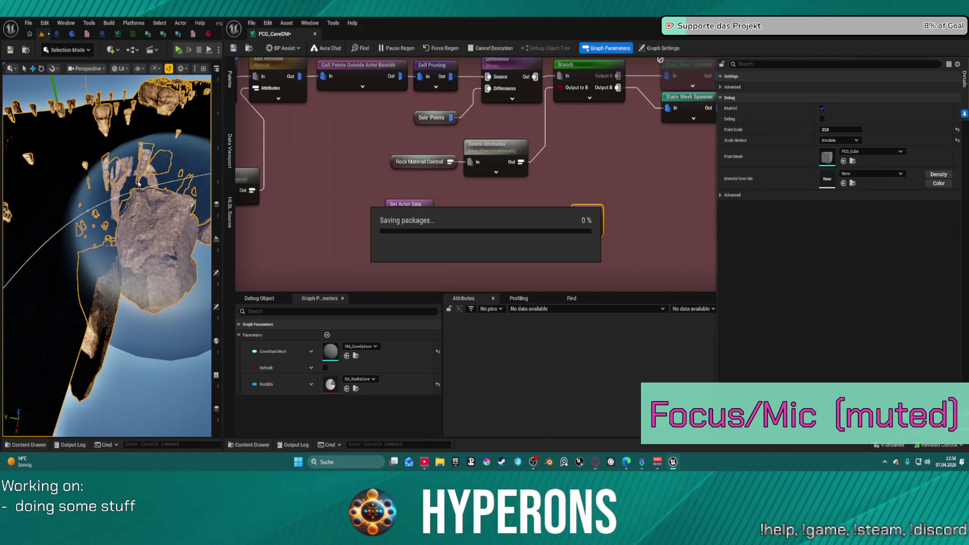
{"action": "key", "text": "f"}
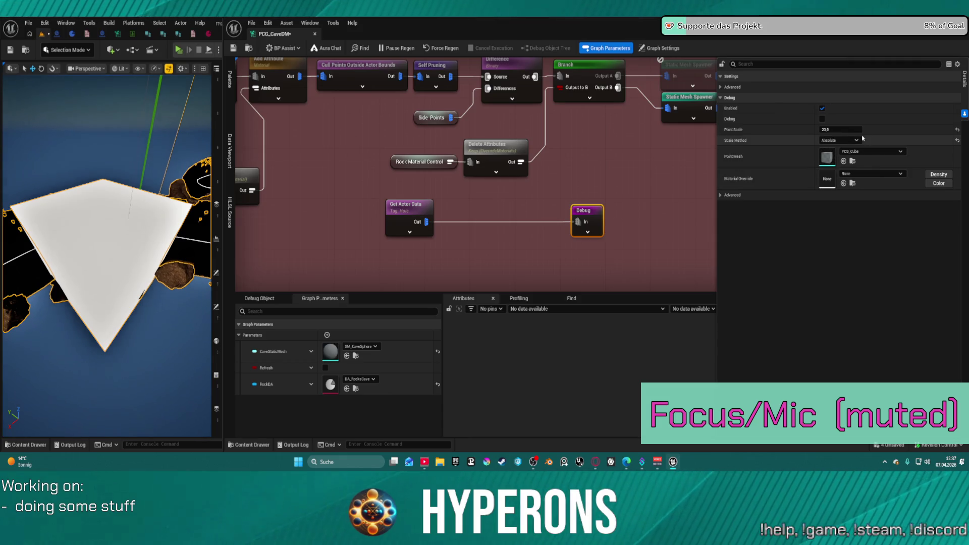
{"action": "left_click_drag", "start_coordinate": [851, 129], "coordinate": [851, 131]}
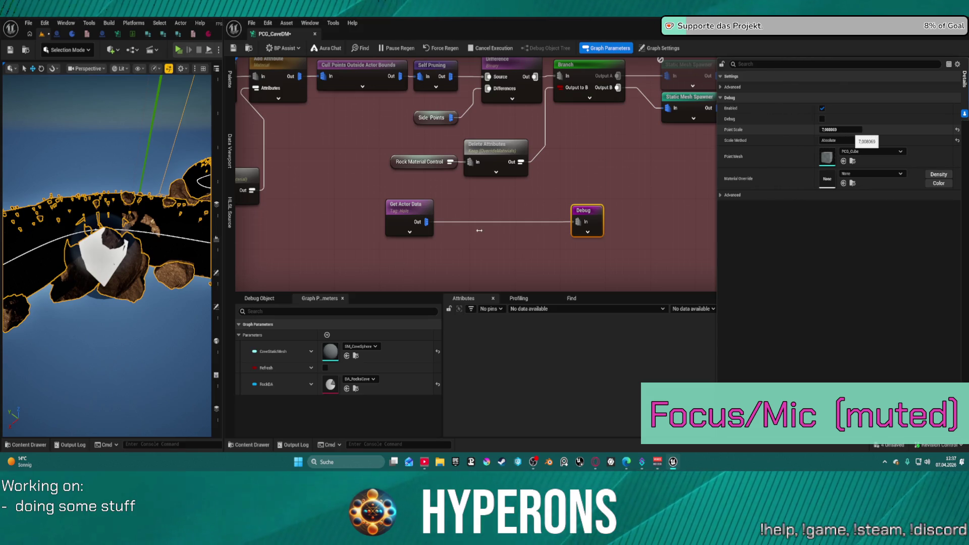
{"action": "left_click", "coordinate": [846, 130]}
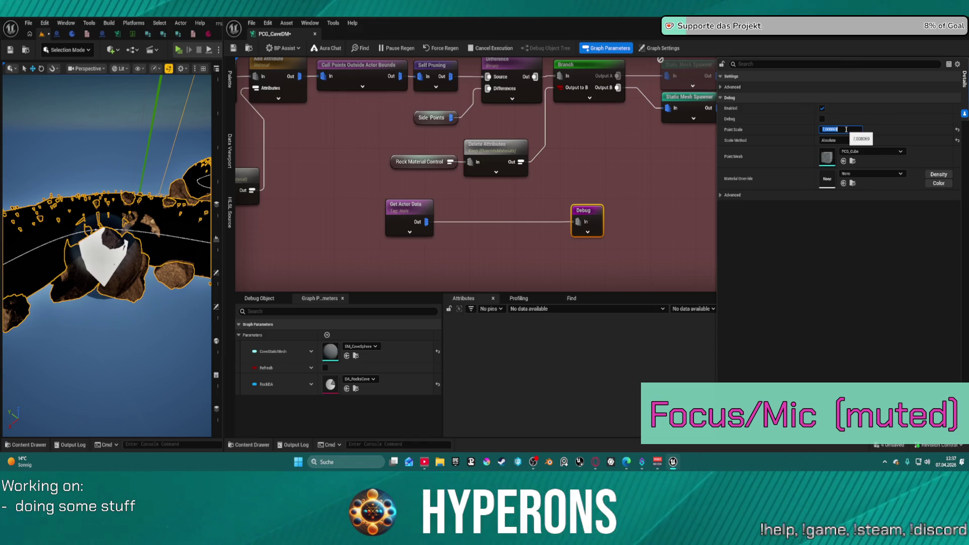
{"action": "scroll", "coordinate": [403, 256], "scroll_direction": "down", "scroll_amount": 1}
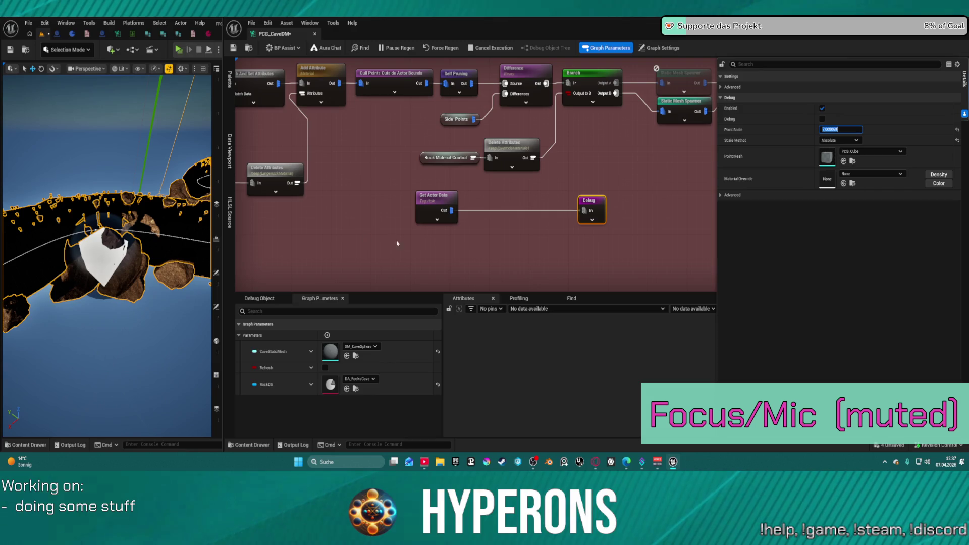
{"action": "left_click", "coordinate": [431, 224]}
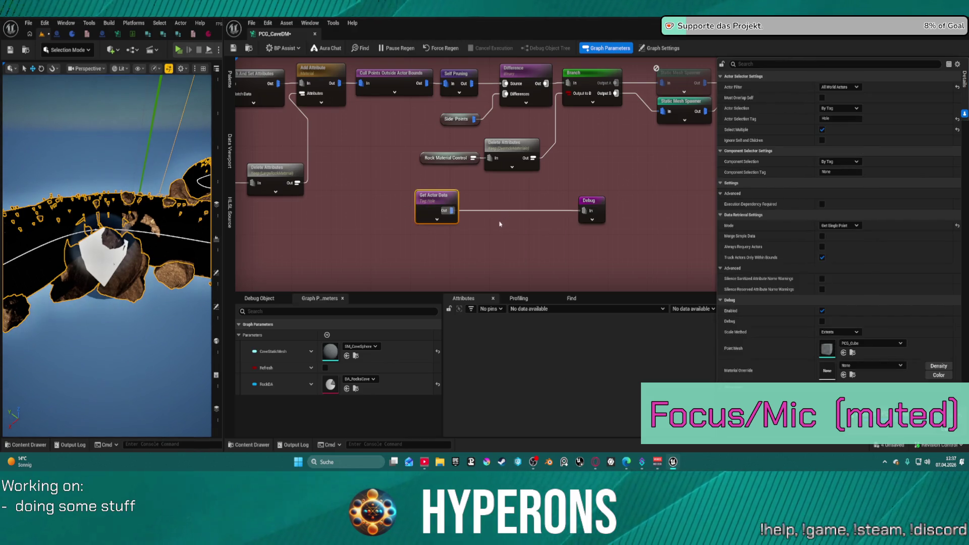
Step: Inspect Get Actor Property's StaticMeshComponent.StaticMesh and Hole tag settings, then zoom back to Get Actor Data
{"action": "scroll", "coordinate": [500, 223], "scroll_direction": "down", "scroll_amount": 5}
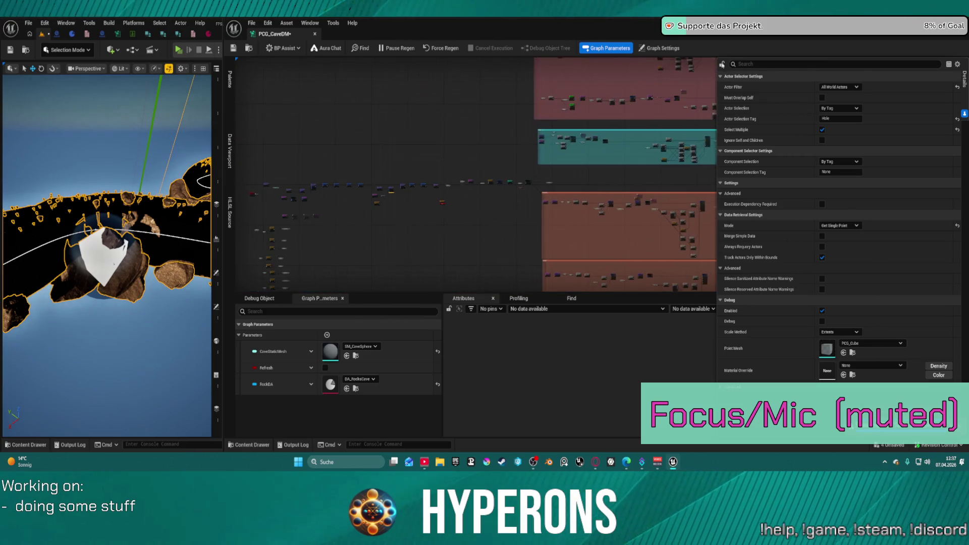
{"action": "scroll", "coordinate": [392, 208], "scroll_direction": "up", "scroll_amount": 5}
{"action": "left_click", "coordinate": [301, 144]}
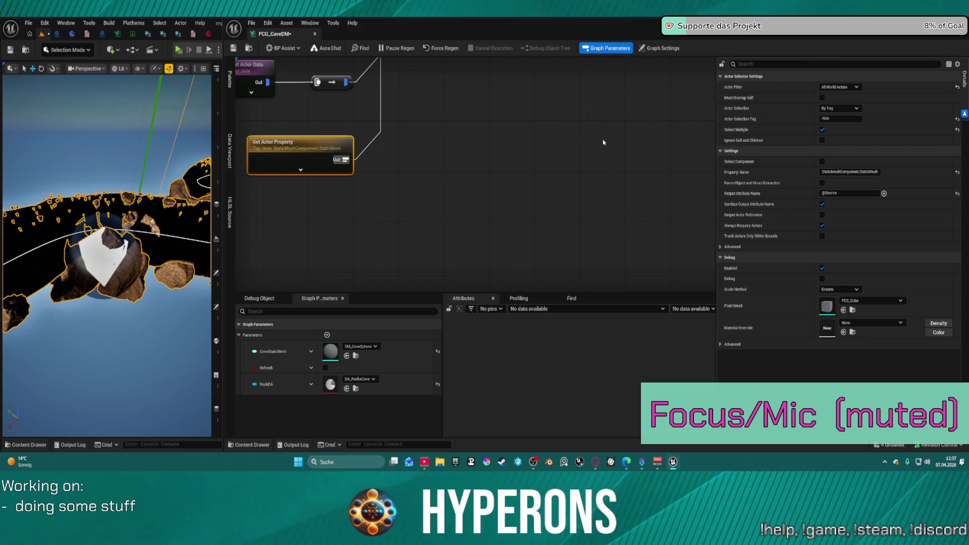
{"action": "scroll", "coordinate": [642, 137], "scroll_direction": "down", "scroll_amount": 8}
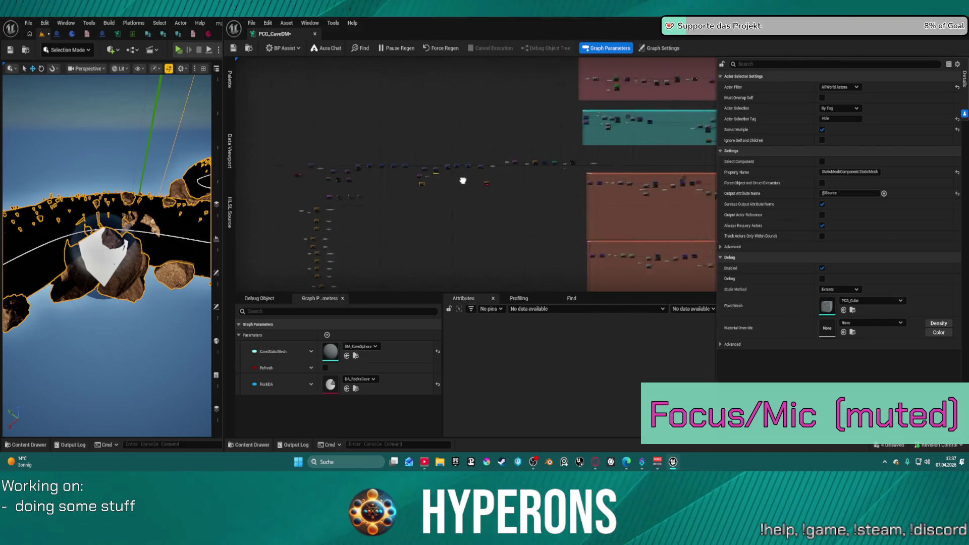
{"action": "scroll", "coordinate": [506, 158], "scroll_direction": "up", "scroll_amount": 8}
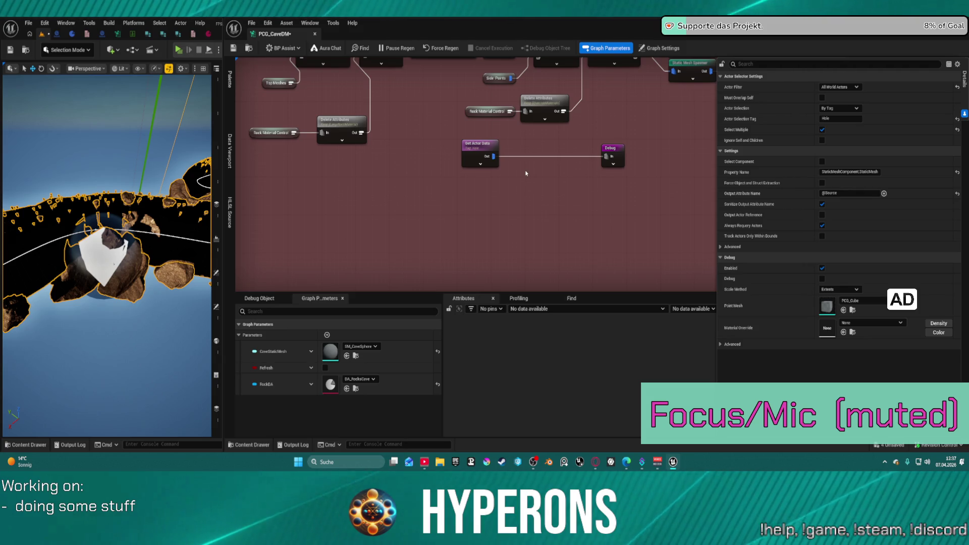
Step: Pull a new wire from Get Actor Data and save the PCG graph
{"action": "mouse_move", "coordinate": [490, 156]}
{"action": "left_mouse_down"}
{"action": "mouse_move", "coordinate": [578, 175]}
{"action": "mouse_move", "coordinate": [645, 153]}
{"action": "left_mouse_up"}
{"action": "left_click", "coordinate": [612, 151]}
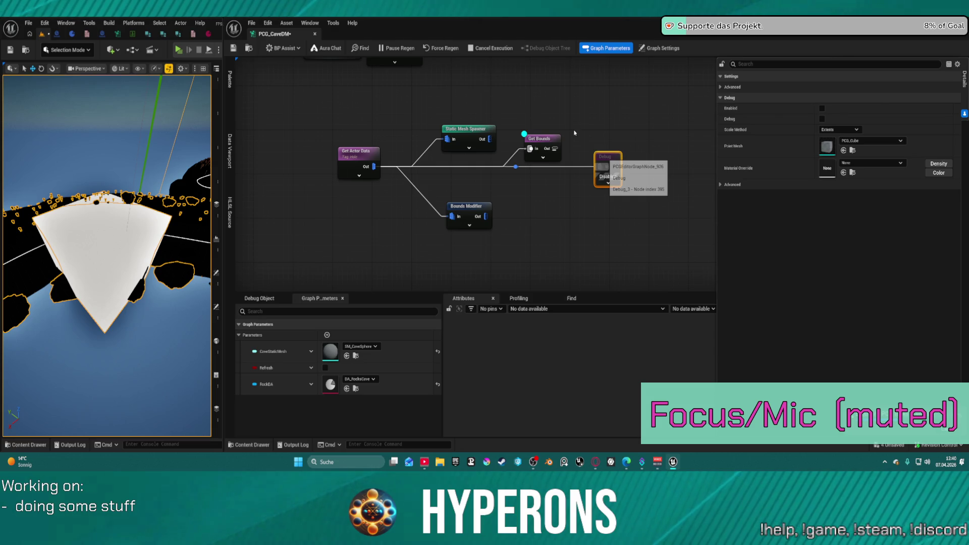
{"action": "key", "text": "ctrl+s"}
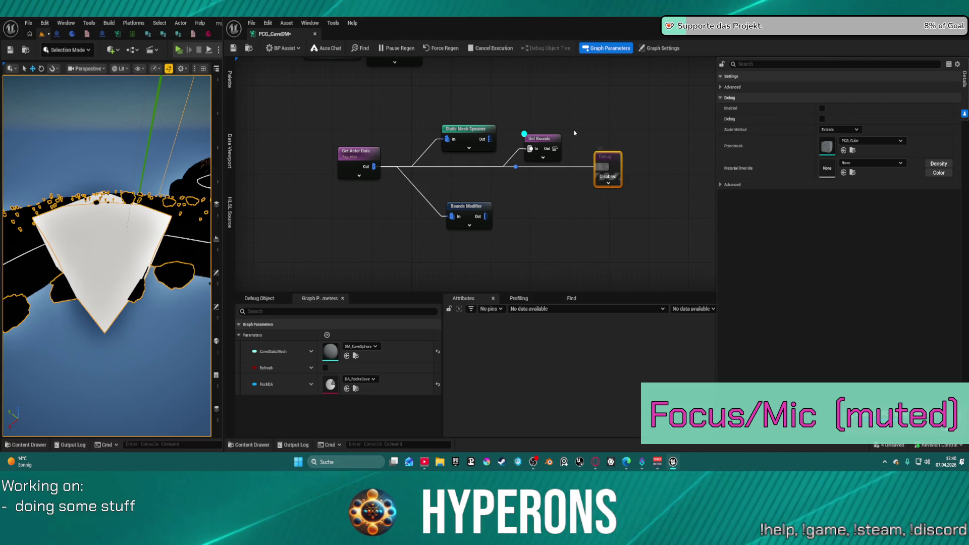
{"action": "left_click", "coordinate": [574, 133]}
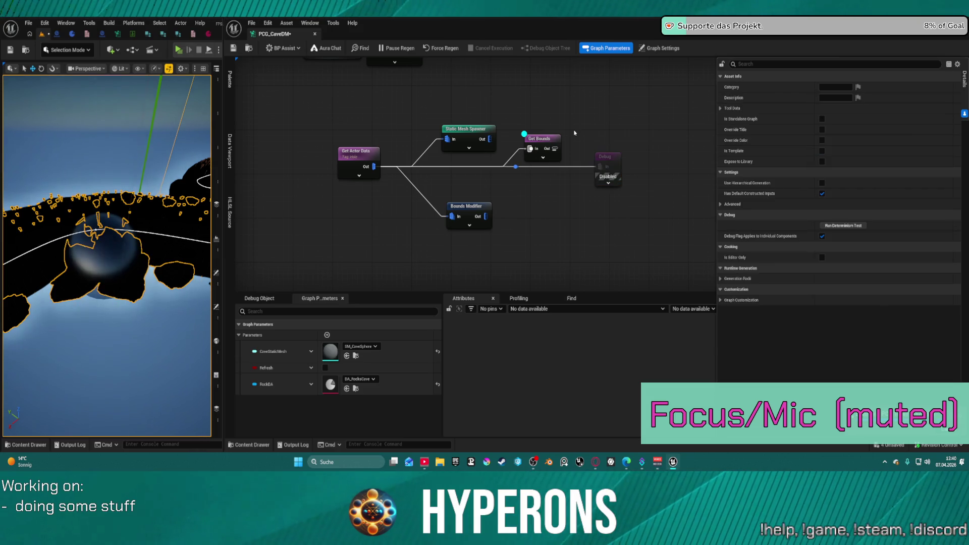
Step: Move the Get Bounds node up and right and break its link from Get Actor Data
{"action": "scroll", "coordinate": [106, 253], "scroll_direction": "up", "scroll_amount": 5}
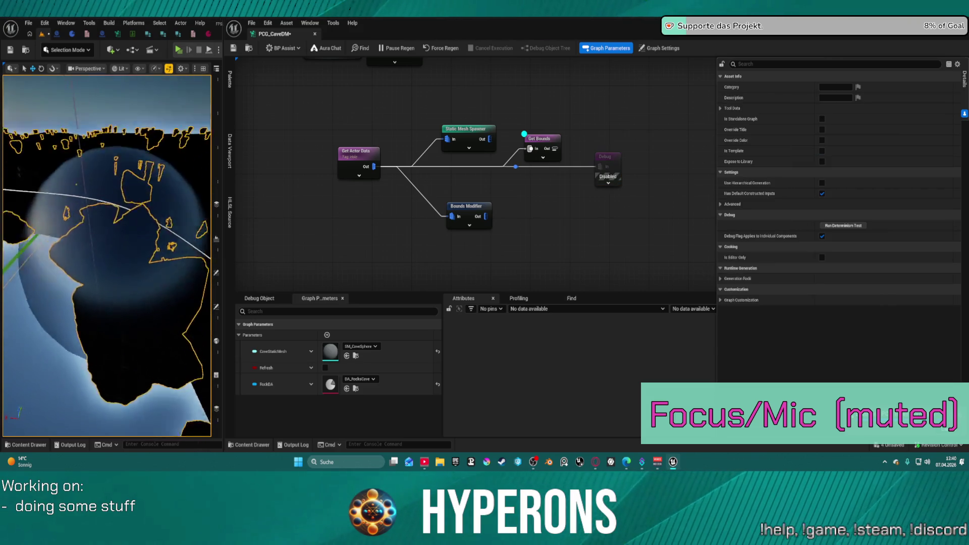
{"action": "scroll", "coordinate": [106, 252], "scroll_direction": "down", "scroll_amount": 5}
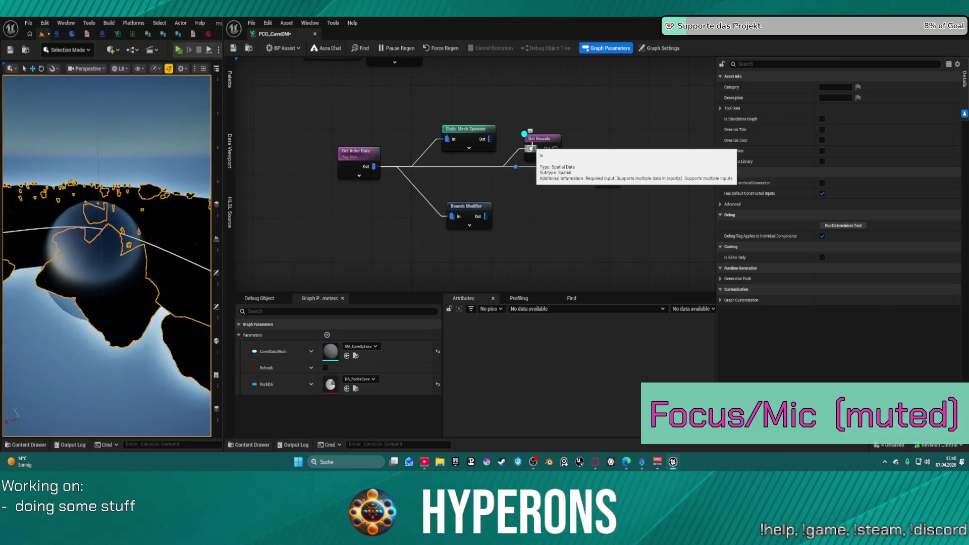
{"action": "mouse_move", "coordinate": [545, 145]}
{"action": "left_mouse_down"}
{"action": "mouse_move", "coordinate": [544, 121]}
{"action": "mouse_move", "coordinate": [566, 130]}
{"action": "left_mouse_up"}
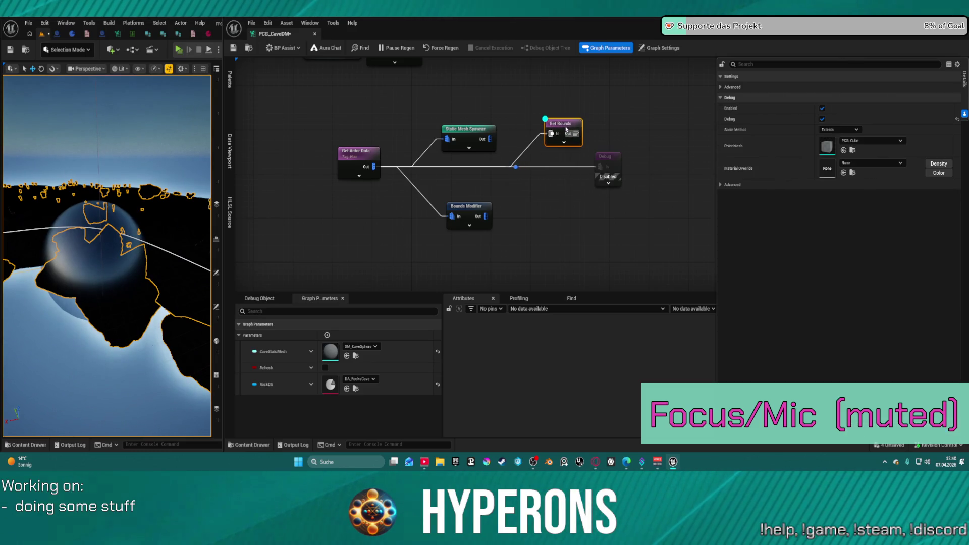
{"action": "left_click", "coordinate": [358, 152]}
{"action": "left_click", "coordinate": [551, 134], "text": "alt"}
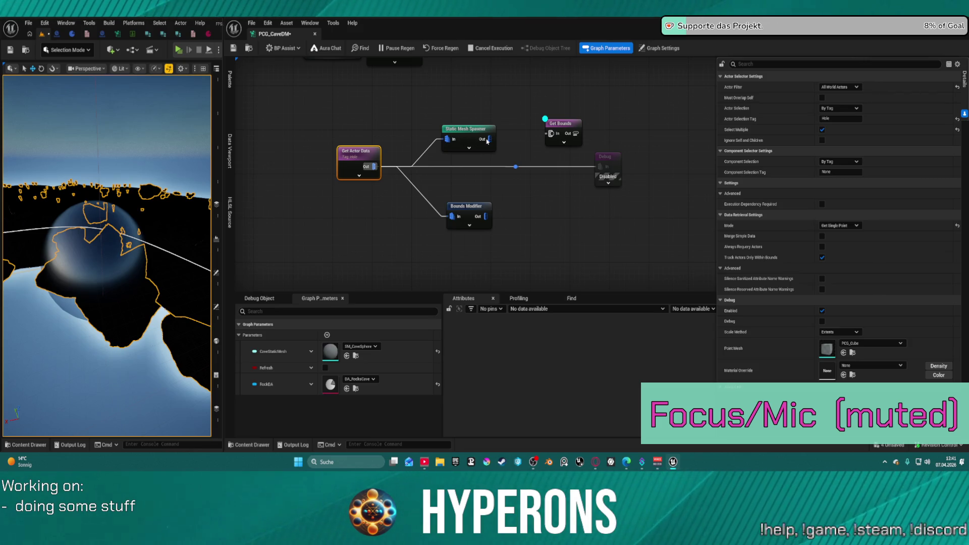
Step: Save the graph, then disable and re-enable the Static Mesh Spawner to compare the cave sphere
{"action": "left_click_drag", "start_coordinate": [487, 139], "coordinate": [502, 143]}
{"action": "key", "text": "ctrl+s"}
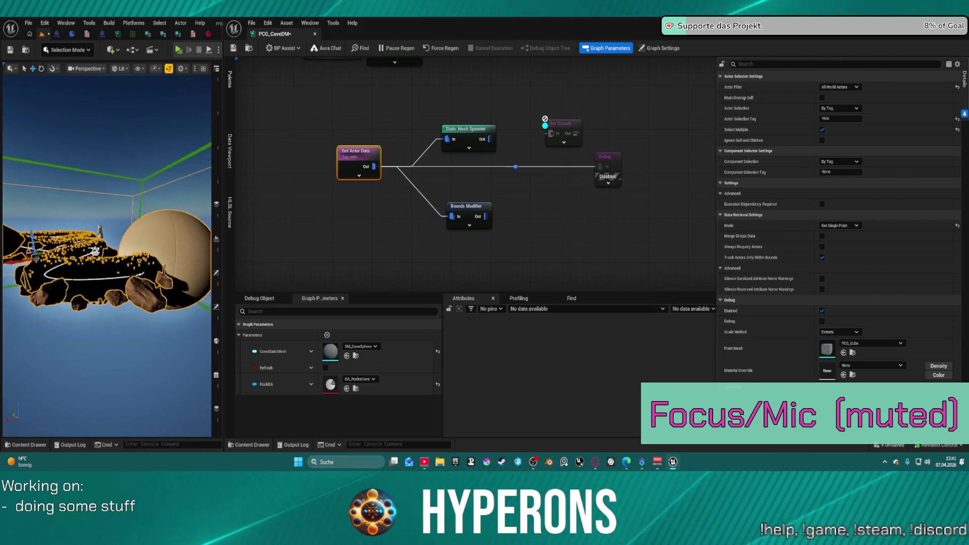
{"action": "left_click", "coordinate": [452, 146]}
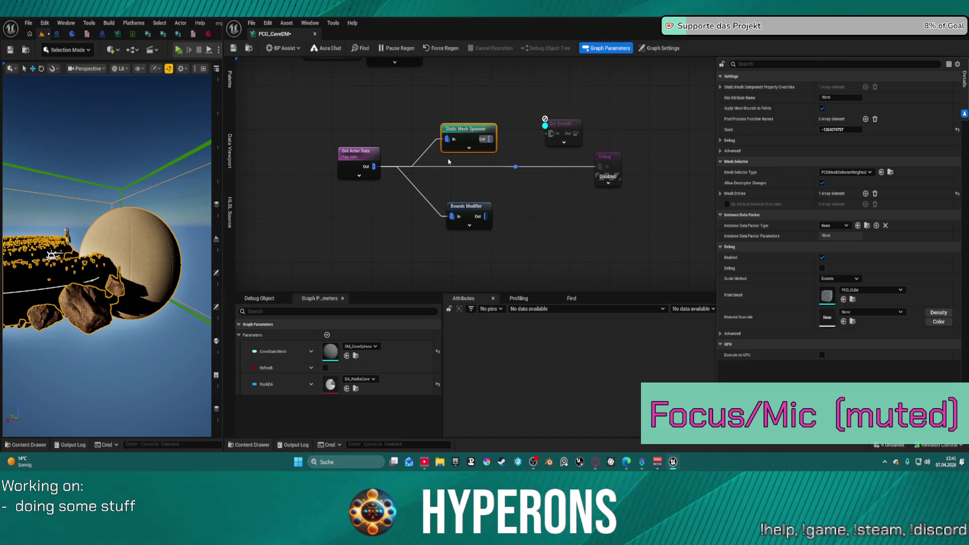
{"action": "key", "text": "e"}
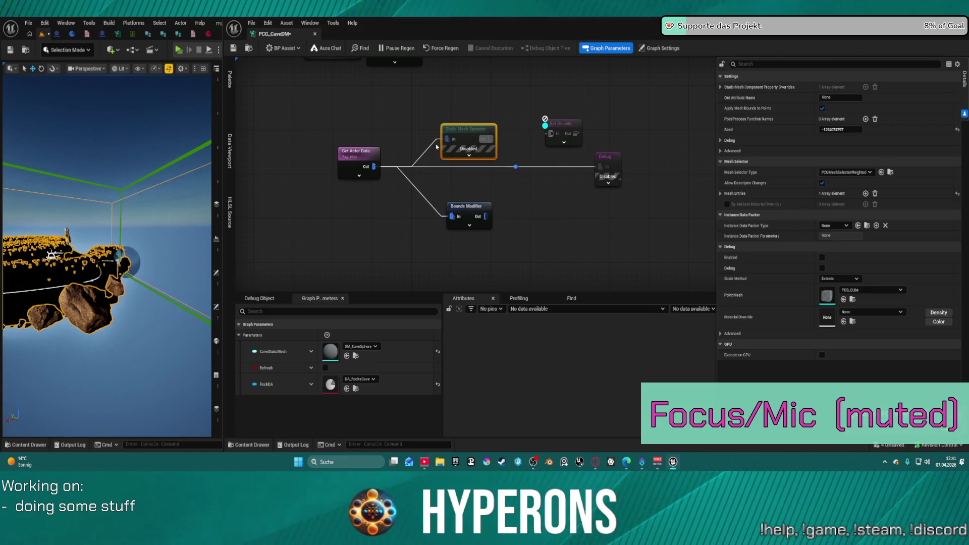
{"action": "key", "text": "e"}
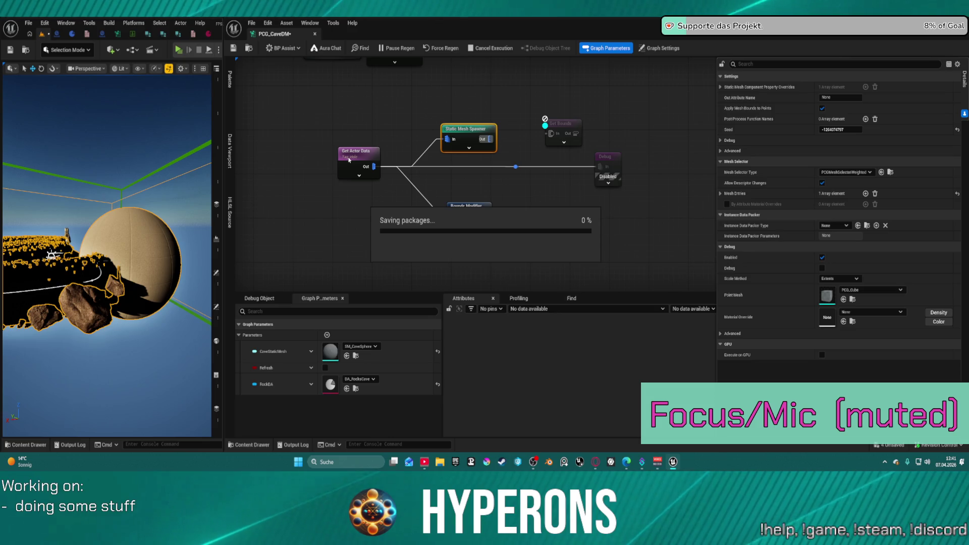
{"action": "left_click", "coordinate": [349, 159]}
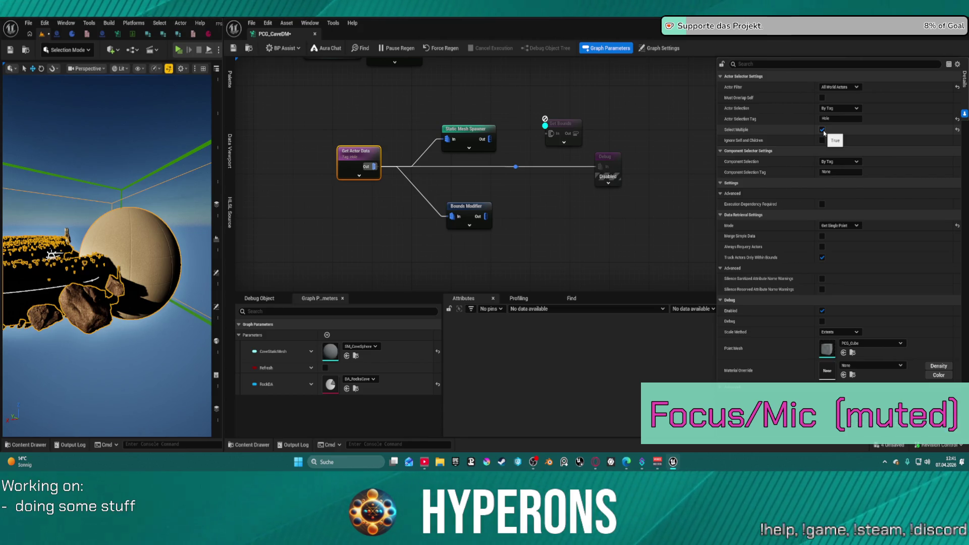
Step: Set Get Actor Data's Mode to Parse Actor Components, save, and view the spawned sphere among the rocks
{"action": "left_click", "coordinate": [838, 225]}
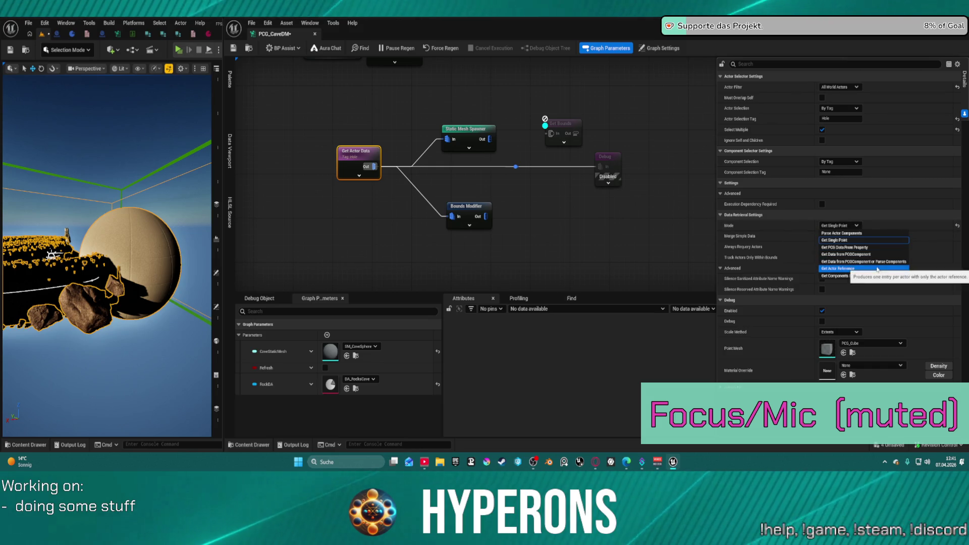
{"action": "left_click", "coordinate": [858, 233]}
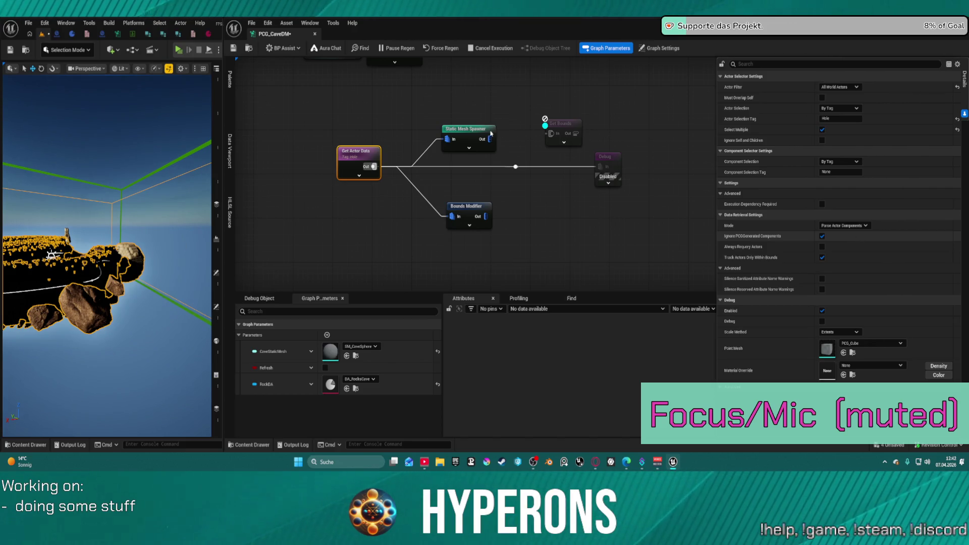
{"action": "key", "text": "ctrl+s"}
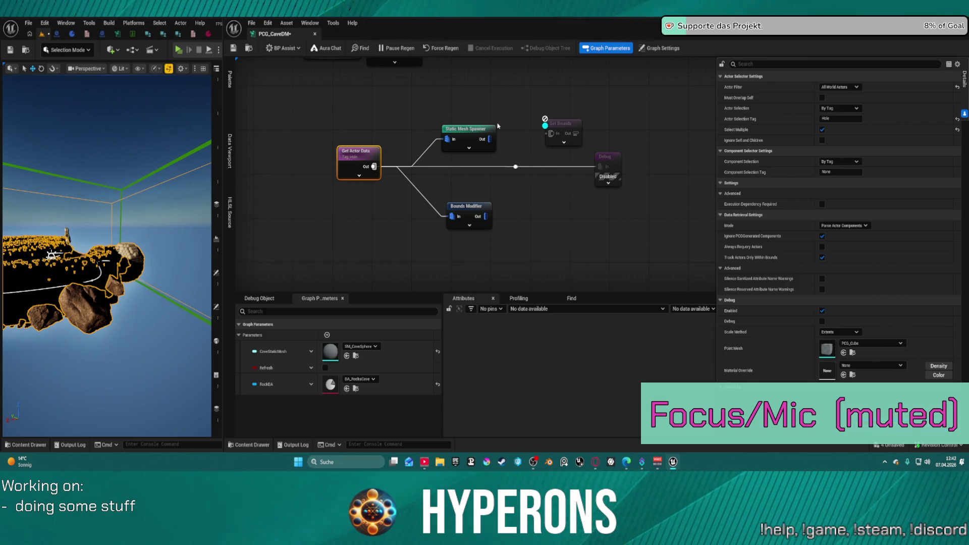
{"action": "left_click_drag", "start_coordinate": [134, 206], "coordinate": [54, 189]}
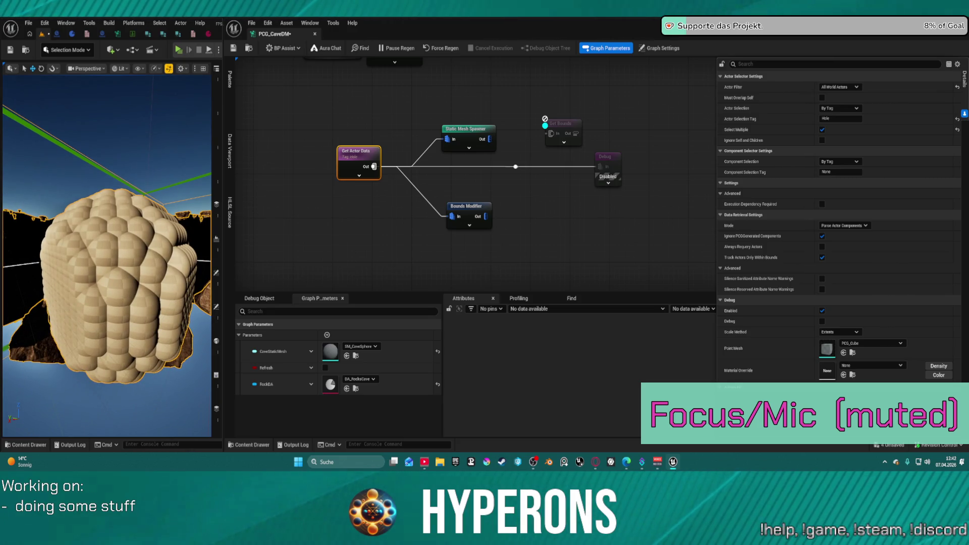
Step: Delete the extra Static Mesh Spawner node and save the graph
{"action": "left_click_drag", "start_coordinate": [106, 253], "coordinate": [58, 255]}
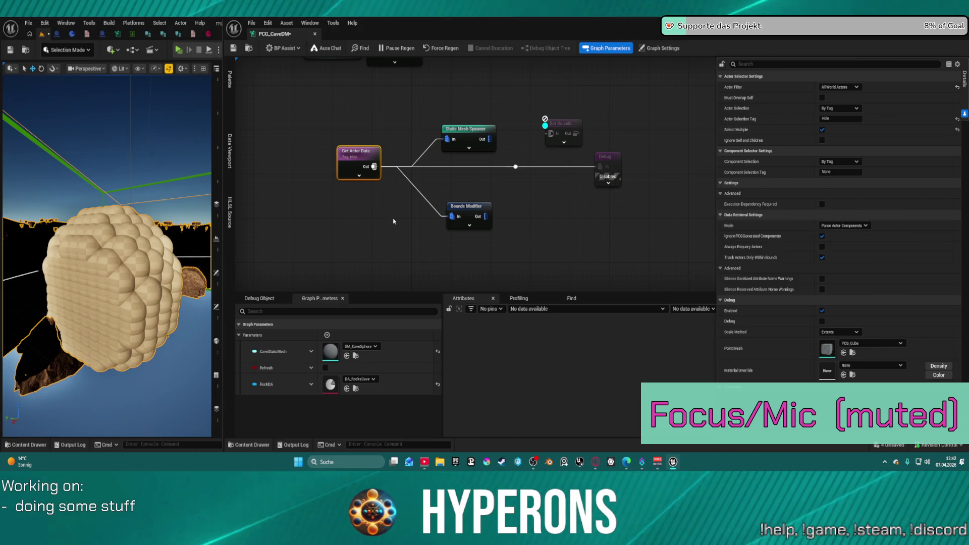
{"action": "left_click_drag", "start_coordinate": [467, 130], "coordinate": [467, 119]}
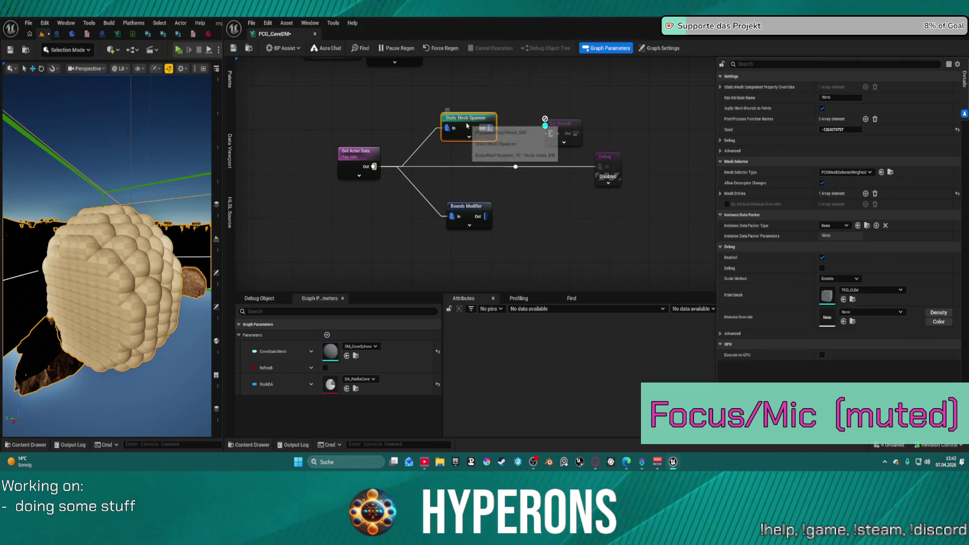
{"action": "key", "text": "Delete"}
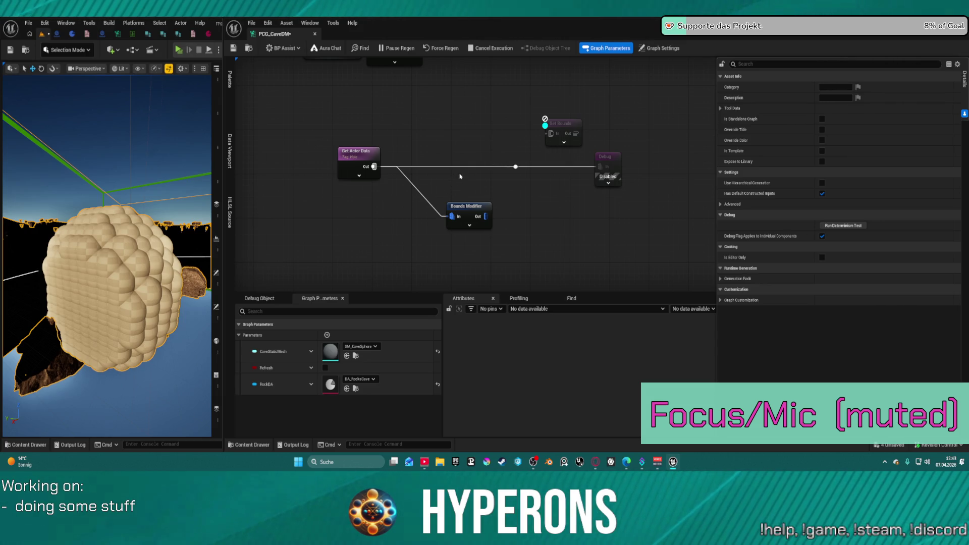
{"action": "key", "text": "Tab"}
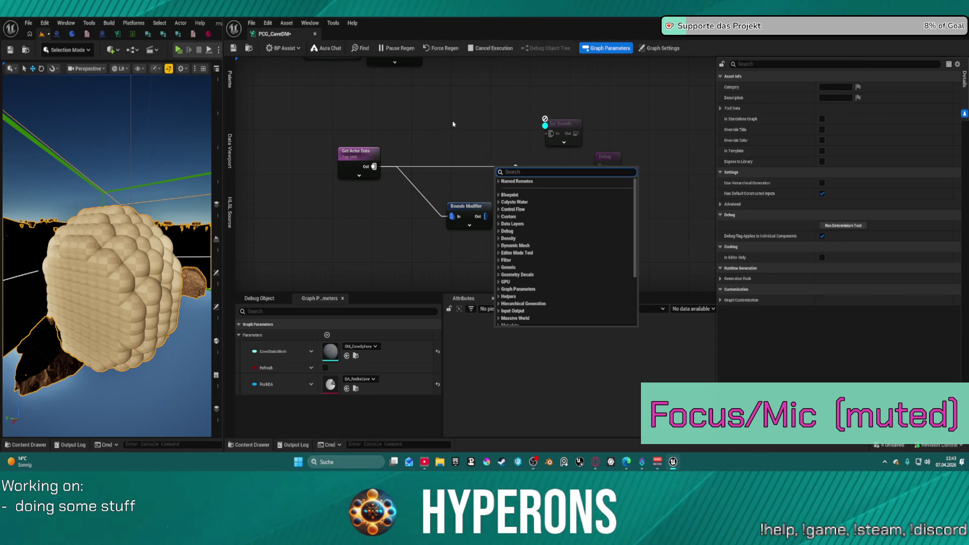
{"action": "key", "text": "Escape"}
{"action": "key", "text": "ctrl+s"}
Step: Reroute the Get Actor Data wire into the Difference node's Differences pin and save
{"action": "double_click", "coordinate": [516, 167]}
{"action": "mouse_move", "coordinate": [516, 167]}
{"action": "left_mouse_down"}
{"action": "mouse_move", "coordinate": [595, 56]}
{"action": "mouse_move", "coordinate": [627, 156]}
{"action": "mouse_move", "coordinate": [534, 212]}
{"action": "mouse_move", "coordinate": [389, 207]}
{"action": "mouse_move", "coordinate": [388, 190]}
{"action": "left_mouse_up"}
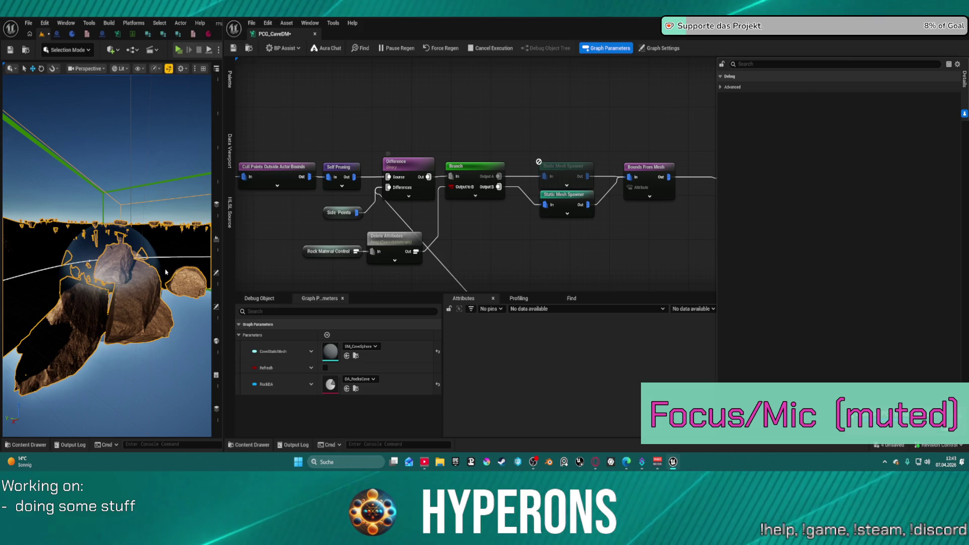
{"action": "key", "text": "ctrl+s"}
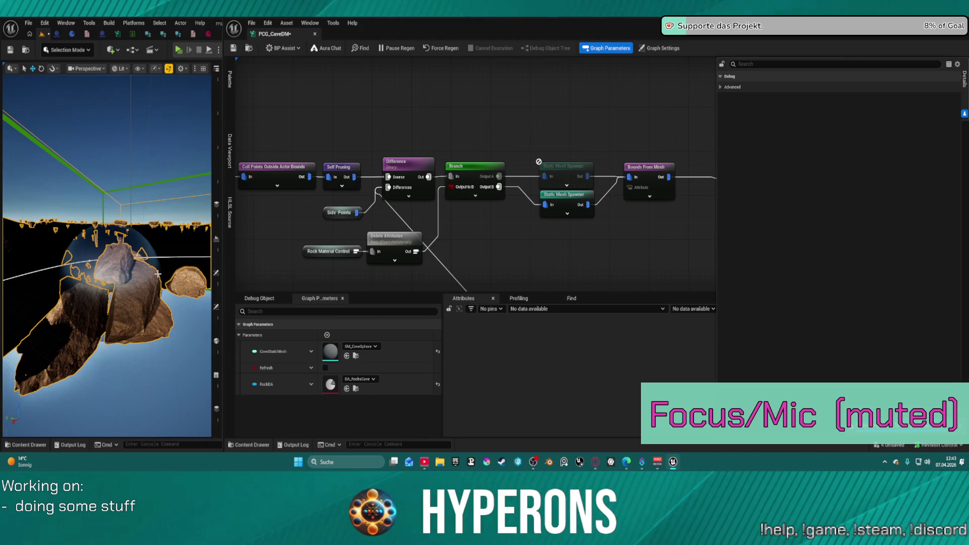
Step: Switch Get Actor Data's Mode to Get Single Point, then back to Parse Actor Components
{"action": "mouse_move", "coordinate": [318, 235]}
{"action": "left_mouse_down"}
{"action": "mouse_move", "coordinate": [371, 40]}
{"action": "mouse_move", "coordinate": [364, 73]}
{"action": "left_mouse_up"}
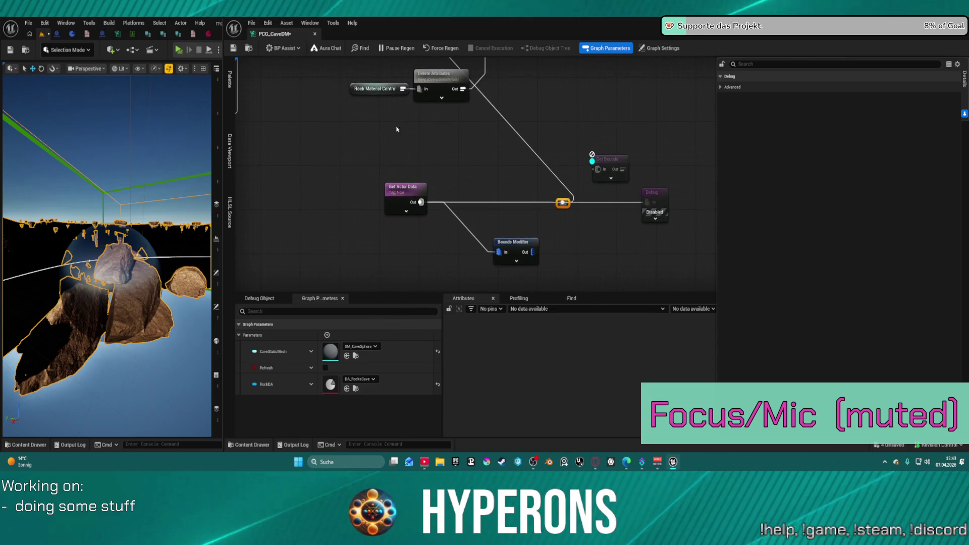
{"action": "mouse_move", "coordinate": [409, 190]}
{"action": "left_mouse_down"}
{"action": "mouse_move", "coordinate": [330, 191]}
{"action": "mouse_move", "coordinate": [338, 188]}
{"action": "left_mouse_up"}
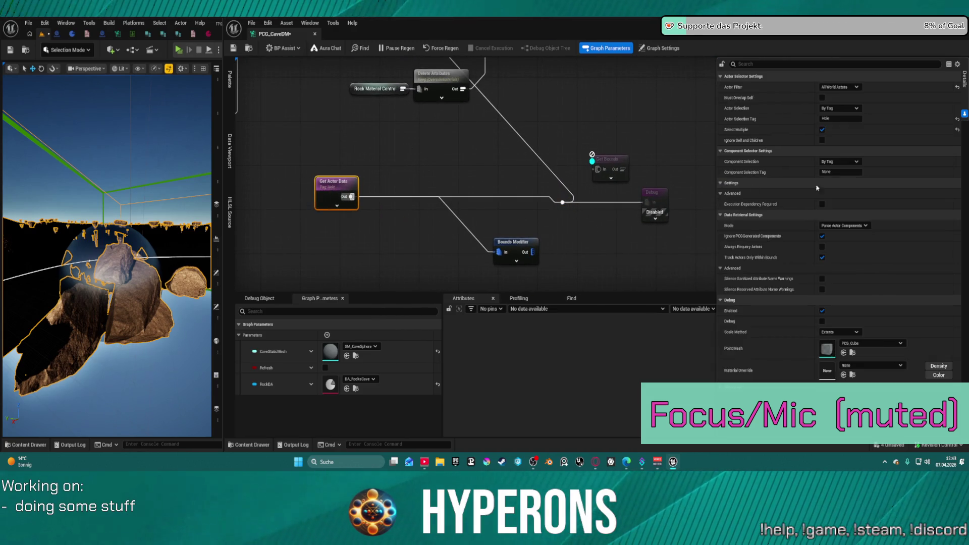
{"action": "left_click", "coordinate": [843, 226]}
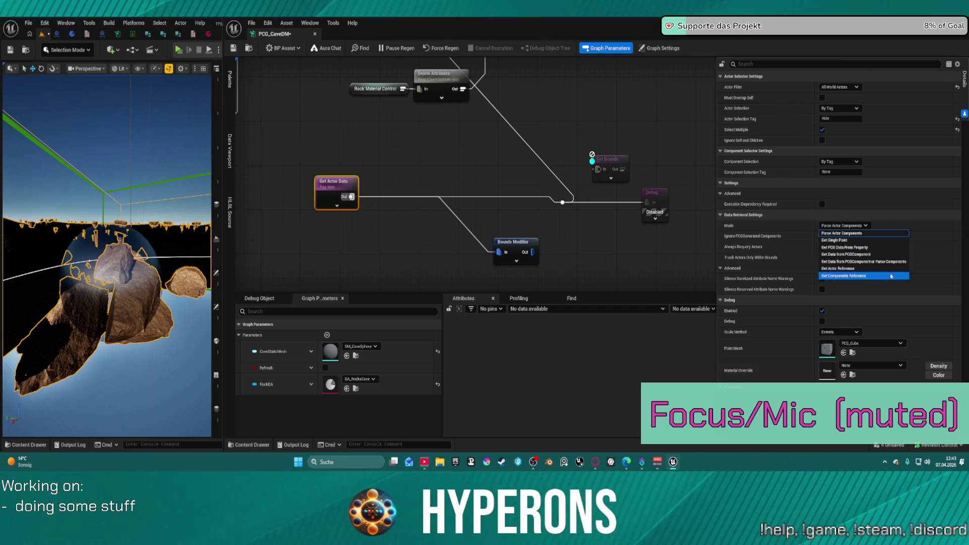
{"action": "left_click", "coordinate": [878, 241]}
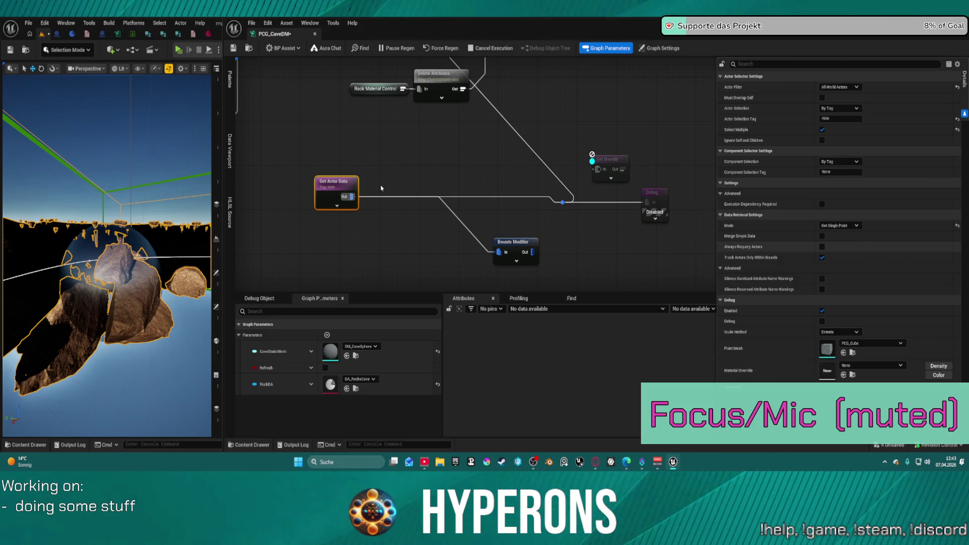
{"action": "right_click", "coordinate": [519, 181]}
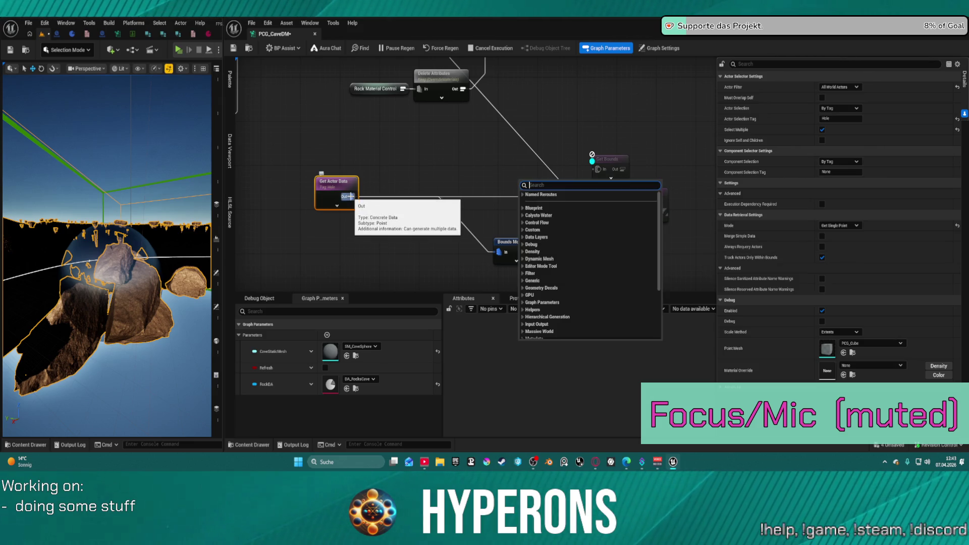
{"action": "left_click_drag", "start_coordinate": [349, 197], "coordinate": [416, 154]}
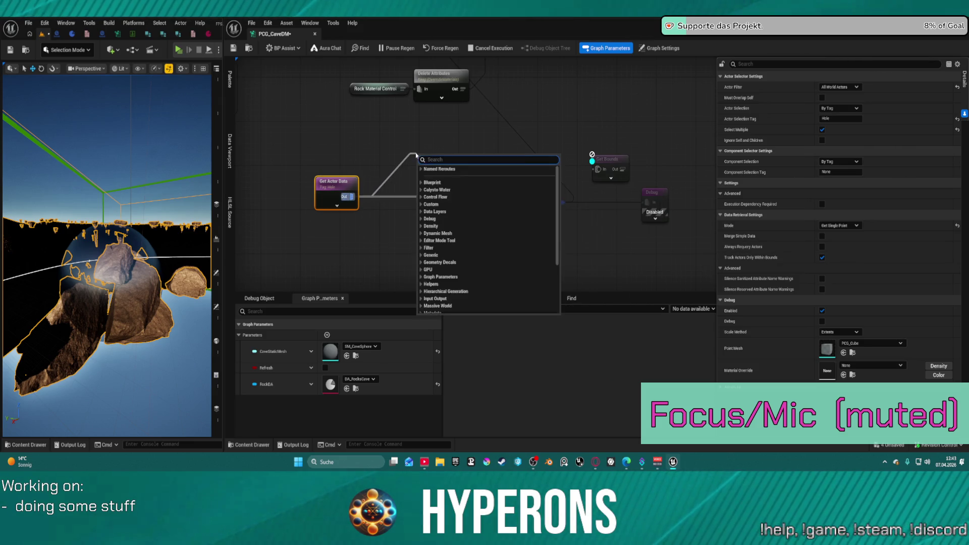
{"action": "type", "text": "g"}
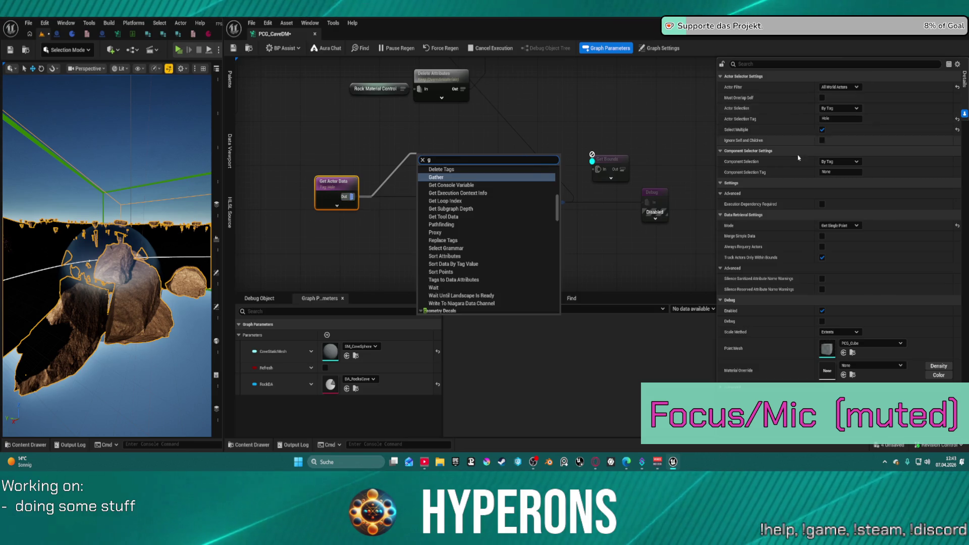
{"action": "left_click", "coordinate": [844, 226]}
{"action": "left_click", "coordinate": [845, 226]}
{"action": "left_click", "coordinate": [837, 236]}
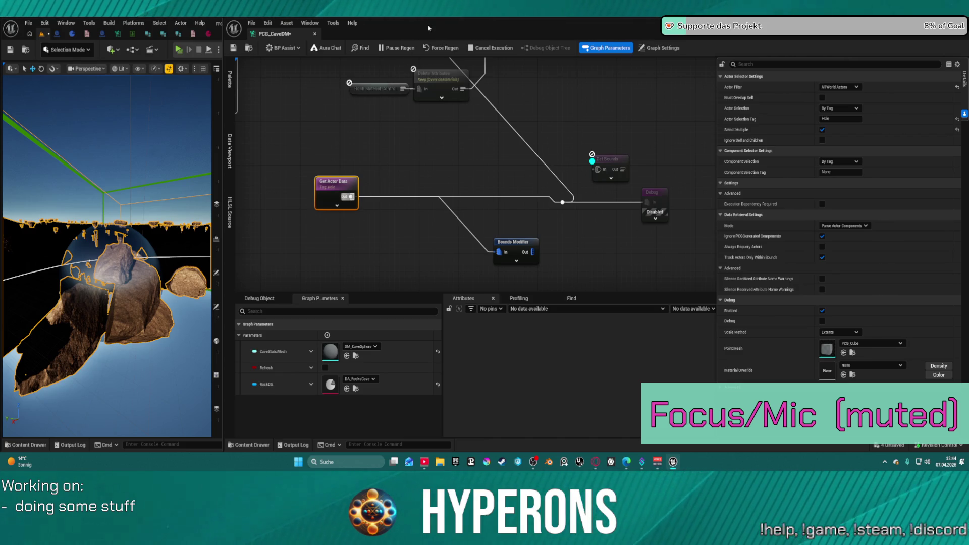
Step: Save, toggle Pause Regen, and attach a Get Bounds node (searched as 'get bo') to Get Actor Data
{"action": "left_click", "coordinate": [445, 49]}
{"action": "left_click", "coordinate": [398, 49]}
{"action": "mouse_move", "coordinate": [352, 195]}
{"action": "left_mouse_down"}
{"action": "mouse_move", "coordinate": [417, 164]}
{"action": "mouse_move", "coordinate": [409, 157]}
{"action": "left_mouse_up"}
{"action": "type", "text": "get"}
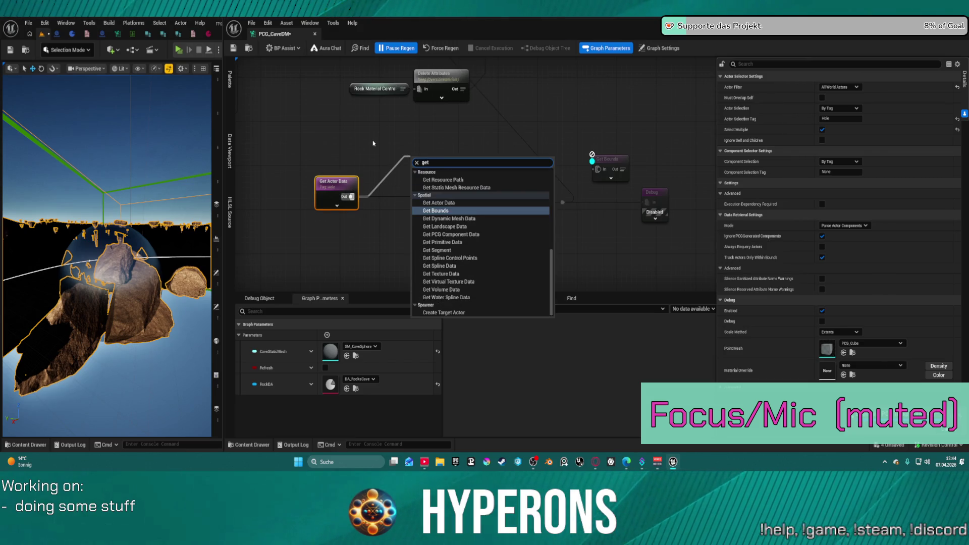
{"action": "key", "text": "BackSpace"}
{"action": "key", "text": "BackSpace"}
{"action": "key", "text": "BackSpace"}
{"action": "type", "text": "s"}
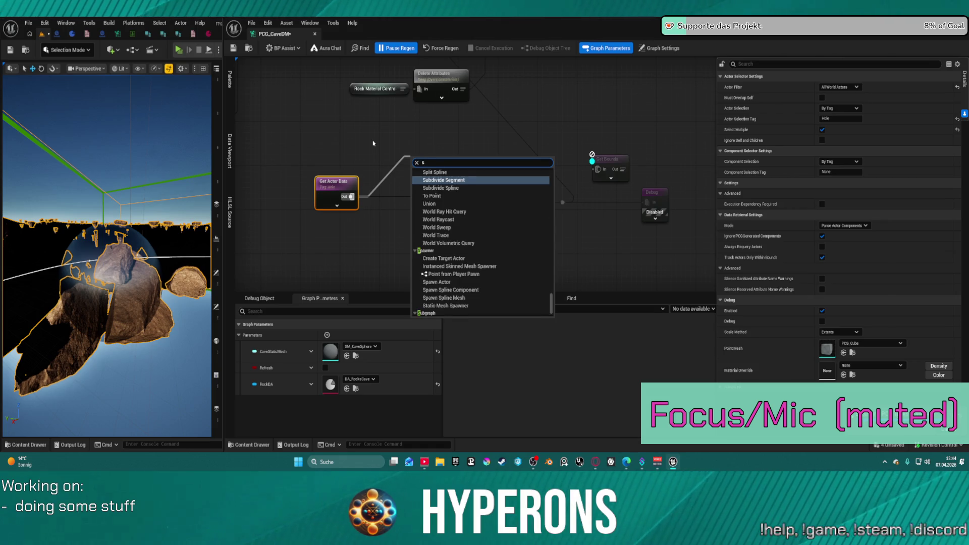
{"action": "type", "text": "e"}
{"action": "key", "text": "BackSpace"}
{"action": "key", "text": "BackSpace"}
{"action": "type", "text": "geta"}
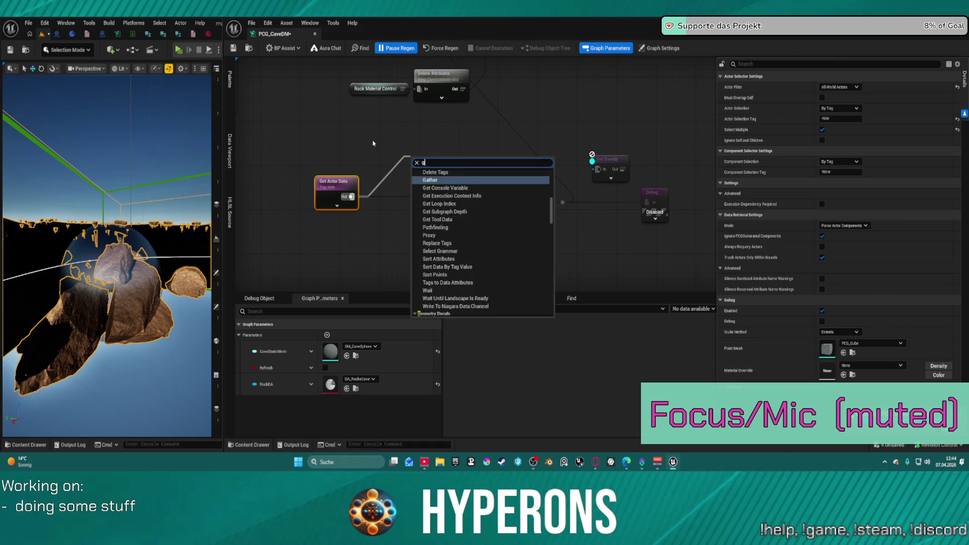
{"action": "key", "text": "BackSpace"}
{"action": "type", "text": "a"}
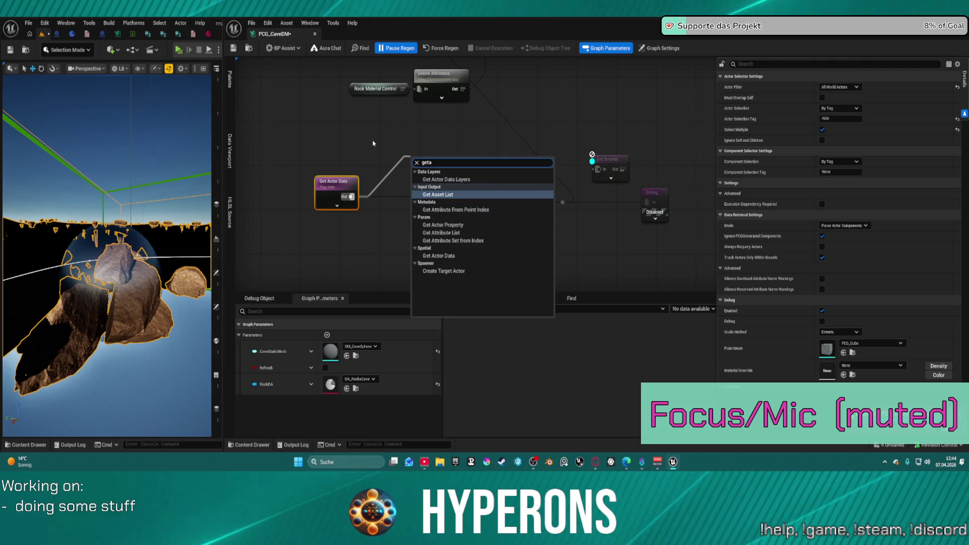
{"action": "type", "text": "c"}
{"action": "key", "text": "BackSpace"}
{"action": "key", "text": "BackSpace"}
{"action": "type", "text": "ac"}
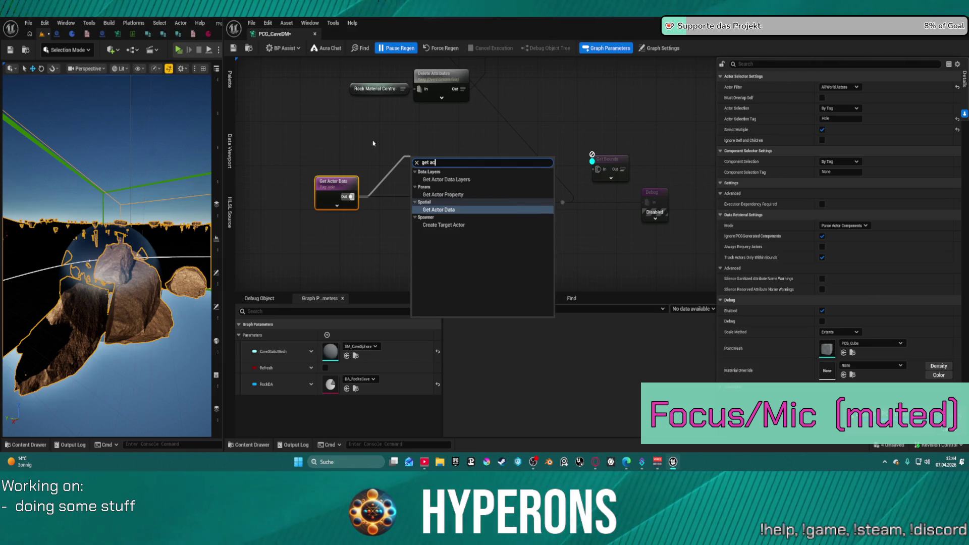
{"action": "key", "text": "BackSpace"}
{"action": "key", "text": "BackSpace"}
{"action": "key", "text": "BackSpace"}
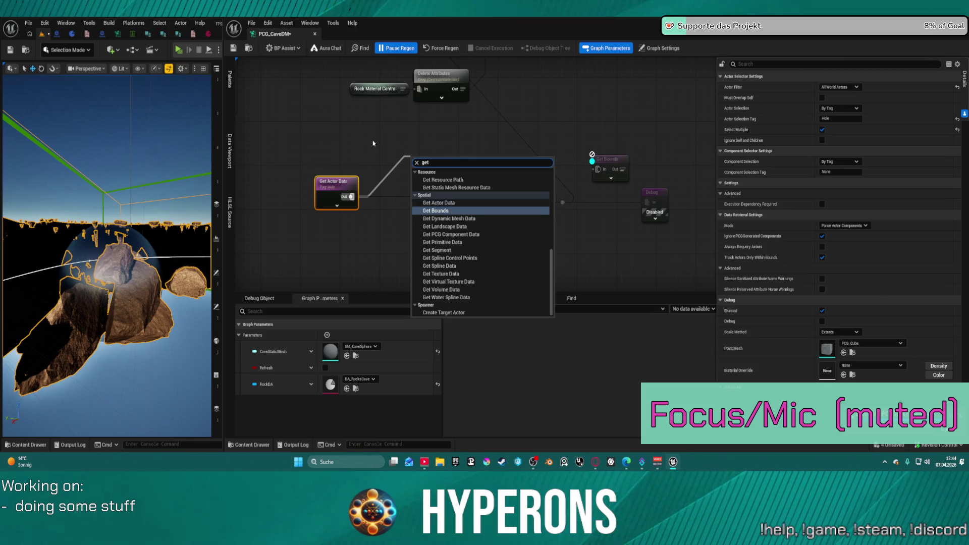
{"action": "type", "text": " boa"}
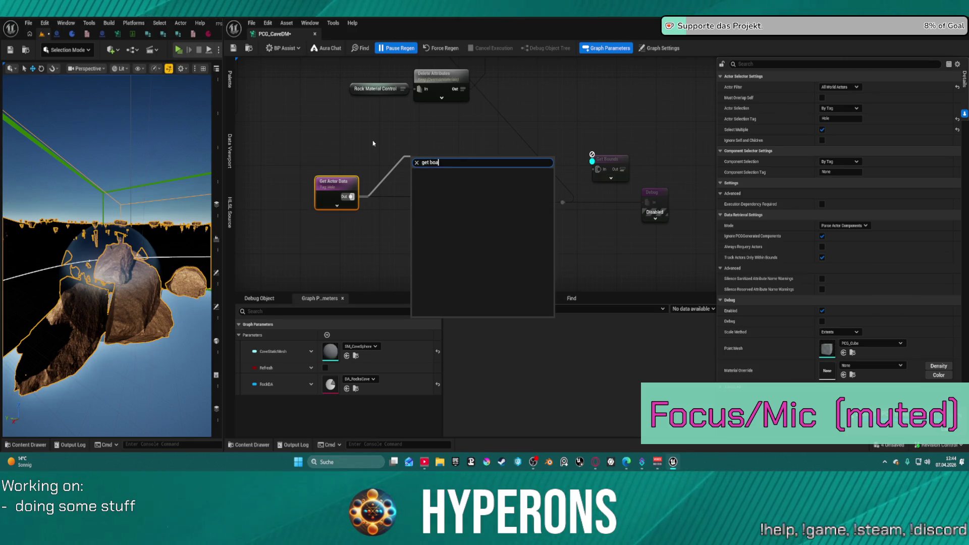
{"action": "key", "text": "BackSpace"}
{"action": "key", "text": "Return"}
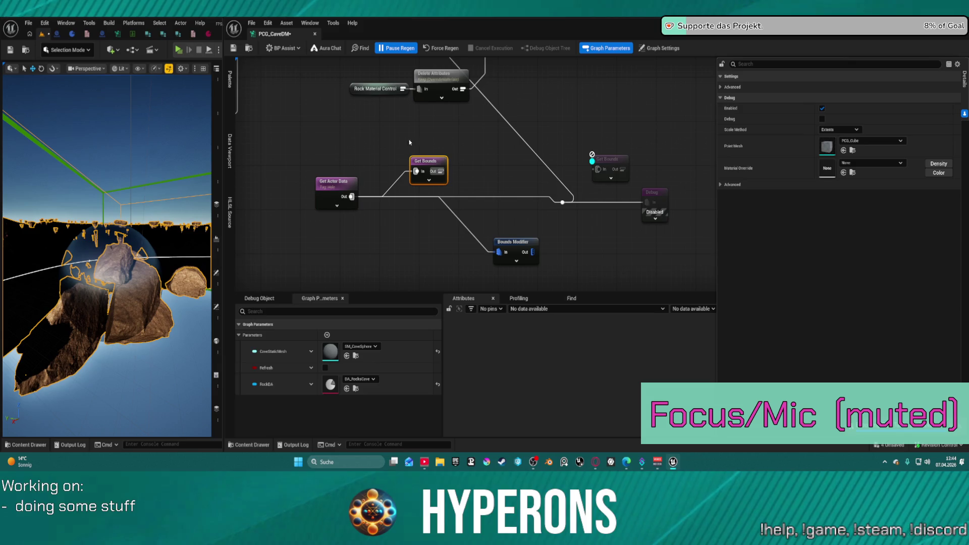
{"action": "left_click_drag", "start_coordinate": [434, 165], "coordinate": [418, 135]}
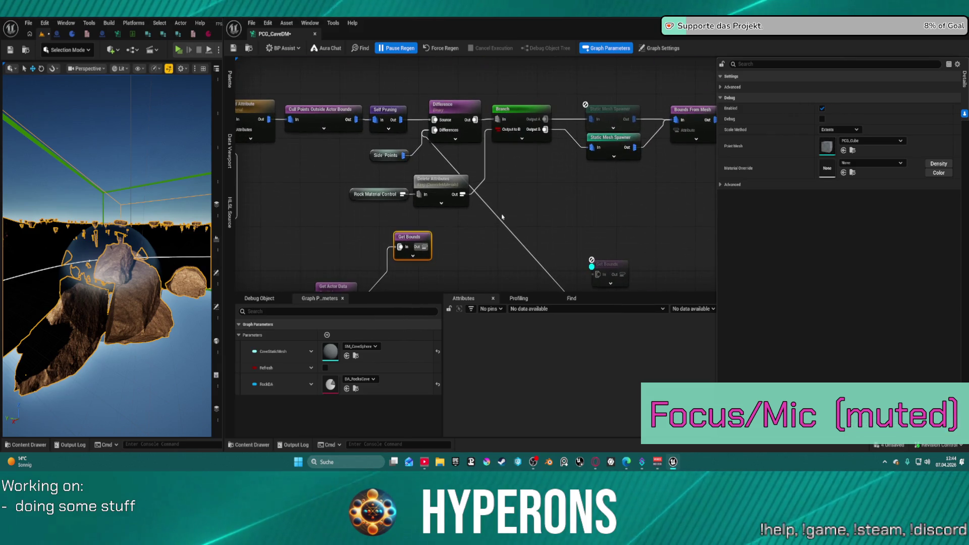
Step: Add a Merge Points node feeding the Difference node's Differences input, with Side Points beside it
{"action": "left_click", "coordinate": [444, 107]}
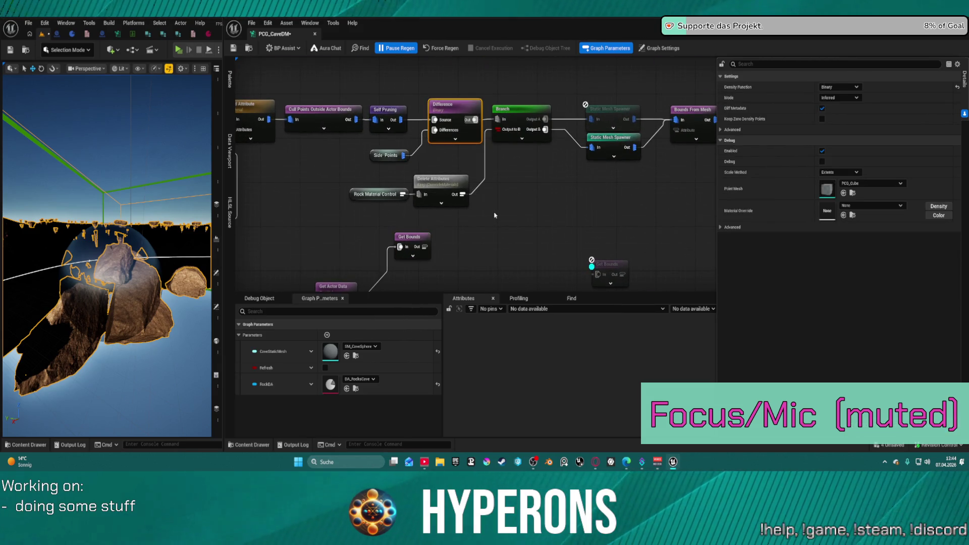
{"action": "left_click_drag", "start_coordinate": [434, 130], "coordinate": [423, 161]}
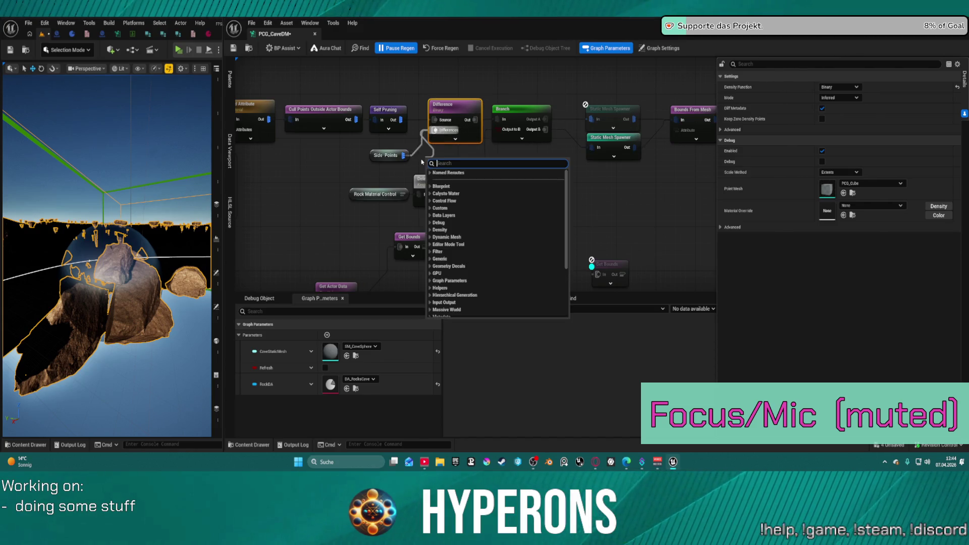
{"action": "type", "text": "merge"}
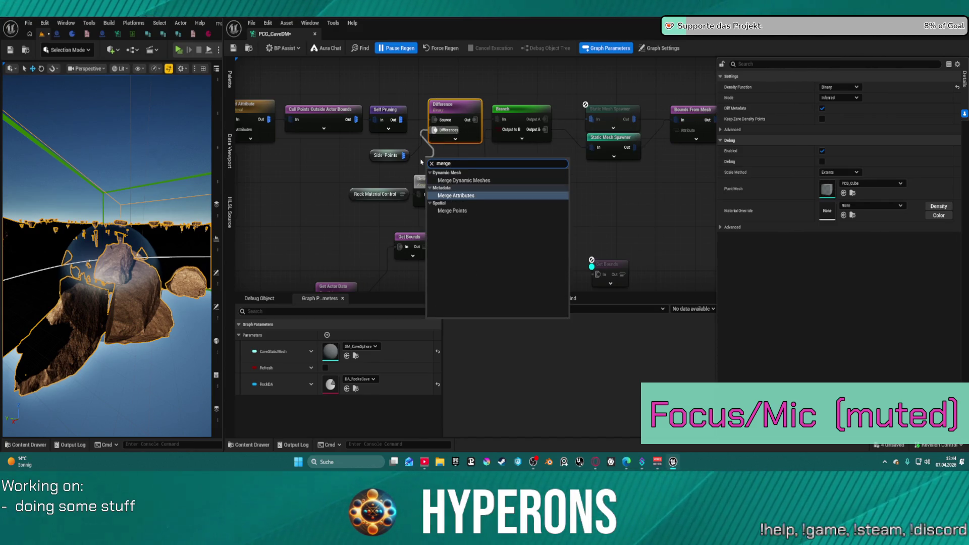
{"action": "key", "text": "Down"}
{"action": "key", "text": "Return"}
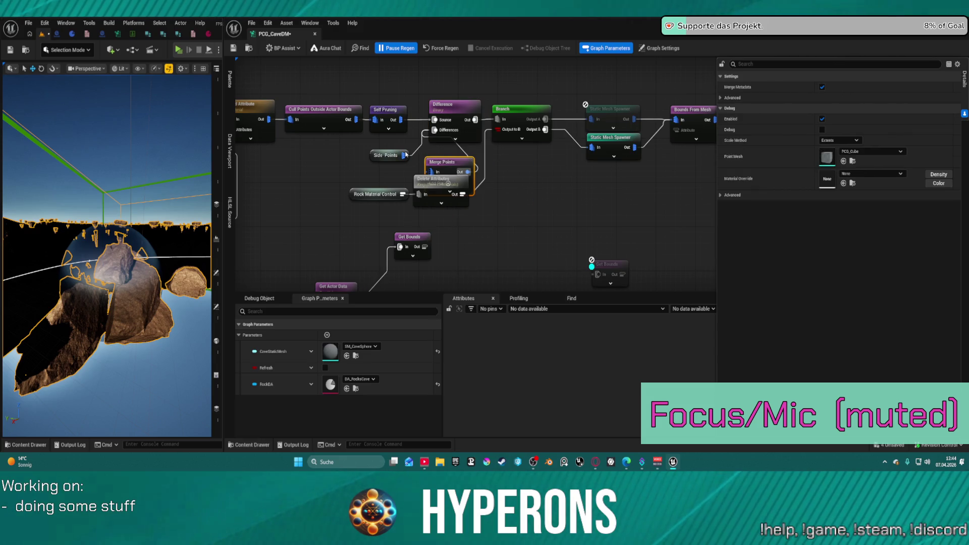
{"action": "mouse_move", "coordinate": [406, 155]}
{"action": "left_mouse_down"}
{"action": "mouse_move", "coordinate": [423, 166]}
{"action": "mouse_move", "coordinate": [387, 163]}
{"action": "mouse_move", "coordinate": [410, 143]}
{"action": "mouse_move", "coordinate": [380, 157]}
{"action": "mouse_move", "coordinate": [400, 153]}
{"action": "left_mouse_up"}
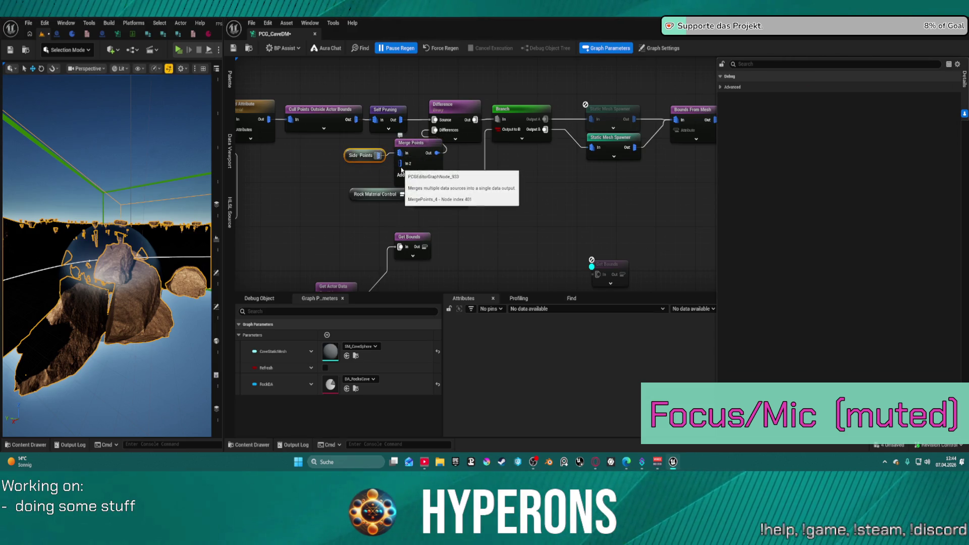
Step: Remove the stray Union node and wire Get Bounds' output into Merge Points In 2
{"action": "left_click", "coordinate": [410, 238]}
{"action": "left_click_drag", "start_coordinate": [423, 247], "coordinate": [466, 250]}
{"action": "type", "text": "union"}
{"action": "key", "text": "Return"}
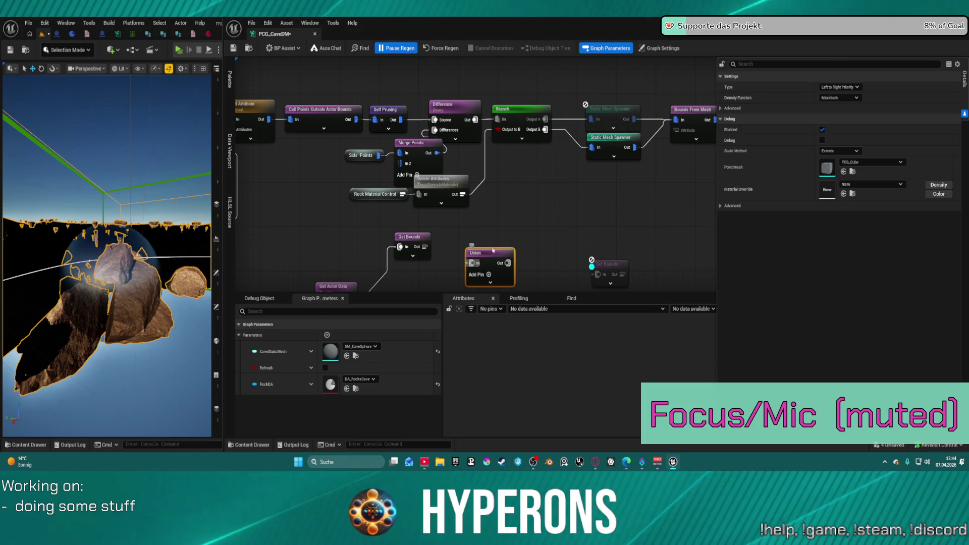
{"action": "left_click_drag", "start_coordinate": [493, 250], "coordinate": [477, 223]}
{"action": "left_click", "coordinate": [410, 238]}
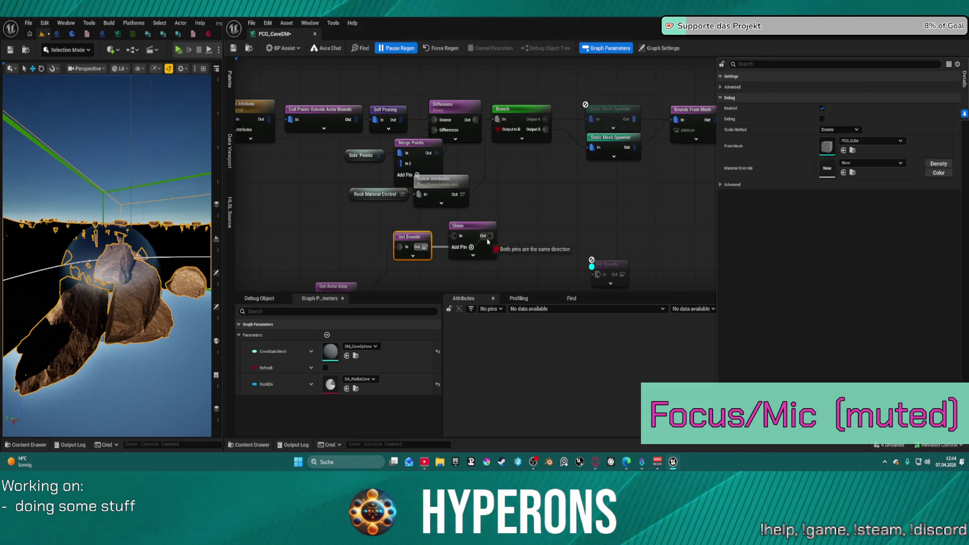
{"action": "left_click", "coordinate": [457, 243]}
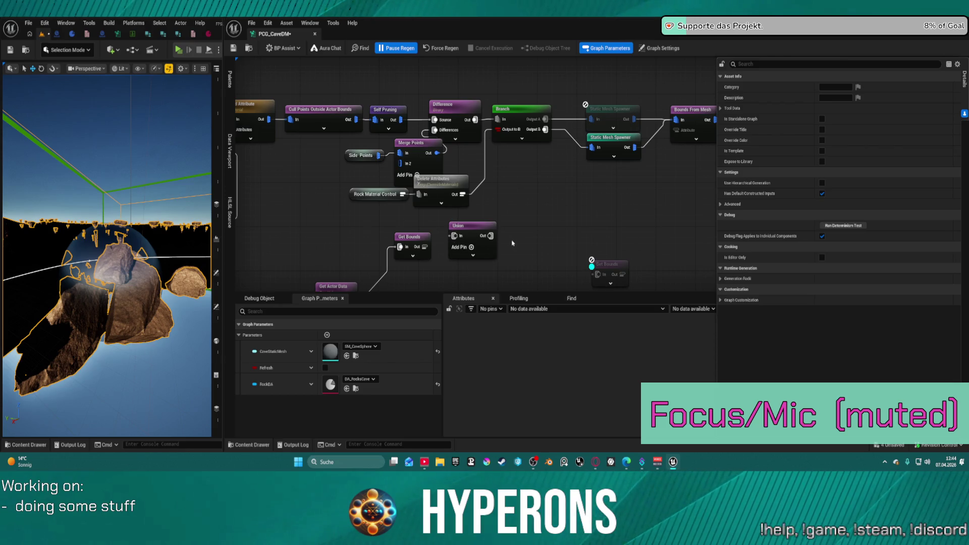
{"action": "left_click", "coordinate": [477, 228]}
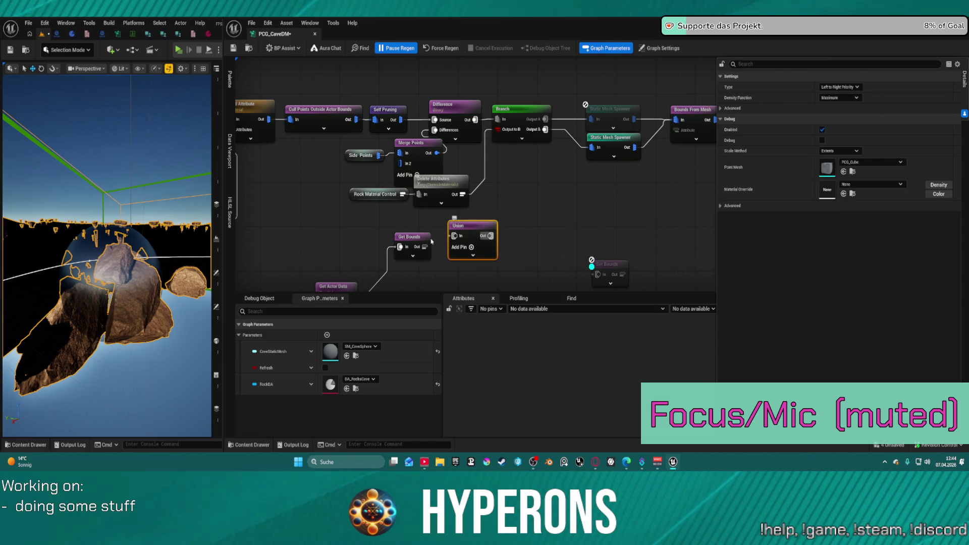
{"action": "key", "text": "Delete"}
{"action": "left_click_drag", "start_coordinate": [422, 247], "coordinate": [403, 171]}
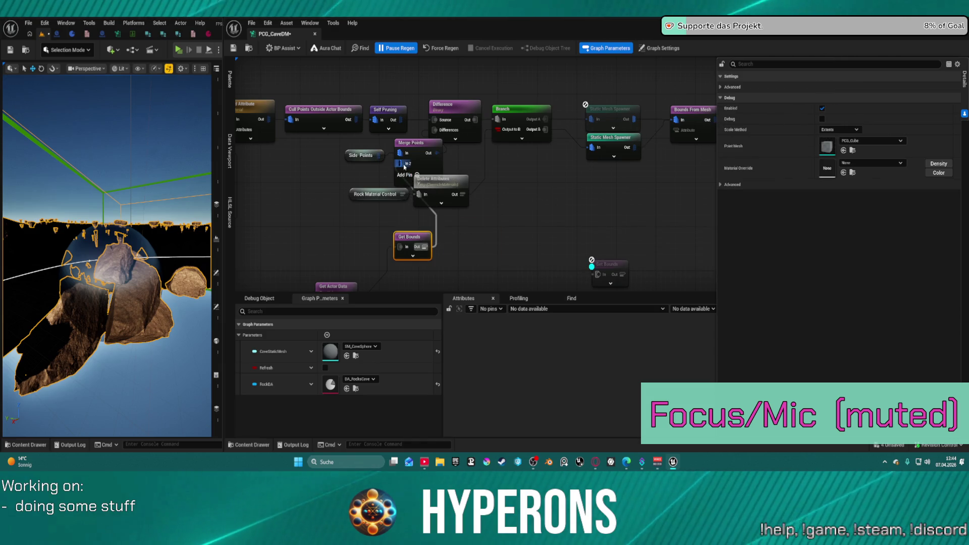
Step: Reposition Get Actor Data and Bounds Modifier so they sit side by side
{"action": "scroll", "coordinate": [544, 235], "scroll_direction": "down", "scroll_amount": 5}
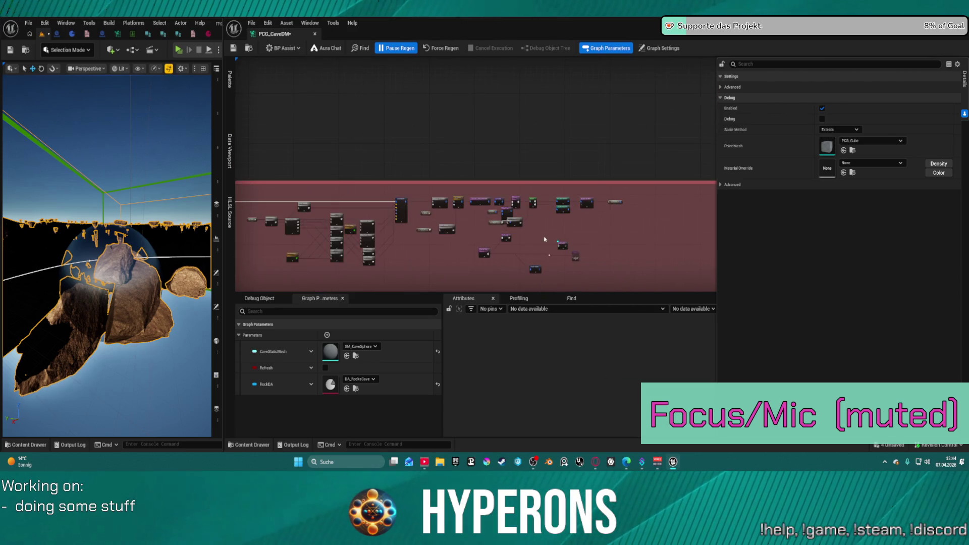
{"action": "scroll", "coordinate": [540, 125], "scroll_direction": "up", "scroll_amount": 3}
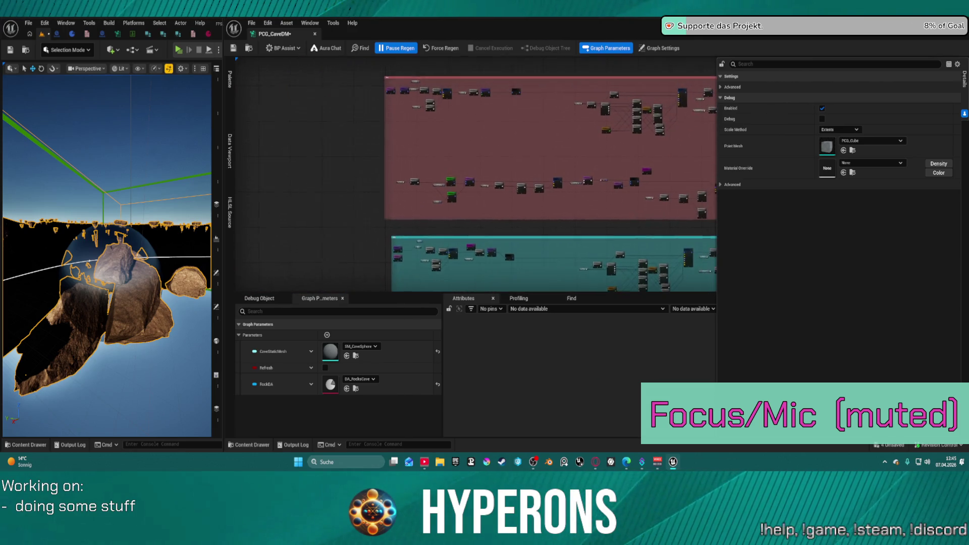
{"action": "scroll", "coordinate": [545, 184], "scroll_direction": "up", "scroll_amount": 4}
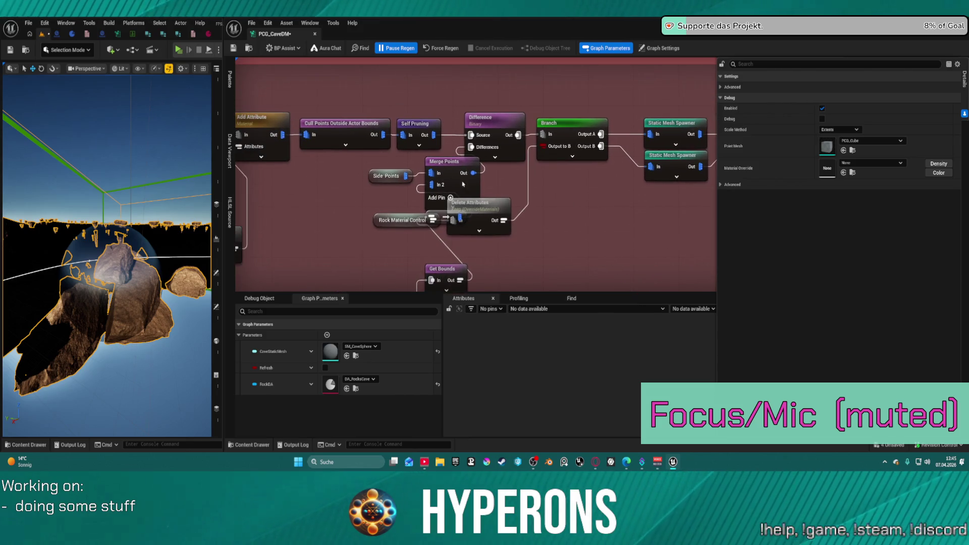
{"action": "left_click_drag", "start_coordinate": [478, 236], "coordinate": [584, 169]}
{"action": "left_click_drag", "start_coordinate": [436, 216], "coordinate": [407, 172]}
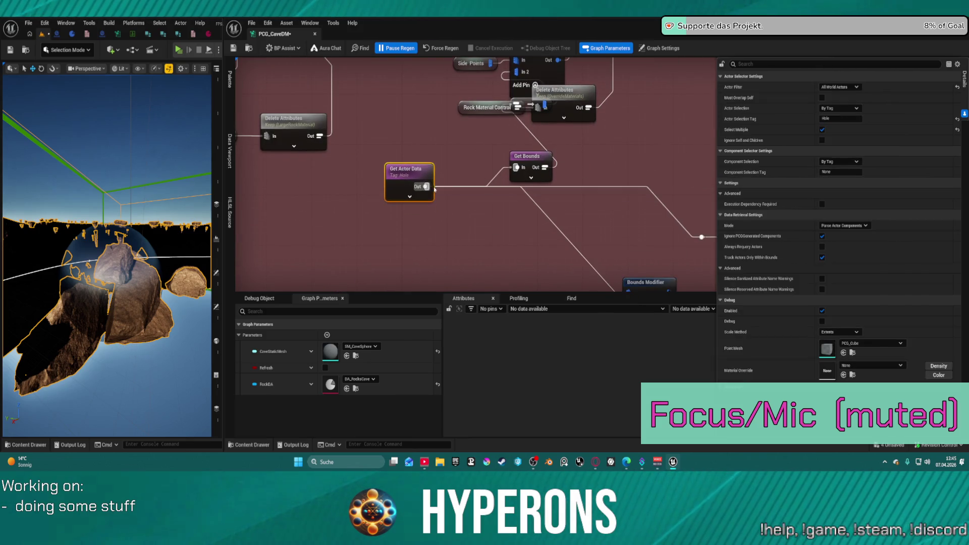
{"action": "left_click_drag", "start_coordinate": [613, 260], "coordinate": [506, 204]}
{"action": "left_click", "coordinate": [671, 196]}
{"action": "left_click_drag", "start_coordinate": [671, 195], "coordinate": [527, 213]}
{"action": "left_click", "coordinate": [351, 203]}
{"action": "left_click_drag", "start_coordinate": [350, 204], "coordinate": [326, 187]}
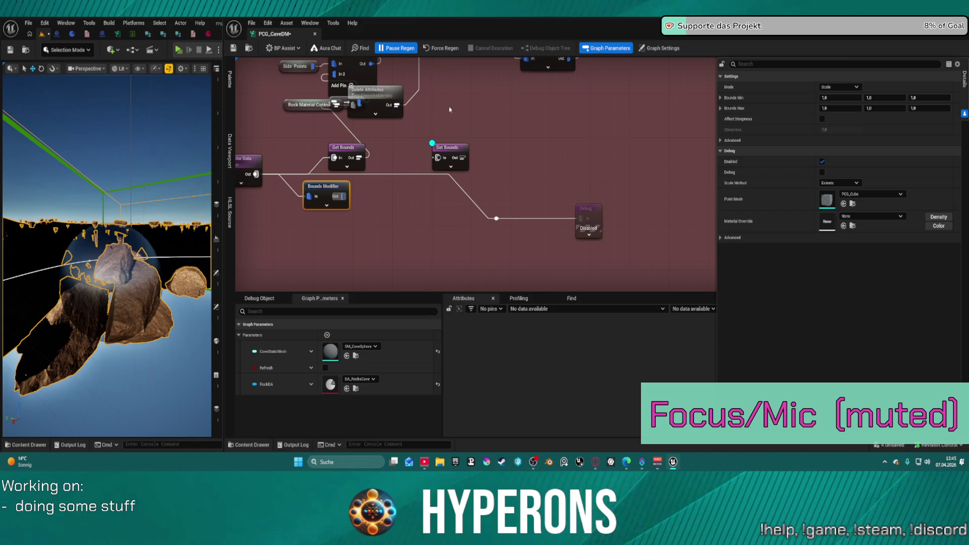
Step: Delete the duplicate Get Bounds node on the right
{"action": "left_click", "coordinate": [449, 148]}
{"action": "key", "text": "Delete"}
{"action": "left_click_drag", "start_coordinate": [442, 120], "coordinate": [432, 69]}
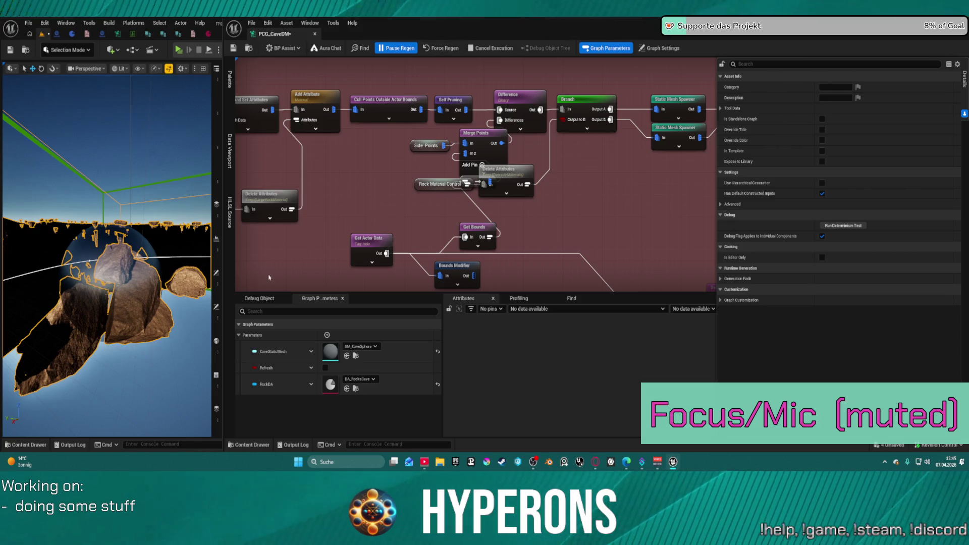
Step: Save, set Get Actor Data's Mode to Get Single Point, and move Bounds Modifier beside Get Bounds
{"action": "key", "text": "ctrl+s"}
{"action": "left_click", "coordinate": [364, 246]}
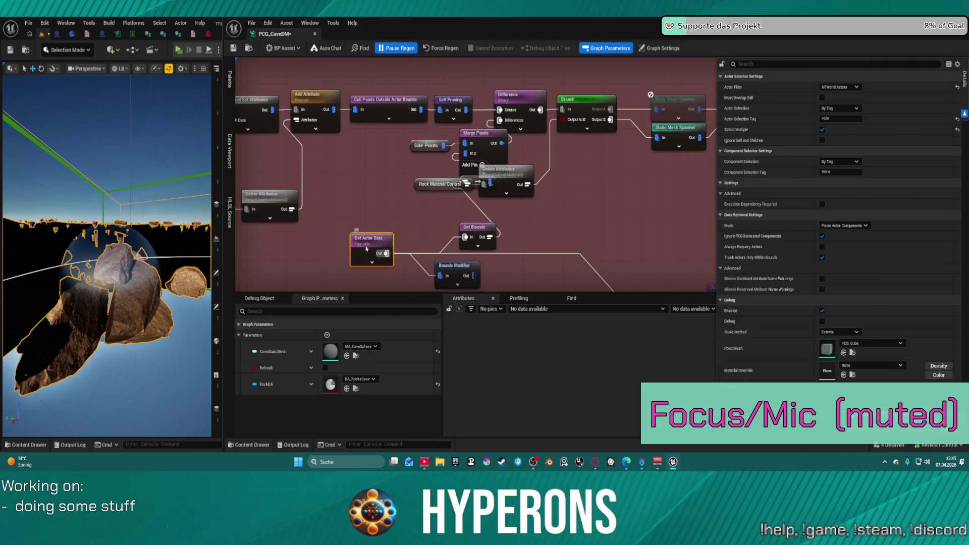
{"action": "left_click", "coordinate": [844, 162]}
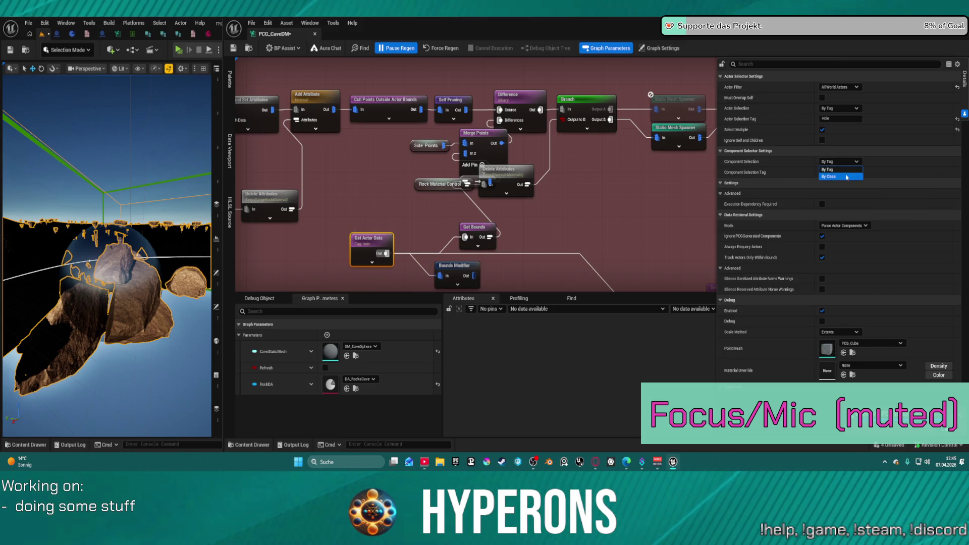
{"action": "left_click", "coordinate": [837, 169]}
{"action": "left_click", "coordinate": [844, 225]}
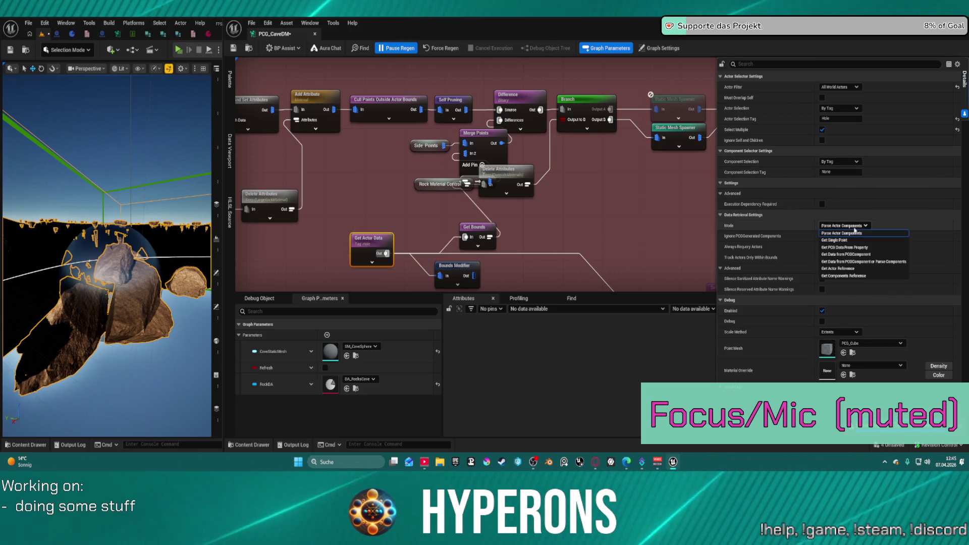
{"action": "left_click", "coordinate": [855, 240]}
{"action": "mouse_move", "coordinate": [449, 274]}
{"action": "left_mouse_down"}
{"action": "mouse_move", "coordinate": [508, 230]}
{"action": "mouse_move", "coordinate": [466, 275]}
{"action": "mouse_move", "coordinate": [477, 280]}
{"action": "left_mouse_up"}
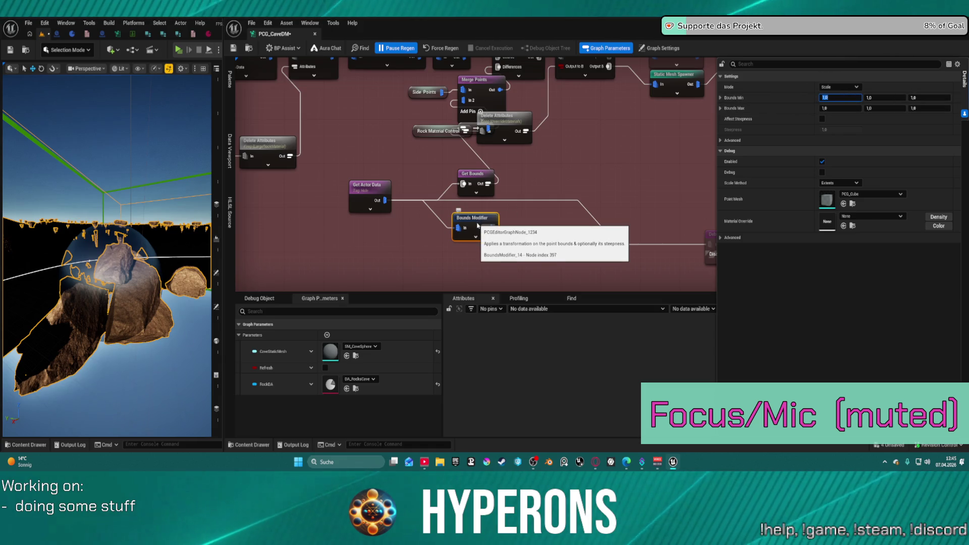
Step: Enable debug on Bounds Modifier and resume regeneration to show the white debug box
{"action": "key", "text": "d"}
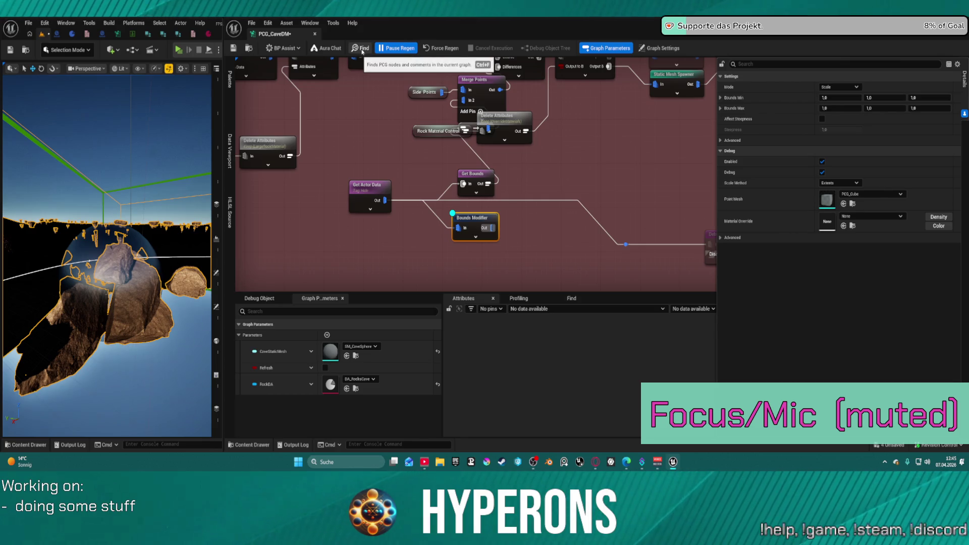
{"action": "left_click", "coordinate": [397, 48]}
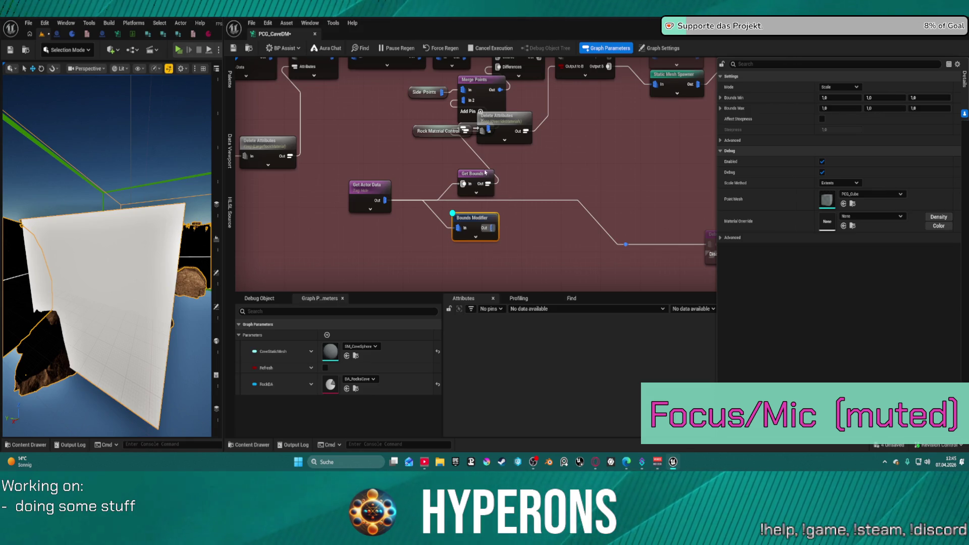
{"action": "left_click_drag", "start_coordinate": [492, 228], "coordinate": [511, 197]}
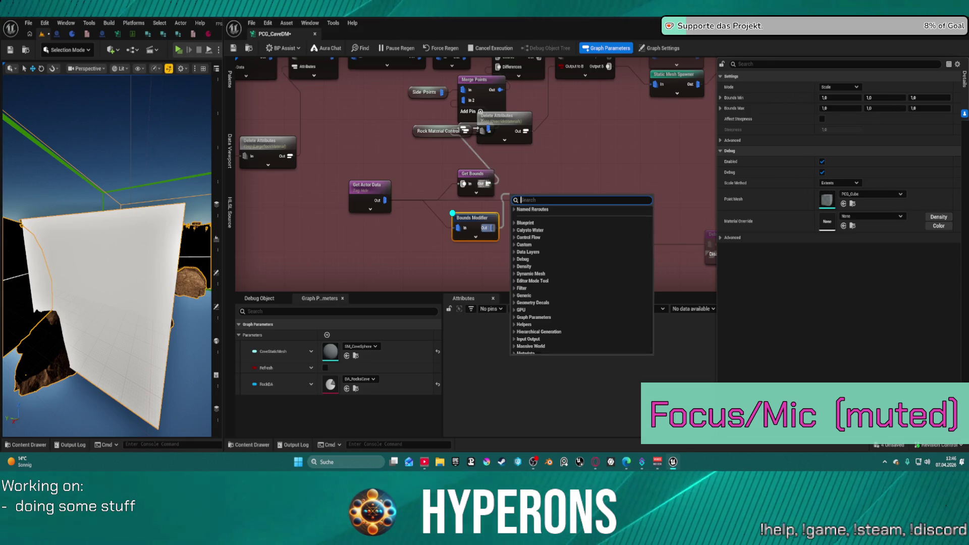
Step: Wrap the Bounds Modifier in a comment titled 'Top' and save
{"action": "left_click", "coordinate": [469, 151]}
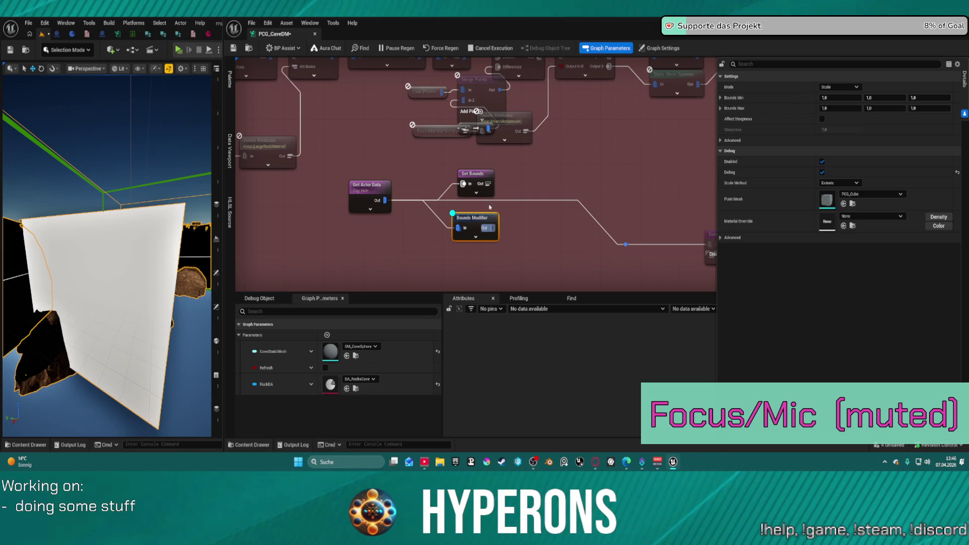
{"action": "right_click", "coordinate": [489, 232]}
{"action": "left_click", "coordinate": [497, 233]}
{"action": "key", "text": "ctrl+s"}
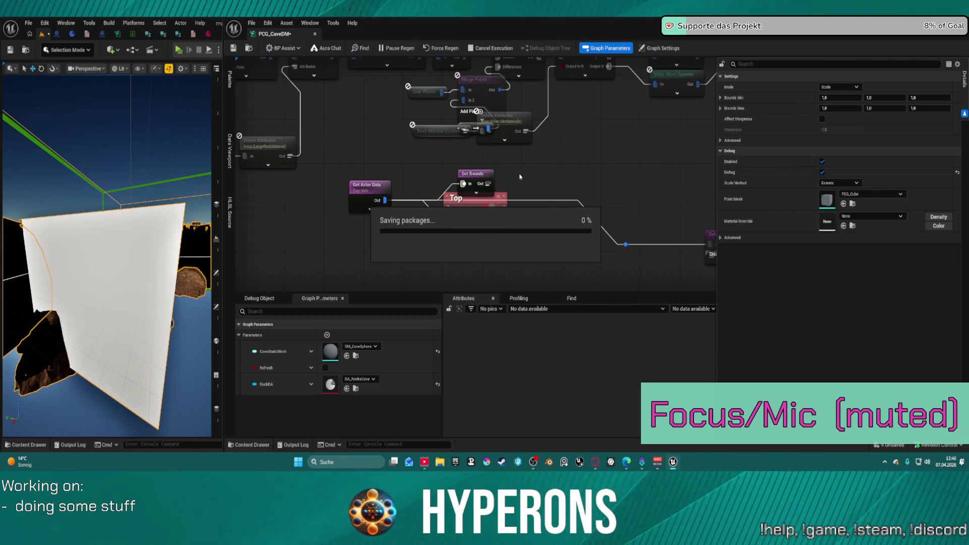
Step: Move the Top comment up beside Side Points and Merge Points, saving the graph
{"action": "left_click_drag", "start_coordinate": [491, 227], "coordinate": [462, 107]}
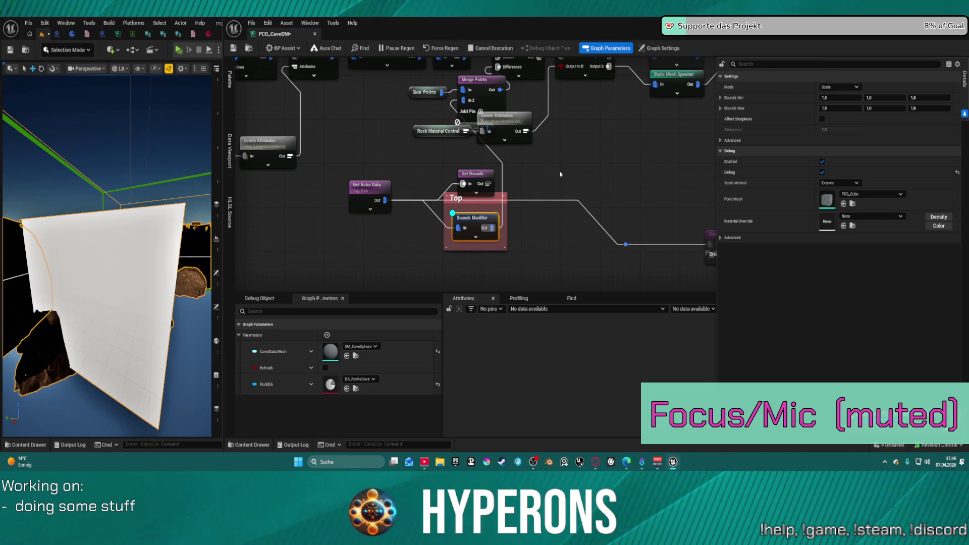
{"action": "key", "text": "ctrl+s"}
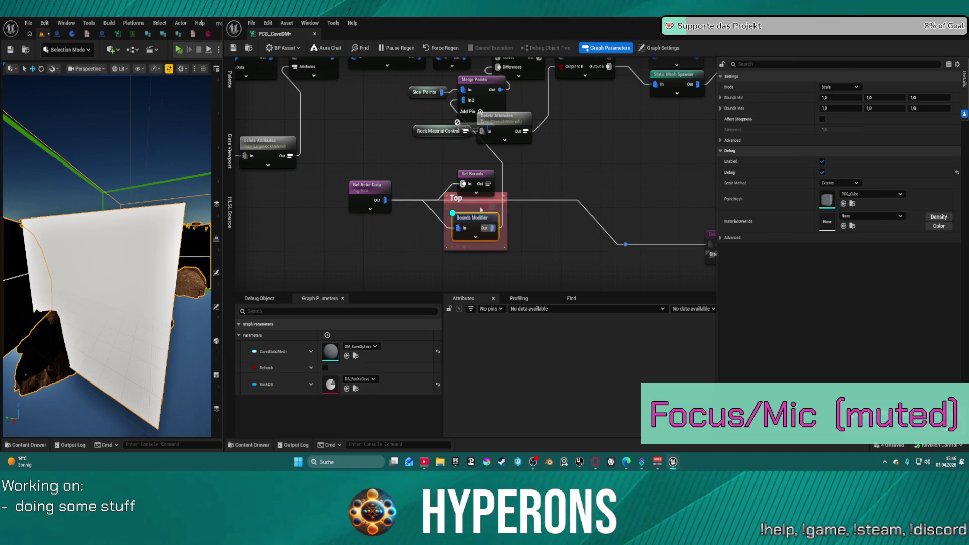
{"action": "left_click_drag", "start_coordinate": [456, 225], "coordinate": [378, 116]}
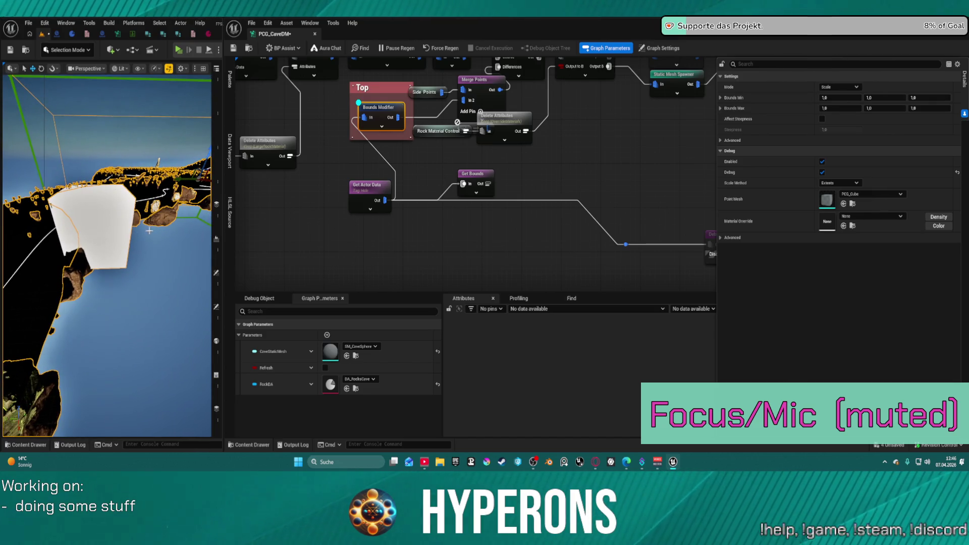
Step: Select the Merge Points, Get Actor Data and Bounds Modifier nodes together
{"action": "left_click", "coordinate": [478, 105]}
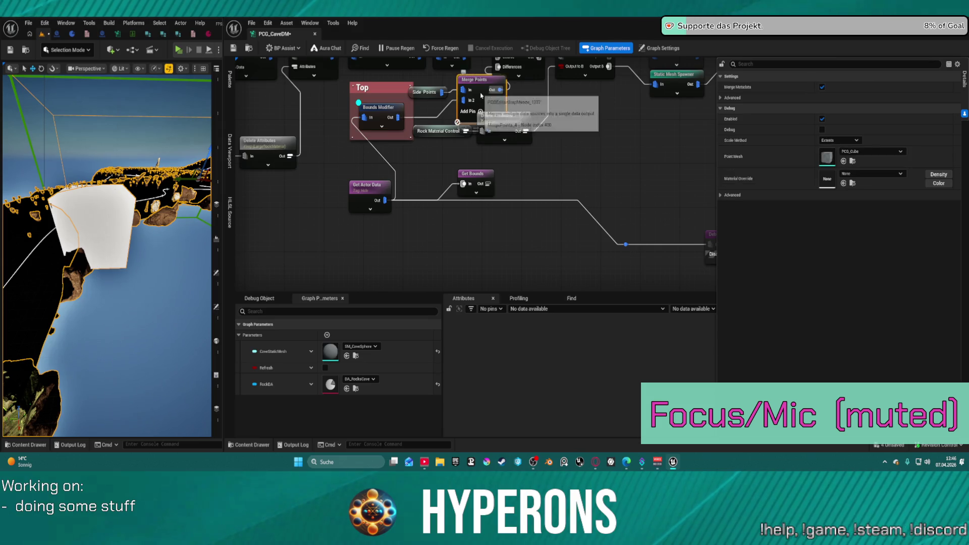
{"action": "left_click", "coordinate": [375, 190], "text": "ctrl"}
{"action": "left_click", "coordinate": [381, 107], "text": "ctrl"}
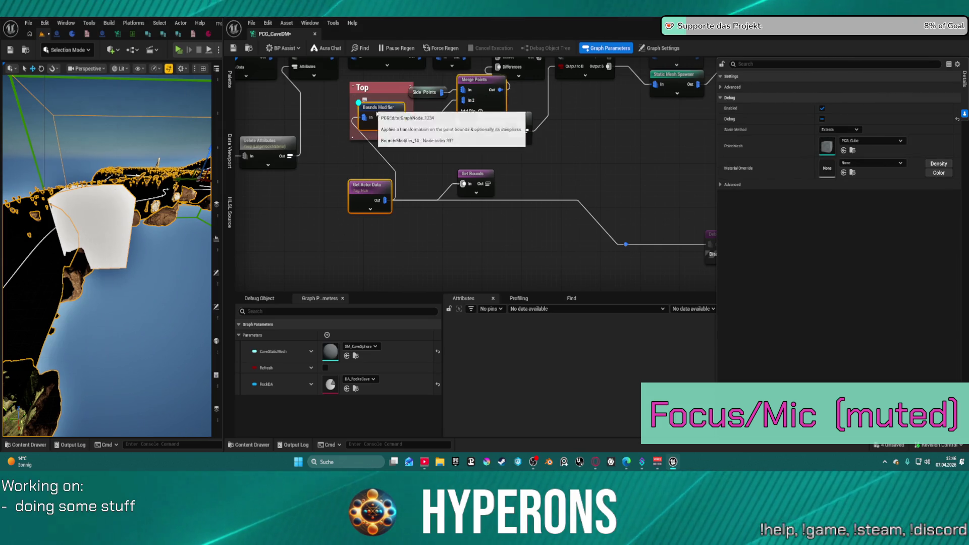
Step: Zoom out and pan the graph over to the teal comment holding Branch and Static Mesh Spawner
{"action": "scroll", "coordinate": [442, 160], "scroll_direction": "down", "scroll_amount": 8}
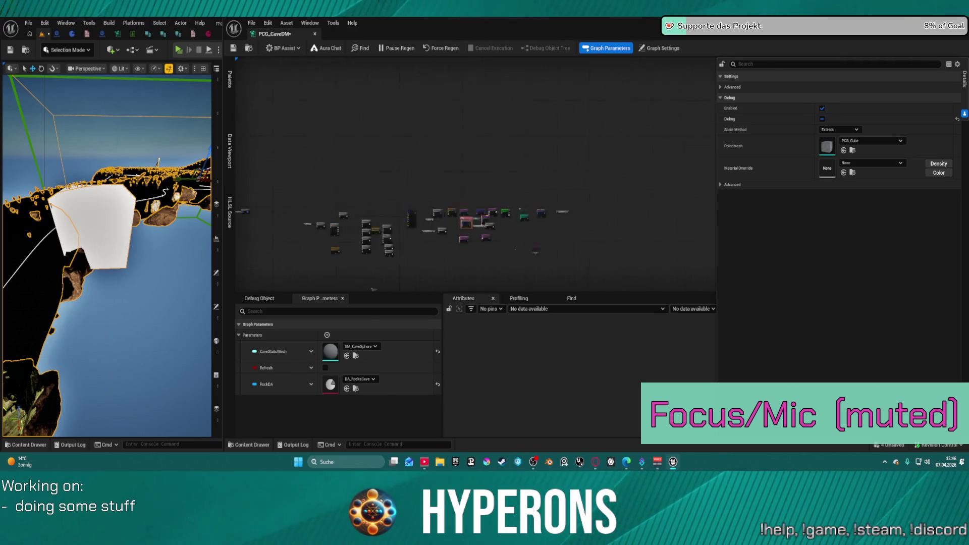
{"action": "scroll", "coordinate": [382, 119], "scroll_direction": "up", "scroll_amount": 4}
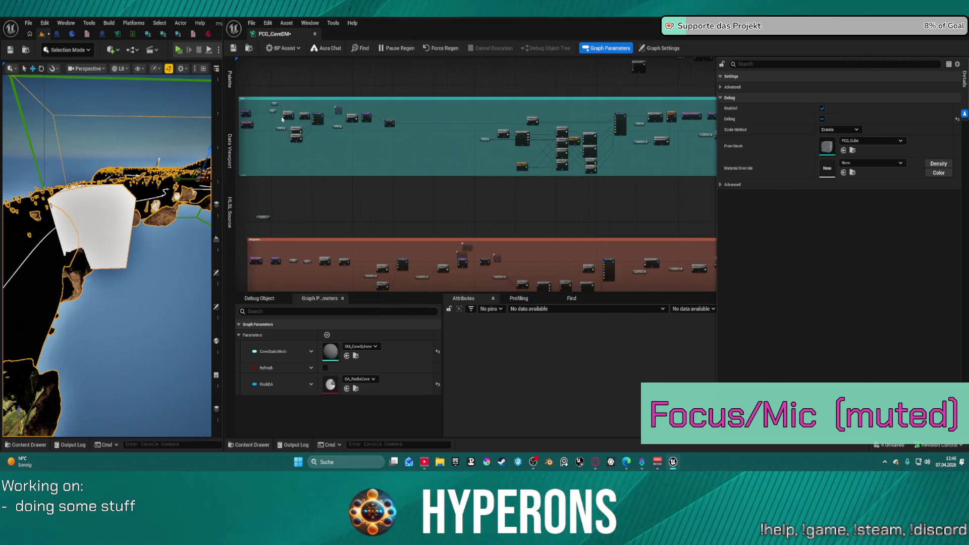
{"action": "scroll", "coordinate": [506, 121], "scroll_direction": "up", "scroll_amount": 5}
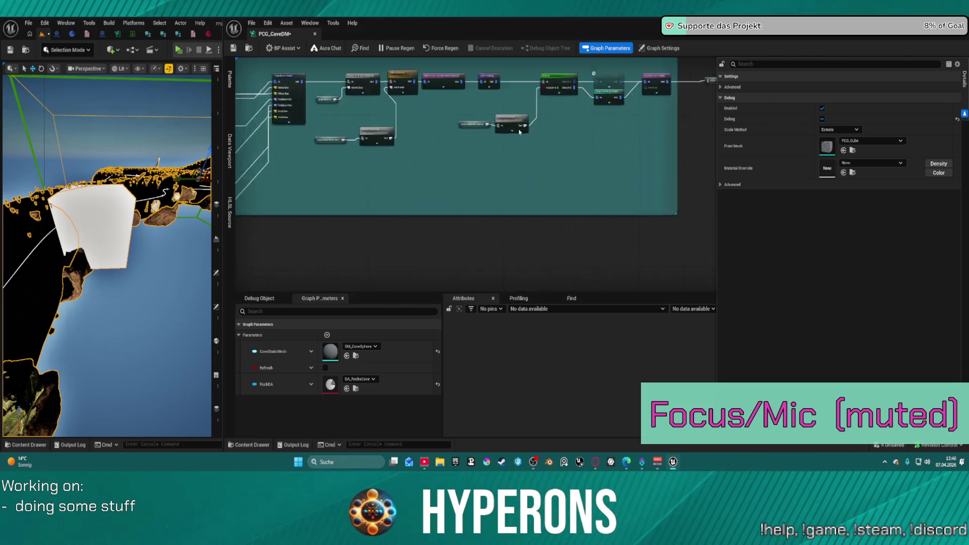
{"action": "scroll", "coordinate": [429, 184], "scroll_direction": "down", "scroll_amount": 3}
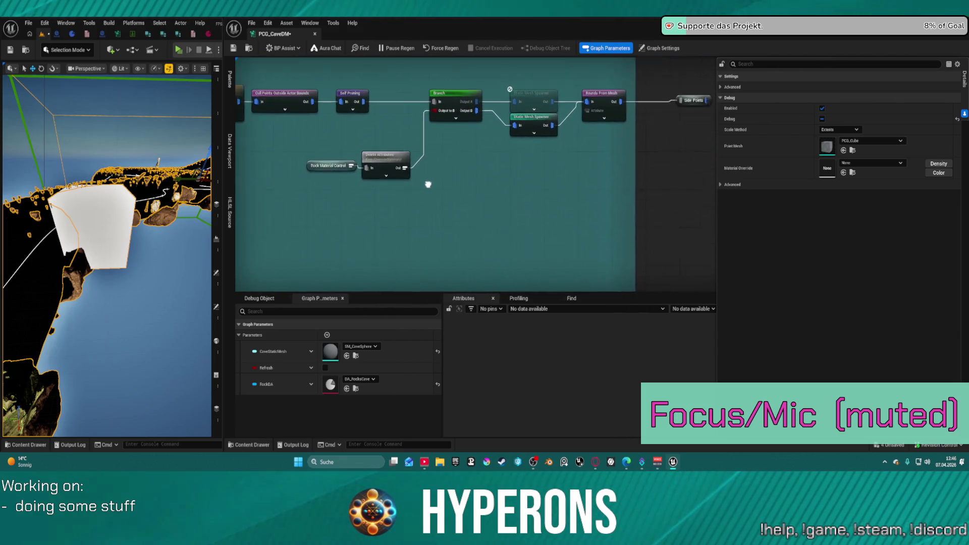
{"action": "scroll", "coordinate": [364, 172], "scroll_direction": "up", "scroll_amount": 2}
{"action": "scroll", "coordinate": [364, 171], "scroll_direction": "up", "scroll_amount": 2}
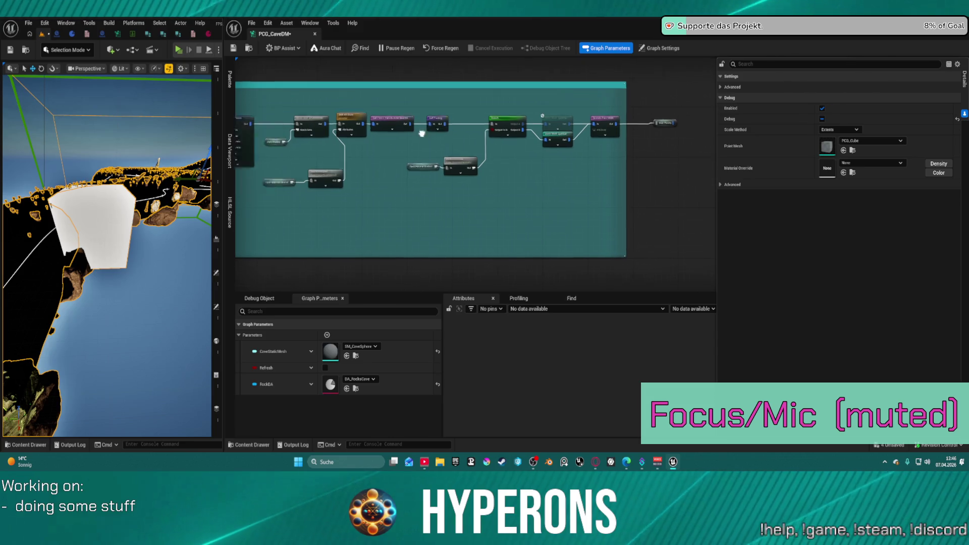
{"action": "scroll", "coordinate": [584, 124], "scroll_direction": "down", "scroll_amount": 2}
{"action": "scroll", "coordinate": [584, 123], "scroll_direction": "up", "scroll_amount": 4}
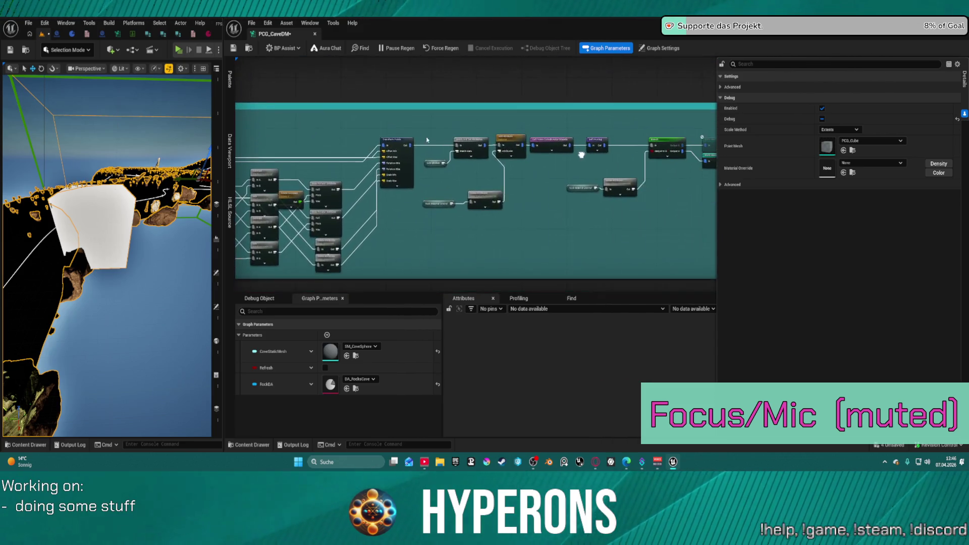
{"action": "left_click_drag", "start_coordinate": [584, 123], "coordinate": [406, 147]}
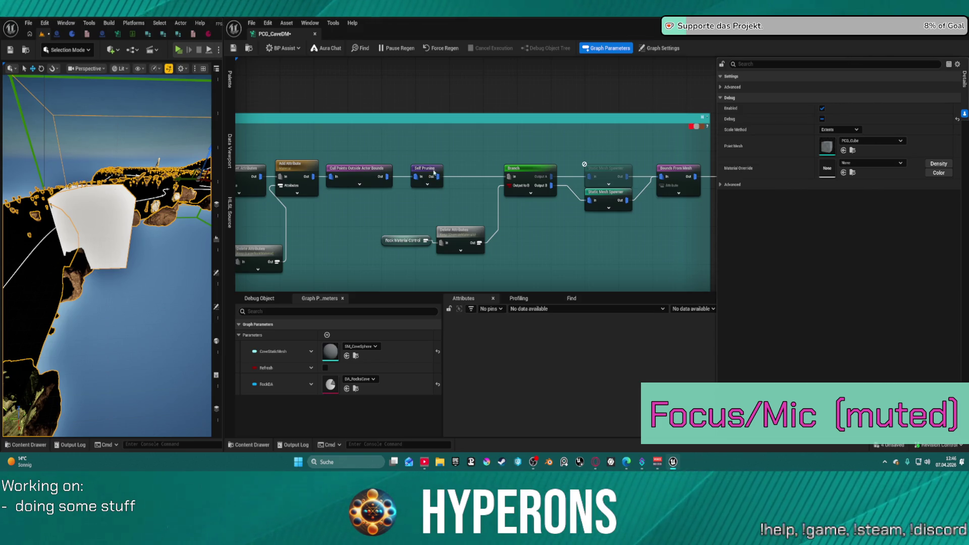
Step: Add a Difference node off Self Pruning's Out just below it, save, and inspect both nodes
{"action": "left_click_drag", "start_coordinate": [438, 177], "coordinate": [473, 177]}
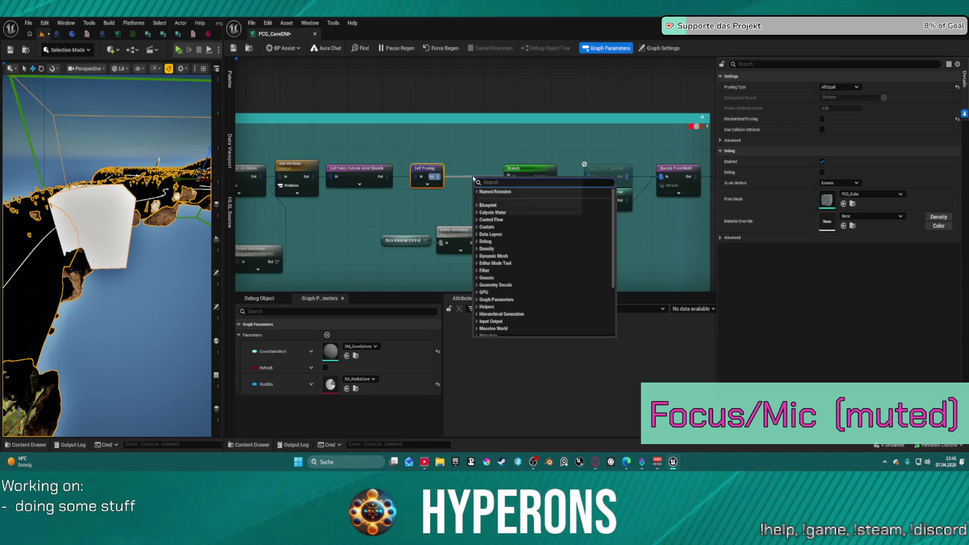
{"action": "type", "text": "static"}
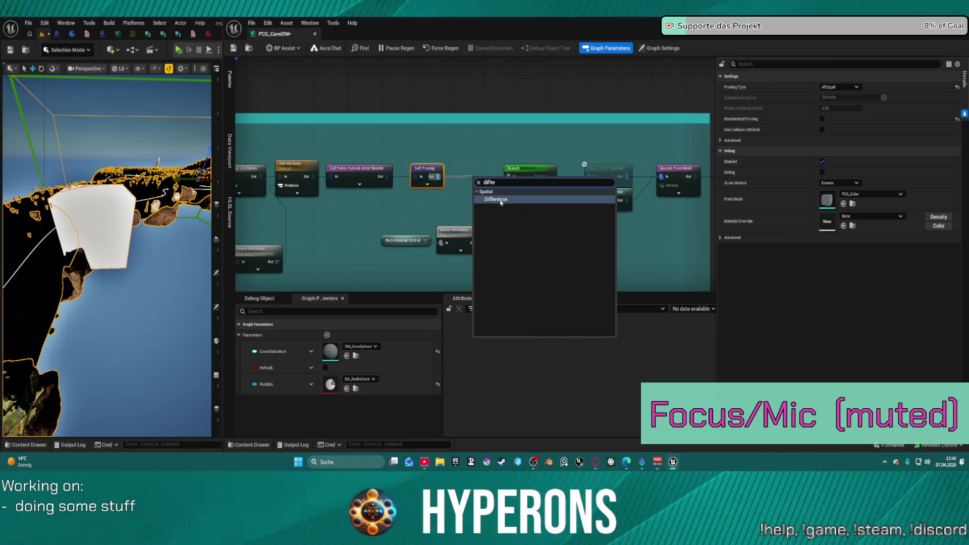
{"action": "key", "text": "Escape"}
{"action": "left_click_drag", "start_coordinate": [492, 188], "coordinate": [465, 199]}
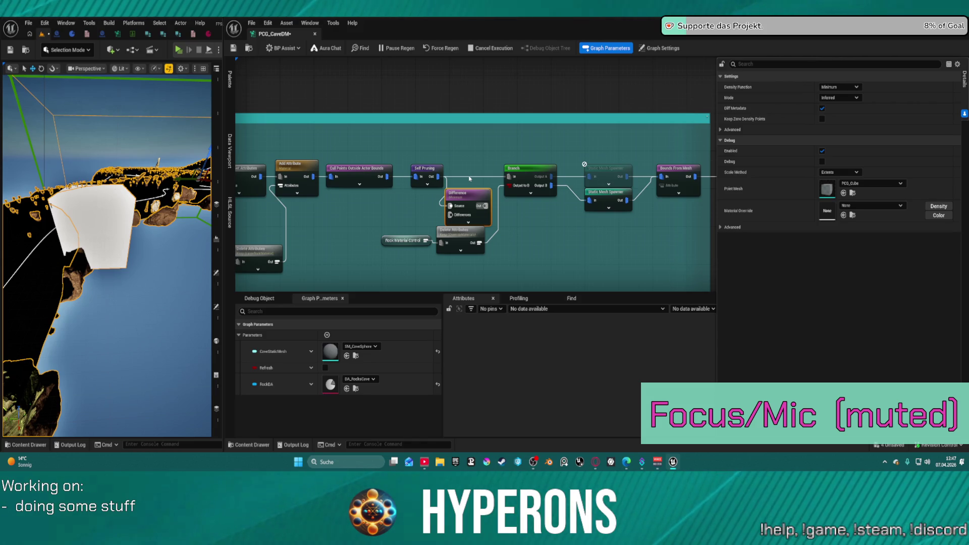
{"action": "key", "text": "ctrl+s"}
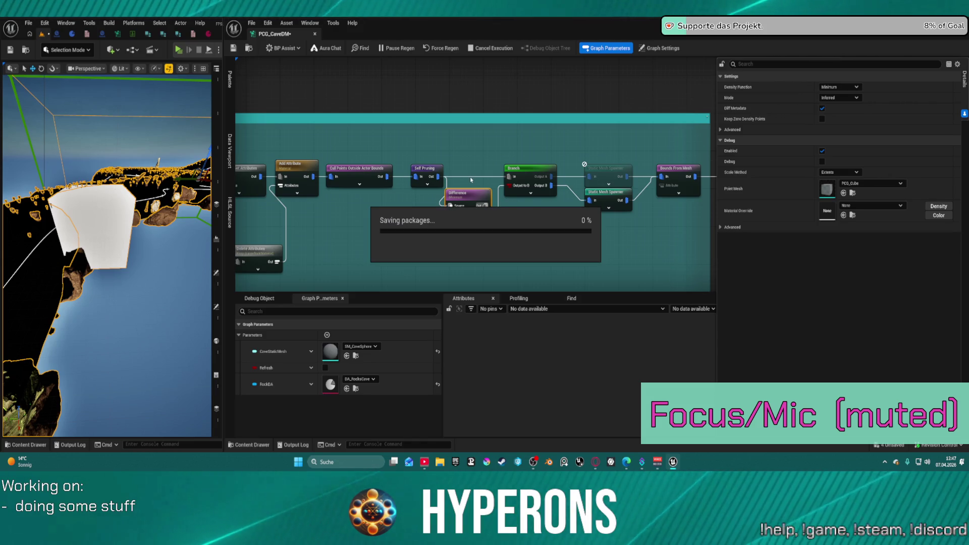
{"action": "left_click", "coordinate": [426, 168]}
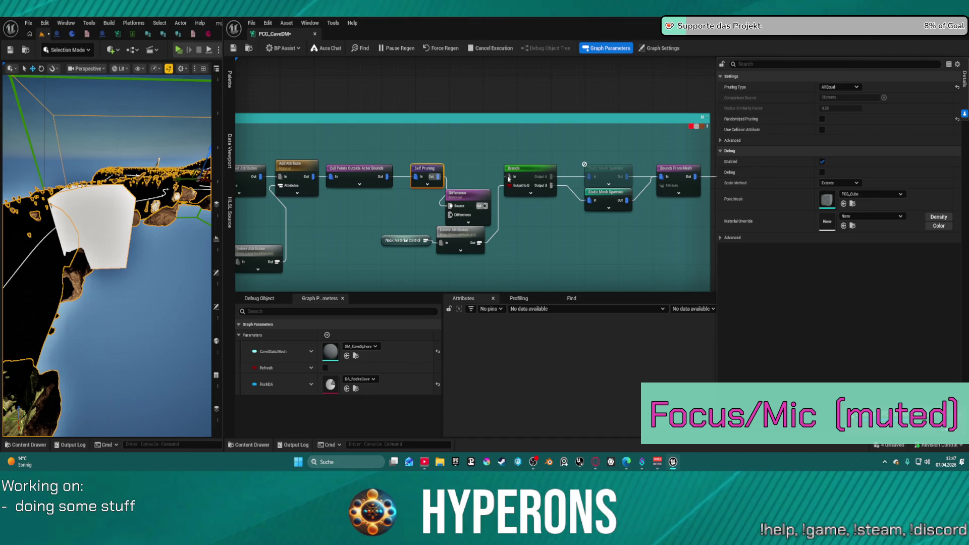
{"action": "left_click", "coordinate": [462, 200]}
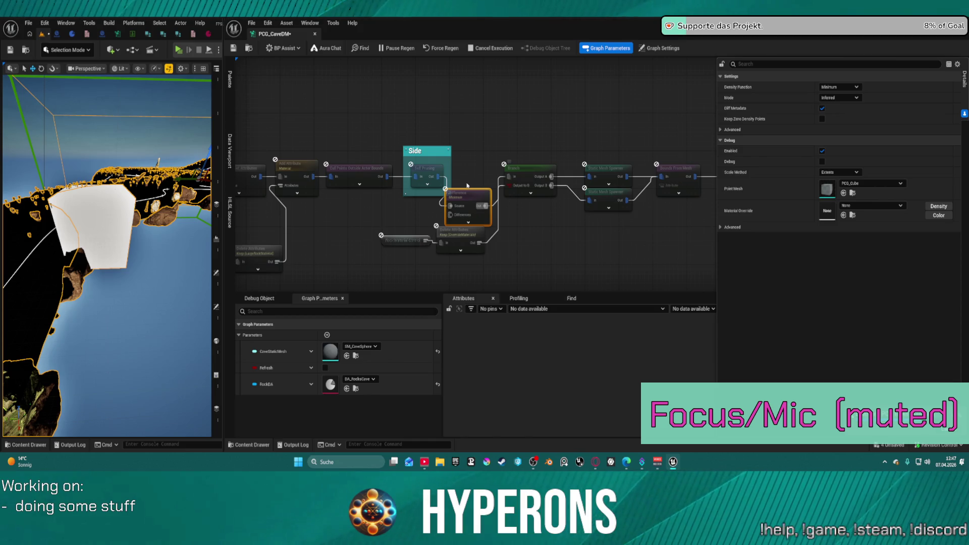
Step: Slot Difference between Self Pruning and Branch and set its density function to Binary
{"action": "key", "text": "ctrl+s"}
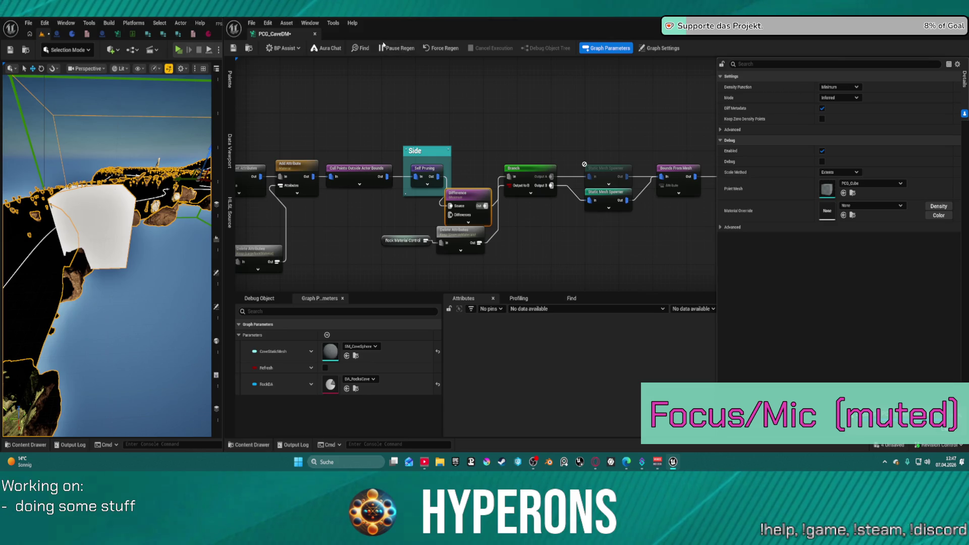
{"action": "mouse_move", "coordinate": [461, 197]}
{"action": "left_mouse_down"}
{"action": "mouse_move", "coordinate": [475, 173]}
{"action": "mouse_move", "coordinate": [466, 168]}
{"action": "left_mouse_up"}
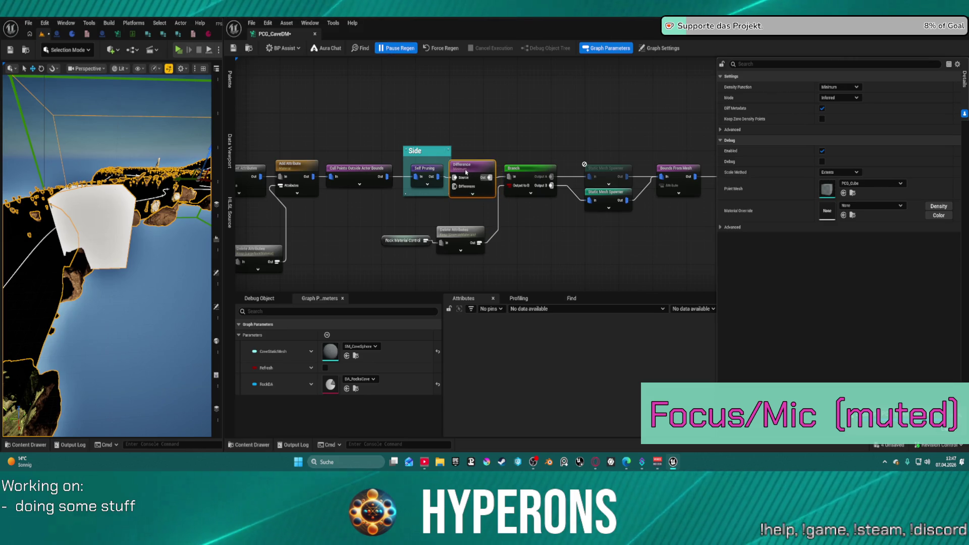
{"action": "left_click", "coordinate": [839, 87]}
{"action": "left_click", "coordinate": [839, 109]}
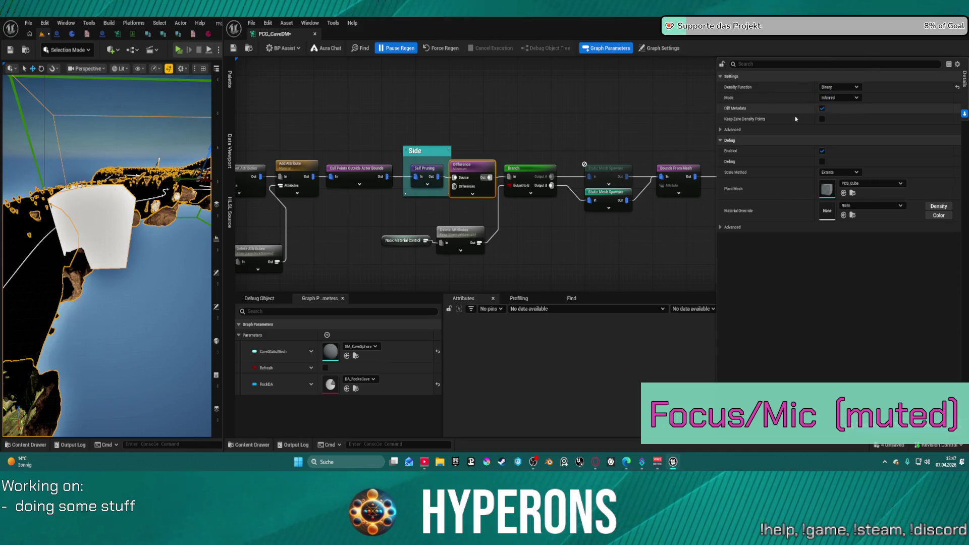
{"action": "left_click", "coordinate": [358, 216]}
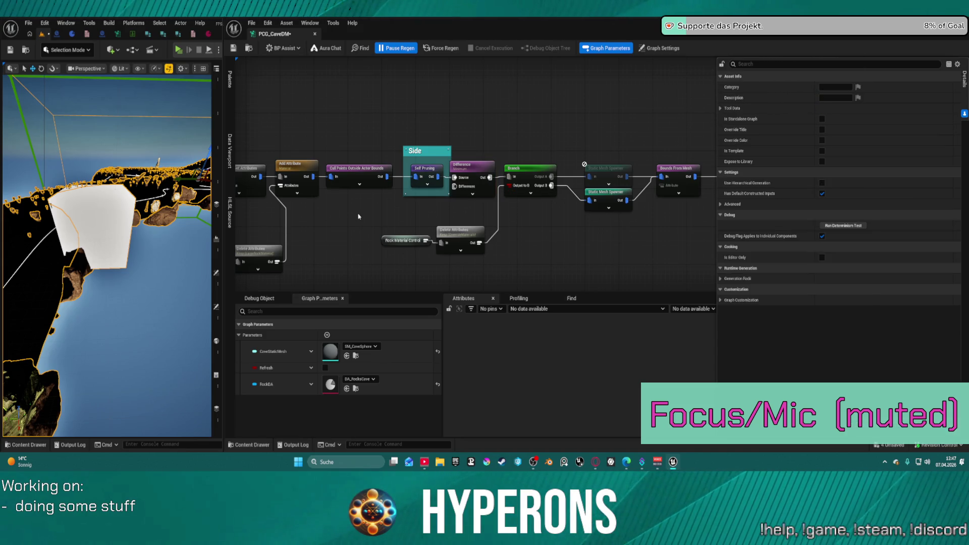
Step: Paste the three copied nodes, wire Bounds Modifier into Merge Points, and remove Merge Points' extra pin
{"action": "key", "text": "ctrl+v"}
{"action": "mouse_move", "coordinate": [451, 207]}
{"action": "left_mouse_down"}
{"action": "mouse_move", "coordinate": [431, 221]}
{"action": "mouse_move", "coordinate": [555, 232]}
{"action": "mouse_move", "coordinate": [400, 206]}
{"action": "left_mouse_up"}
{"action": "left_click", "coordinate": [345, 224]}
{"action": "left_click_drag", "start_coordinate": [345, 225], "coordinate": [399, 201]}
{"action": "left_click", "coordinate": [424, 209]}
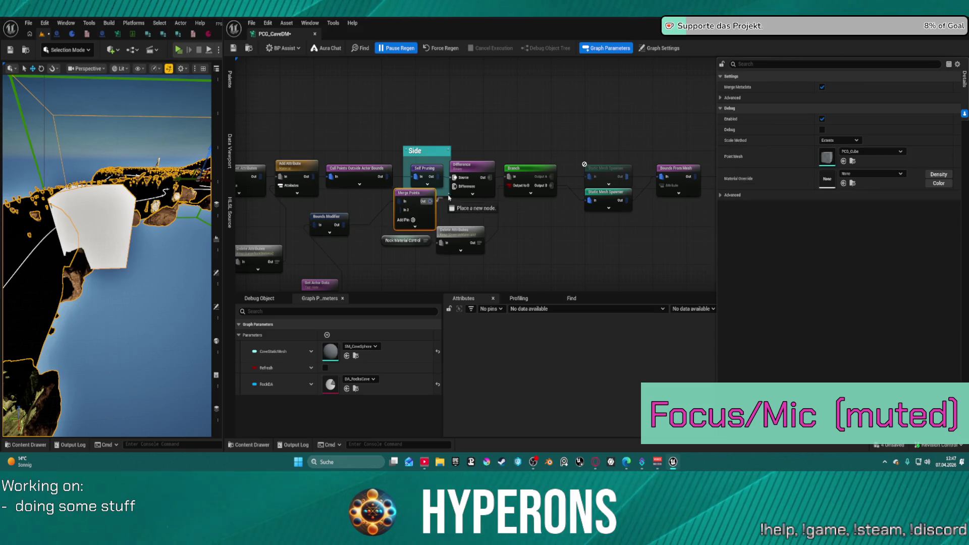
{"action": "right_click", "coordinate": [398, 212]}
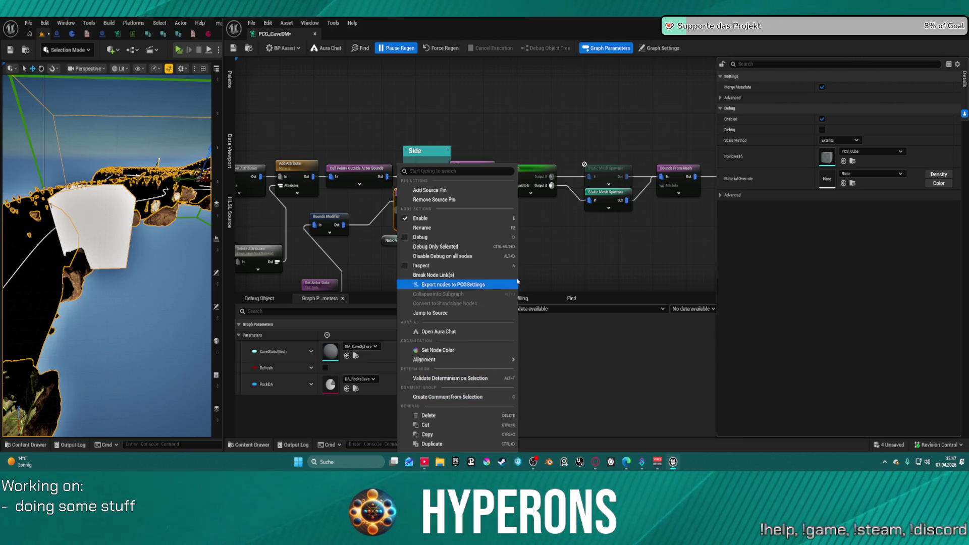
{"action": "left_click", "coordinate": [423, 200]}
Step: Move Get Actor Data up beside Bounds Modifier, resume regeneration, and save the graph
{"action": "left_click", "coordinate": [317, 285]}
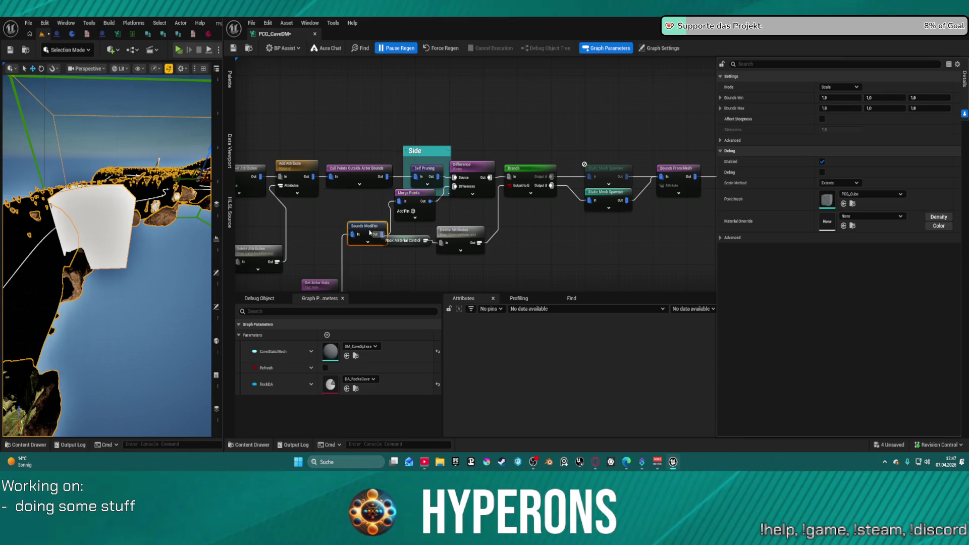
{"action": "left_click_drag", "start_coordinate": [317, 285], "coordinate": [327, 215]}
{"action": "left_click", "coordinate": [399, 49]}
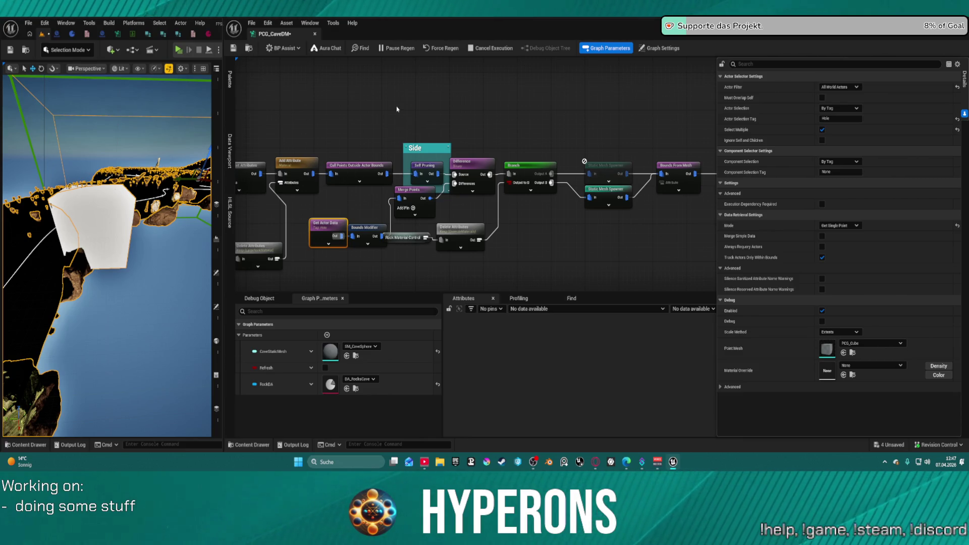
{"action": "key", "text": "ctrl+s"}
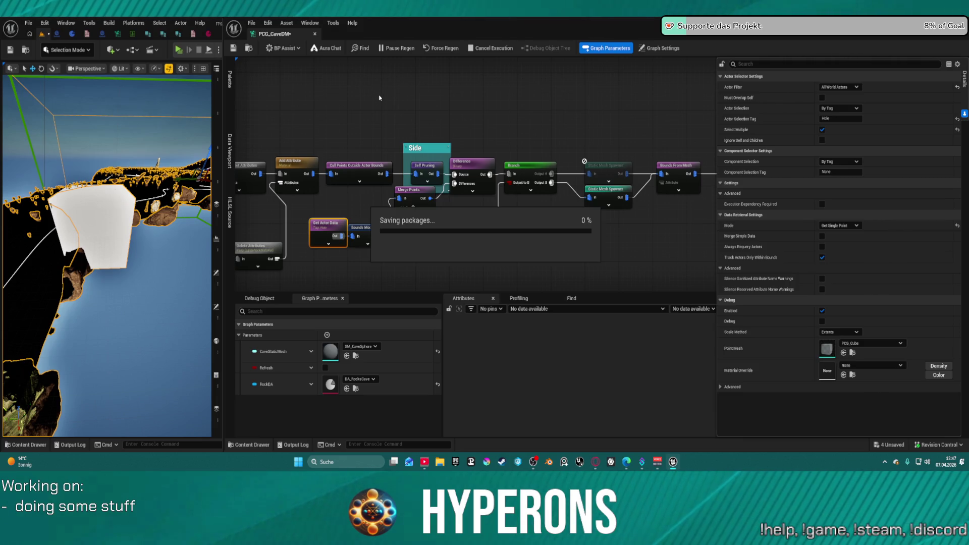
{"action": "scroll", "coordinate": [493, 223], "scroll_direction": "down", "scroll_amount": 5}
Step: Select the Top section's Bounds Modifier and orbit the level view to face the rock sphere
{"action": "scroll", "coordinate": [492, 222], "scroll_direction": "up", "scroll_amount": 8}
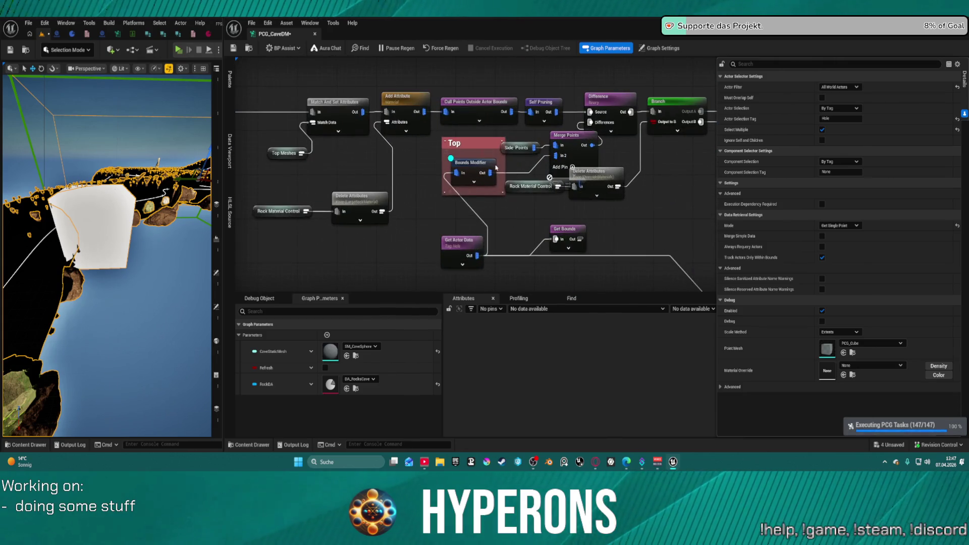
{"action": "left_click", "coordinate": [473, 162]}
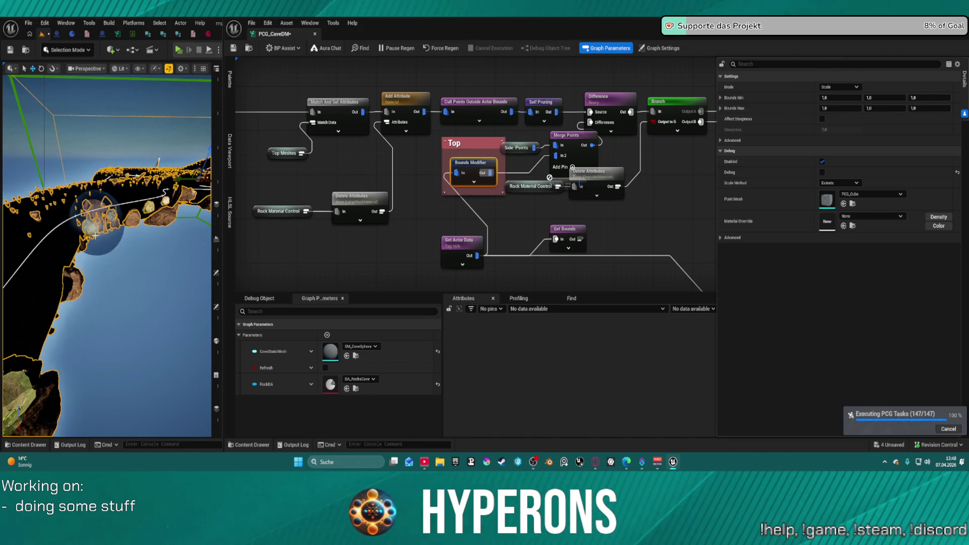
{"action": "mouse_move", "coordinate": [106, 252]}
{"action": "left_mouse_down"}
{"action": "mouse_move", "coordinate": [116, 250]}
{"action": "mouse_move", "coordinate": [103, 252]}
{"action": "left_mouse_up"}
Step: Move Get Actor Data left and shift the Top comment group down-left
{"action": "left_click_drag", "start_coordinate": [446, 246], "coordinate": [427, 240]}
{"action": "left_click", "coordinate": [471, 163]}
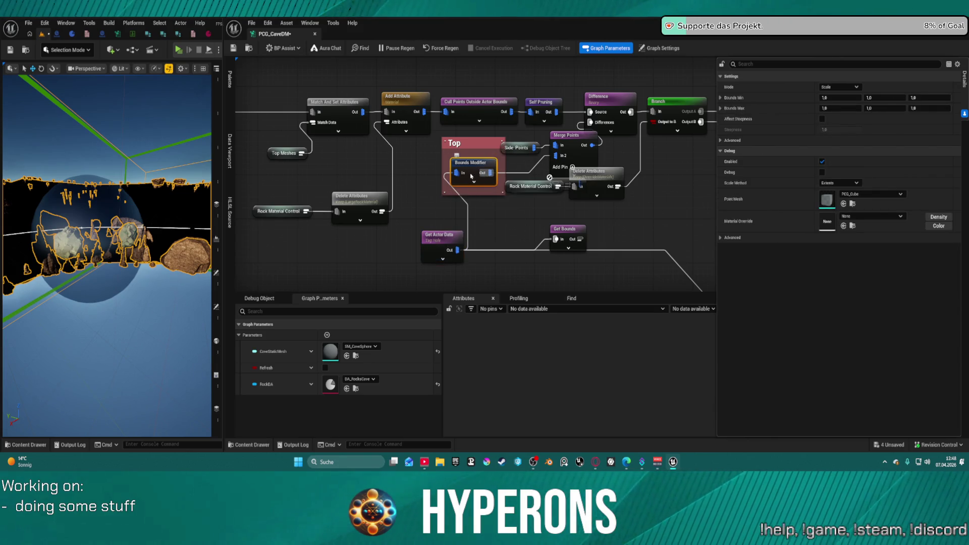
{"action": "left_click_drag", "start_coordinate": [434, 243], "coordinate": [365, 253]}
{"action": "left_click_drag", "start_coordinate": [453, 177], "coordinate": [439, 210]}
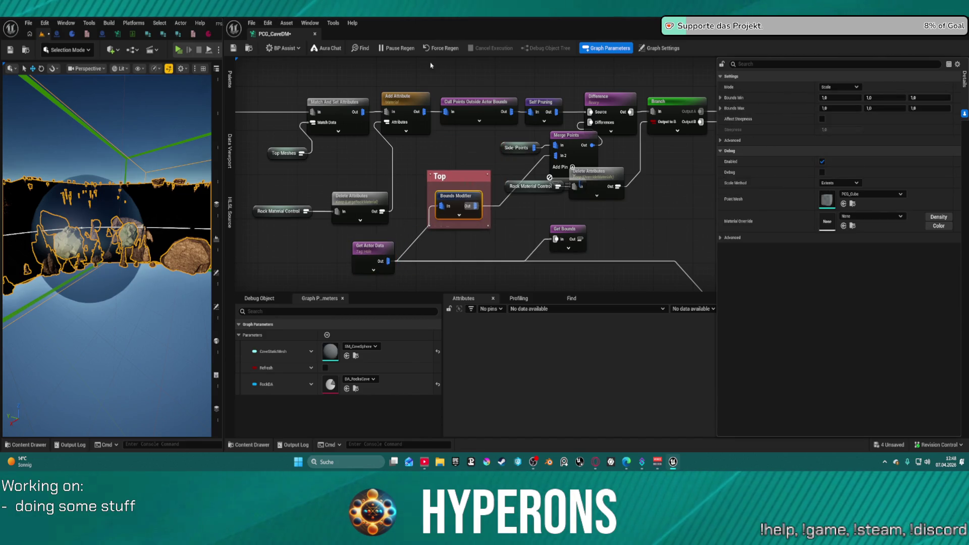
Step: Marquee-select the Get Bounds and Debug nodes for deletion
{"action": "mouse_move", "coordinate": [377, 135]}
{"action": "left_mouse_down"}
{"action": "mouse_move", "coordinate": [460, 199]}
{"action": "mouse_move", "coordinate": [649, 242]}
{"action": "left_mouse_up"}
{"action": "key", "text": "Delete"}
{"action": "mouse_move", "coordinate": [253, 129]}
{"action": "left_mouse_down"}
{"action": "mouse_move", "coordinate": [440, 173]}
{"action": "mouse_move", "coordinate": [422, 231]}
{"action": "mouse_move", "coordinate": [422, 222]}
{"action": "mouse_move", "coordinate": [503, 230]}
{"action": "left_mouse_up"}
Step: Create a named reroute declaration from Bounds Modifier's output and name it Entry Hole Bounds
{"action": "type", "text": "rer di"}
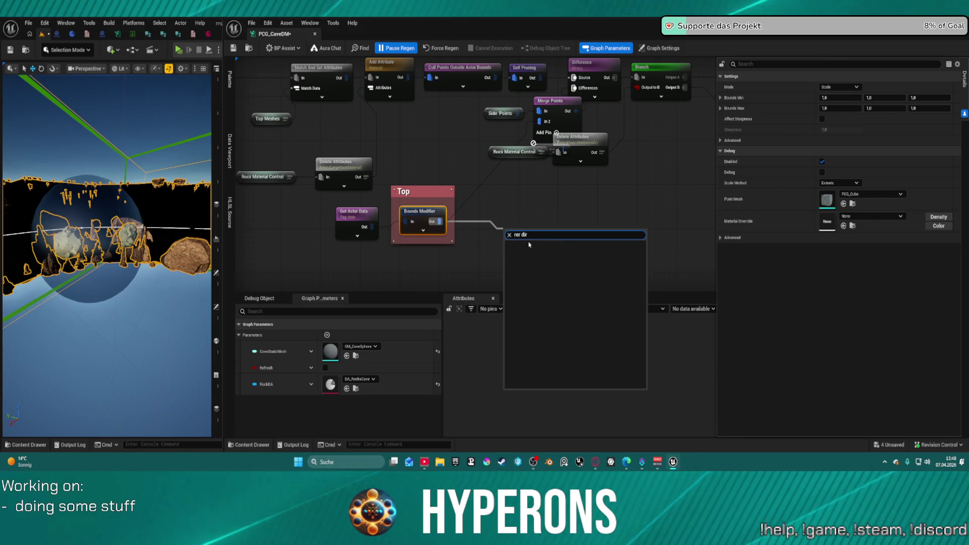
{"action": "key", "text": "BackSpace"}
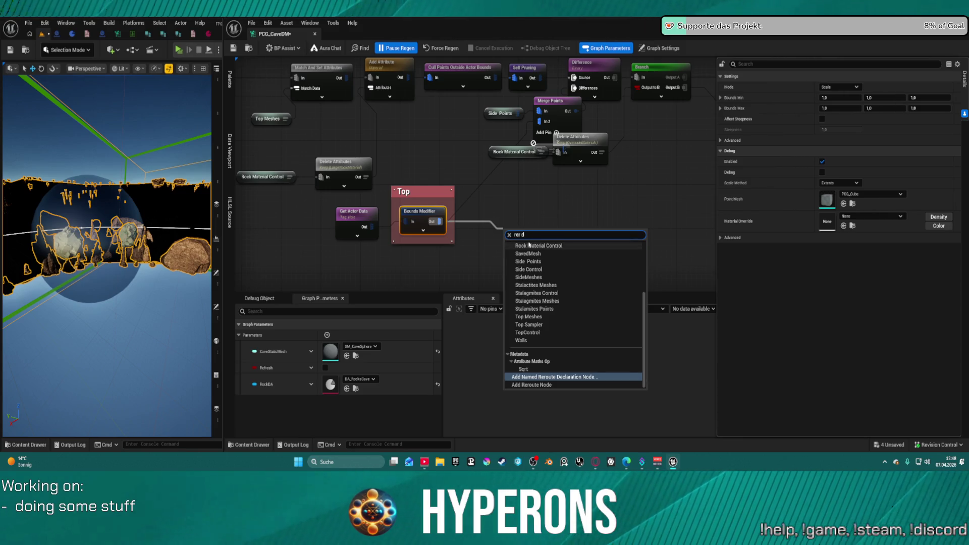
{"action": "key", "text": "Return"}
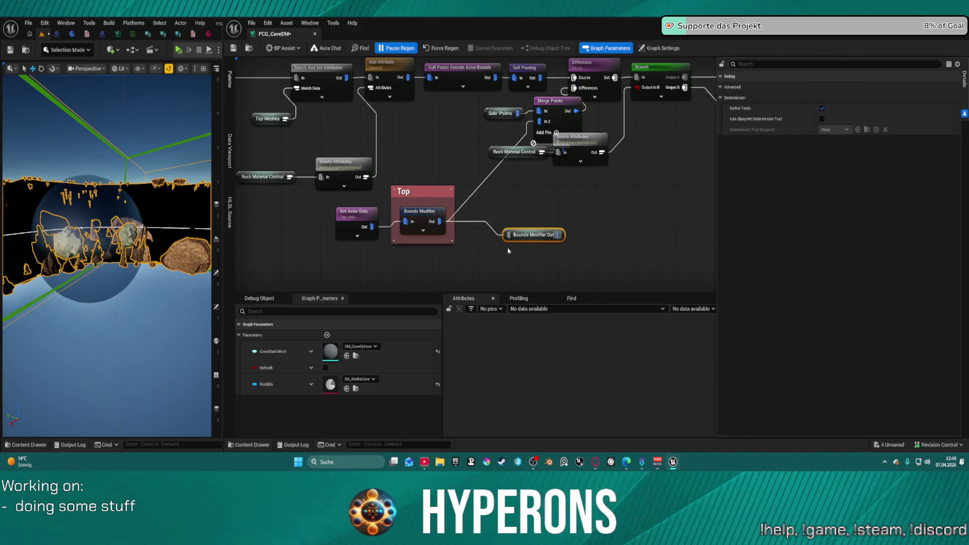
{"action": "double_click", "coordinate": [539, 236]}
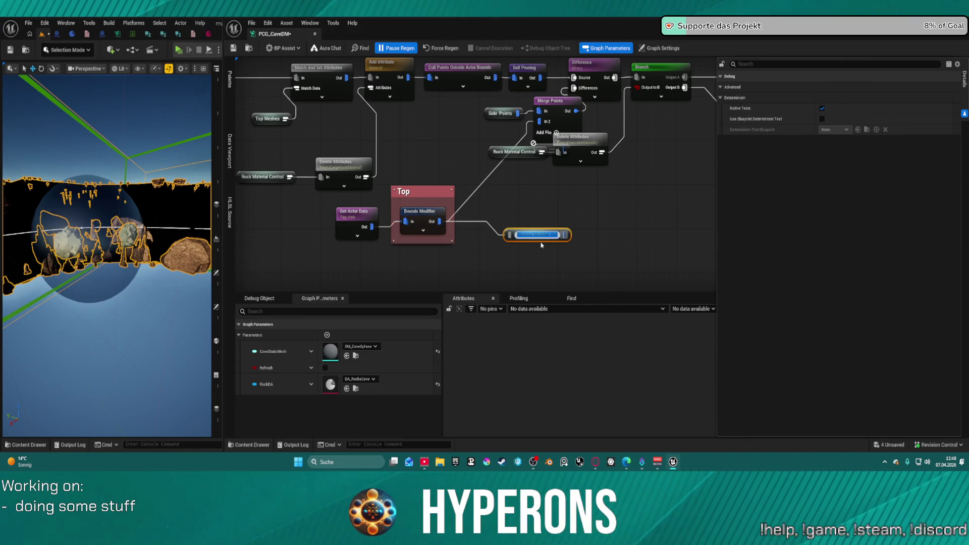
{"action": "type", "text": "Ho"}
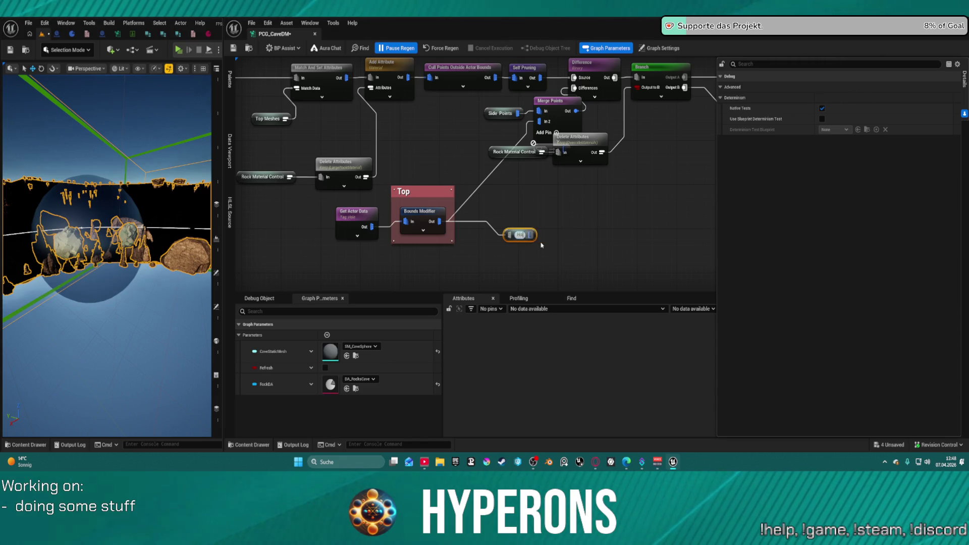
{"action": "type", "text": "leBod"}
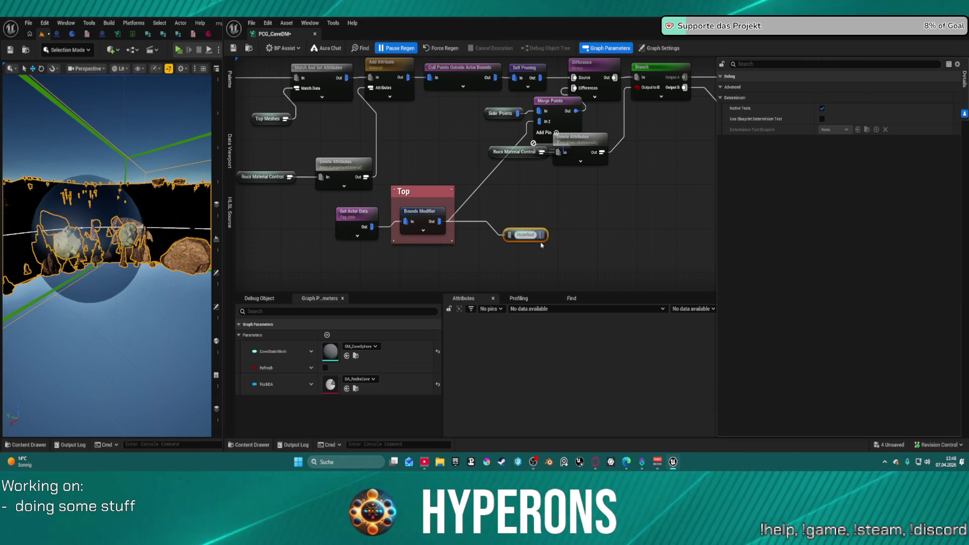
{"action": "type", "text": "nda"}
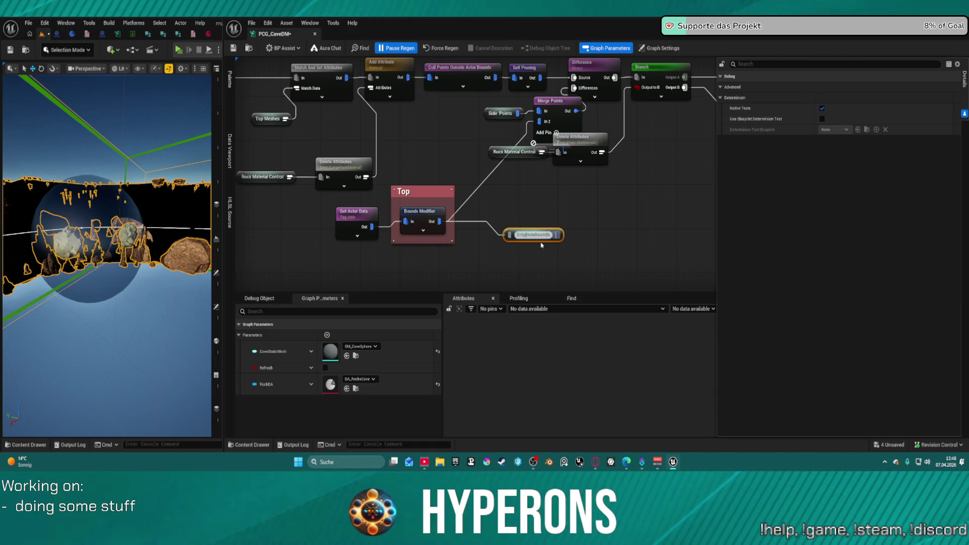
{"action": "key", "text": "BackSpace"}
{"action": "key", "text": "BackSpace"}
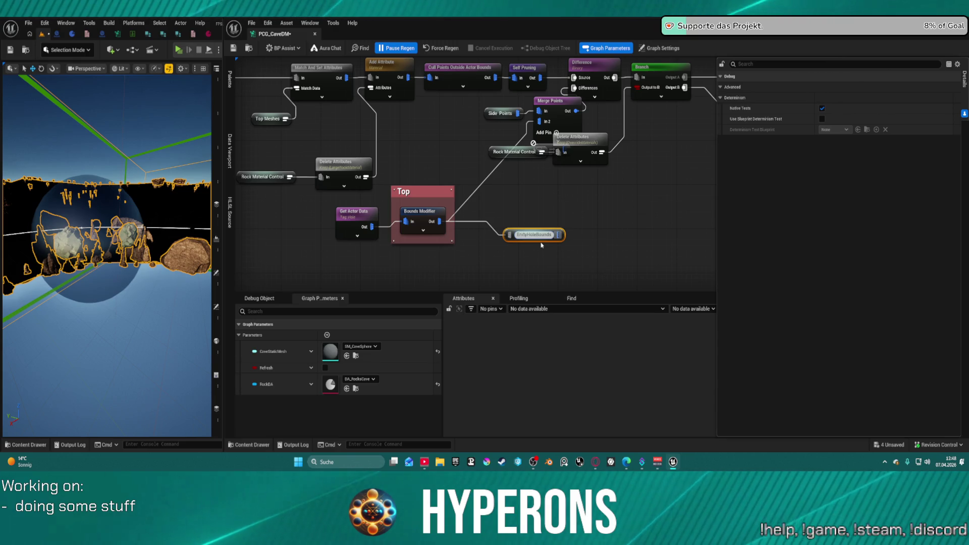
{"action": "type", "text": "mp"}
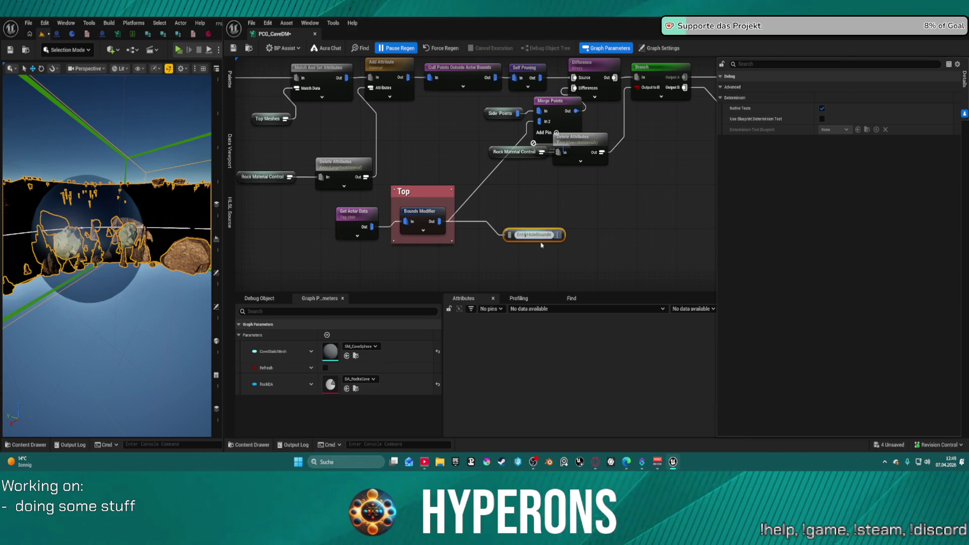
{"action": "type", "text": "r"}
{"action": "key", "text": "Return"}
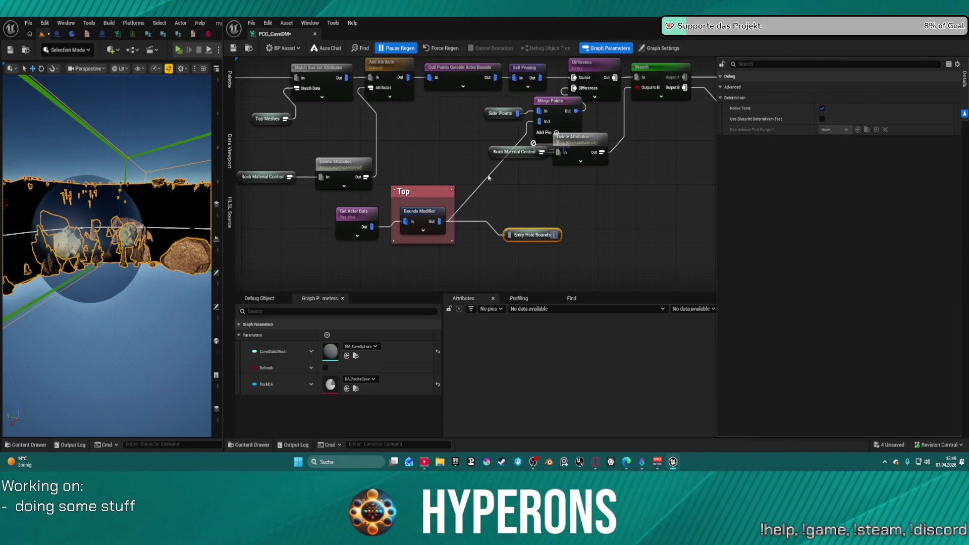
Step: Pull a link from Merge Points' In 2 and add an Entry Hole Bounds reroute node
{"action": "left_click", "coordinate": [419, 210]}
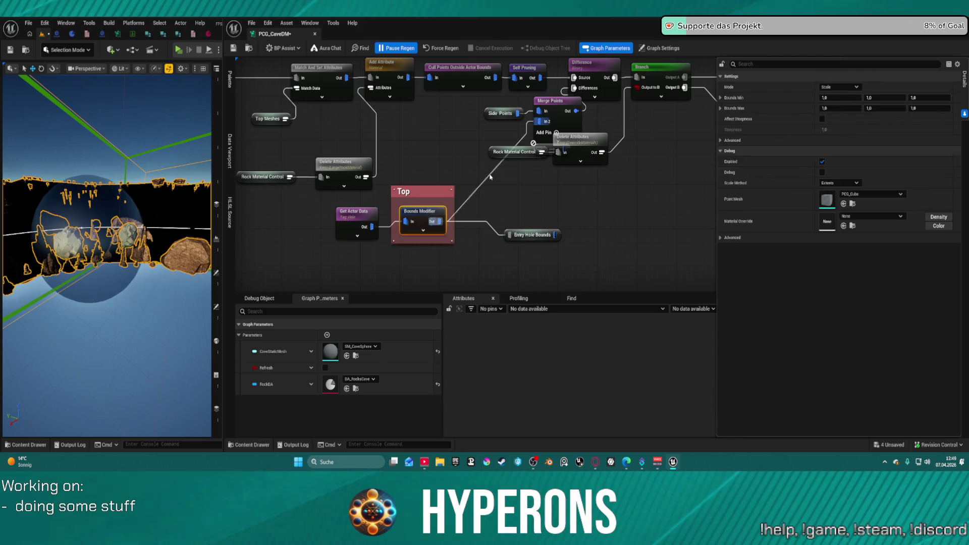
{"action": "left_click_drag", "start_coordinate": [539, 121], "coordinate": [505, 131]}
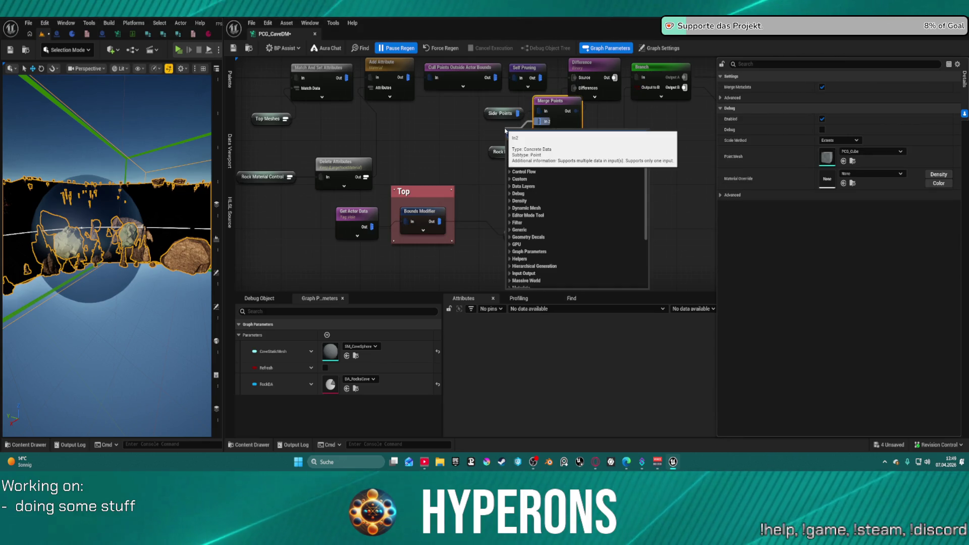
{"action": "type", "text": "entry"}
{"action": "key", "text": "Return"}
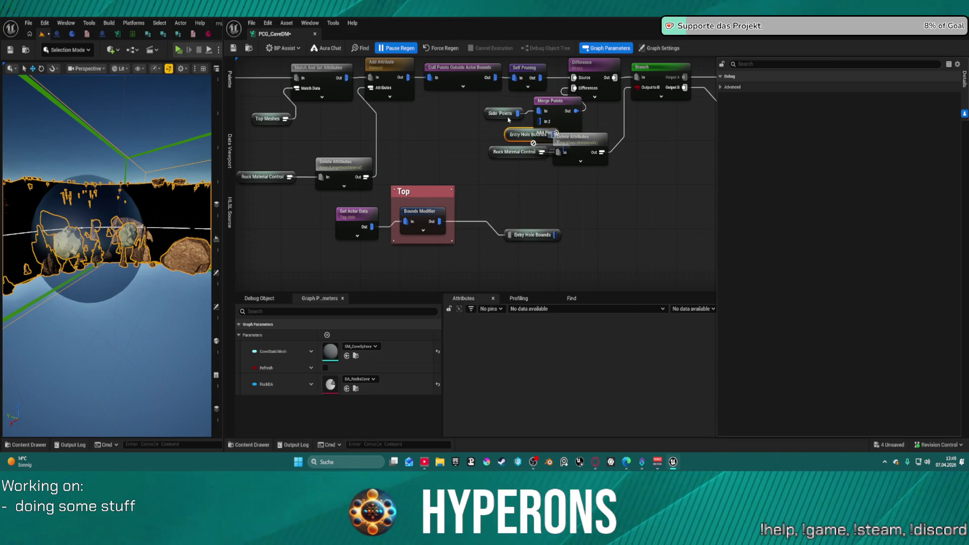
Step: Move Delete Attributes and Rock Material Control aside, then wire Entry Hole Bounds into Merge Points In 2
{"action": "left_click_drag", "start_coordinate": [513, 138], "coordinate": [474, 131]}
{"action": "left_click_drag", "start_coordinate": [580, 137], "coordinate": [640, 156]}
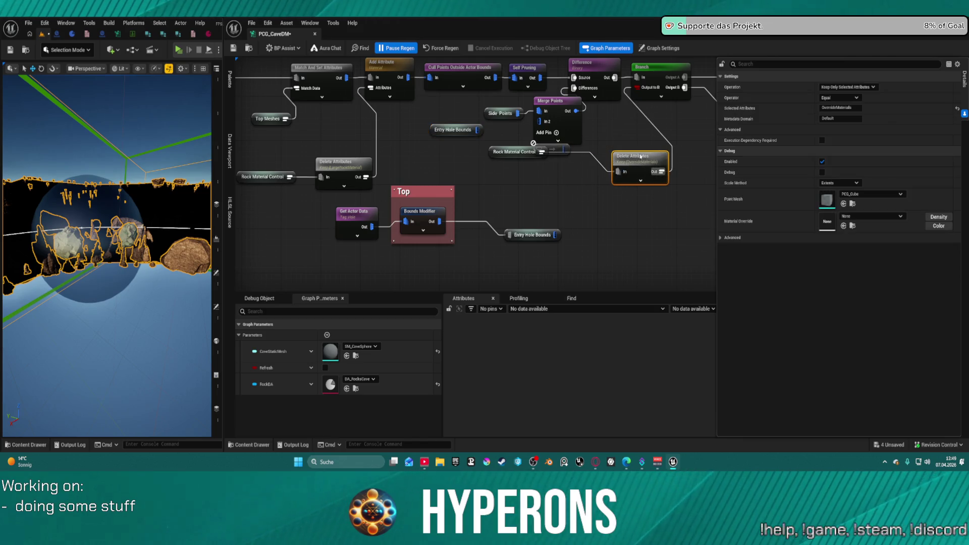
{"action": "left_click_drag", "start_coordinate": [498, 156], "coordinate": [539, 184]}
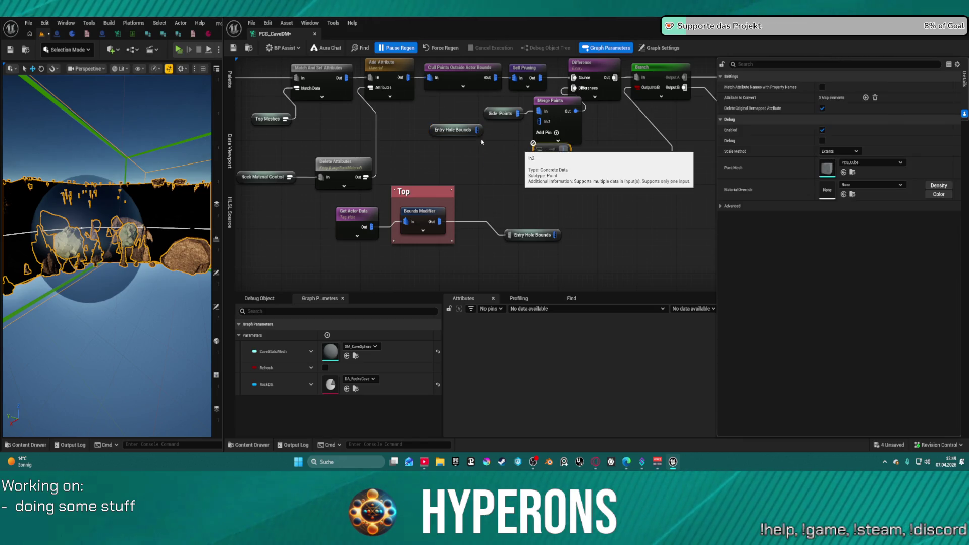
{"action": "left_click_drag", "start_coordinate": [475, 130], "coordinate": [546, 125]}
{"action": "left_click", "coordinate": [444, 140]}
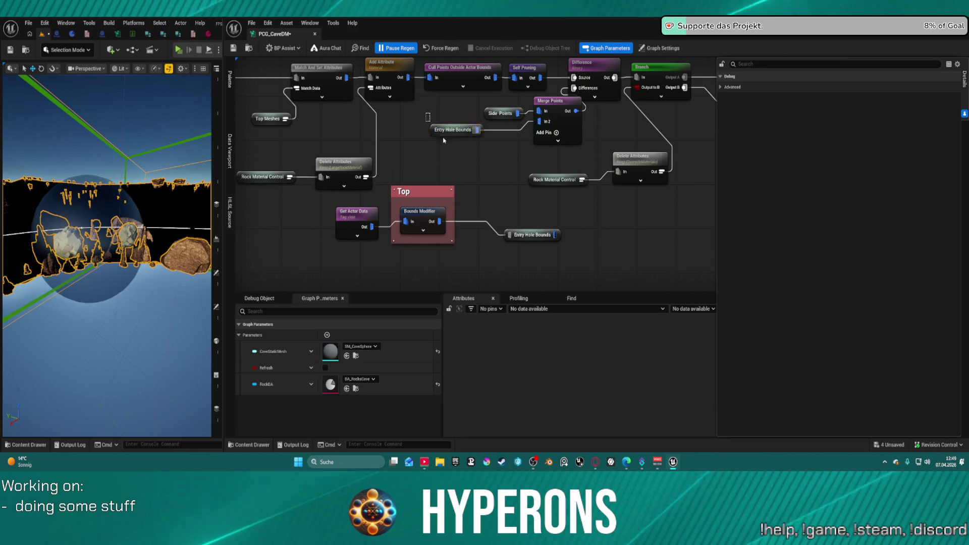
{"action": "scroll", "coordinate": [448, 150], "scroll_direction": "down", "scroll_amount": 3}
Step: Paste an Entry Hole Bounds reroute in the Side section and connect it to Merge Points
{"action": "scroll", "coordinate": [444, 184], "scroll_direction": "up", "scroll_amount": 3}
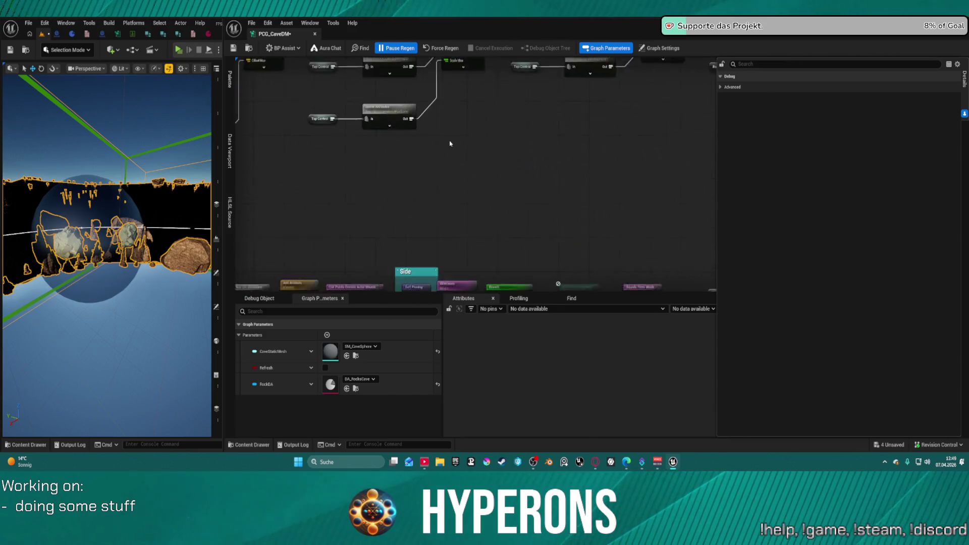
{"action": "mouse_move", "coordinate": [418, 95]}
{"action": "left_mouse_down"}
{"action": "mouse_move", "coordinate": [421, 60]}
{"action": "mouse_move", "coordinate": [489, 58]}
{"action": "left_mouse_up"}
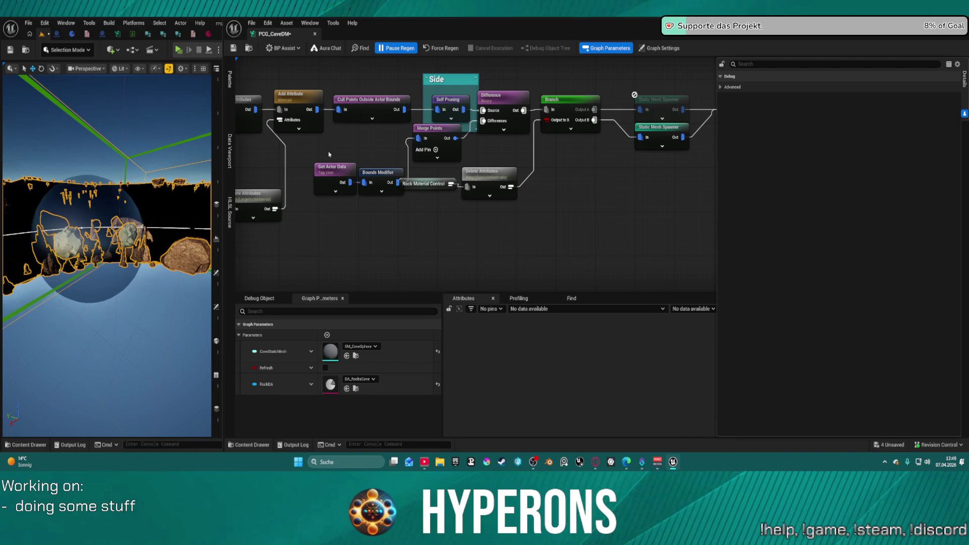
{"action": "left_click", "coordinate": [345, 155]}
{"action": "key", "text": "ctrl+v"}
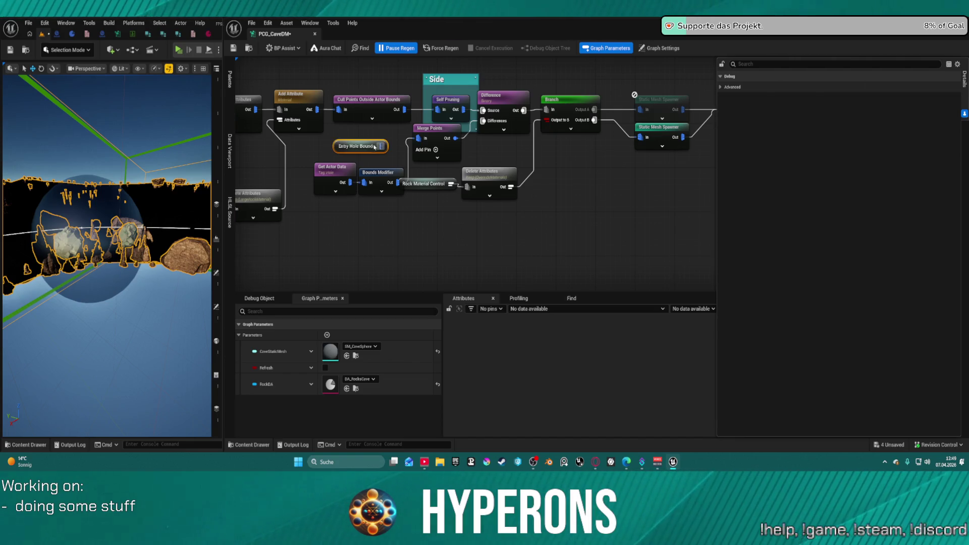
{"action": "left_click_drag", "start_coordinate": [382, 146], "coordinate": [428, 140]}
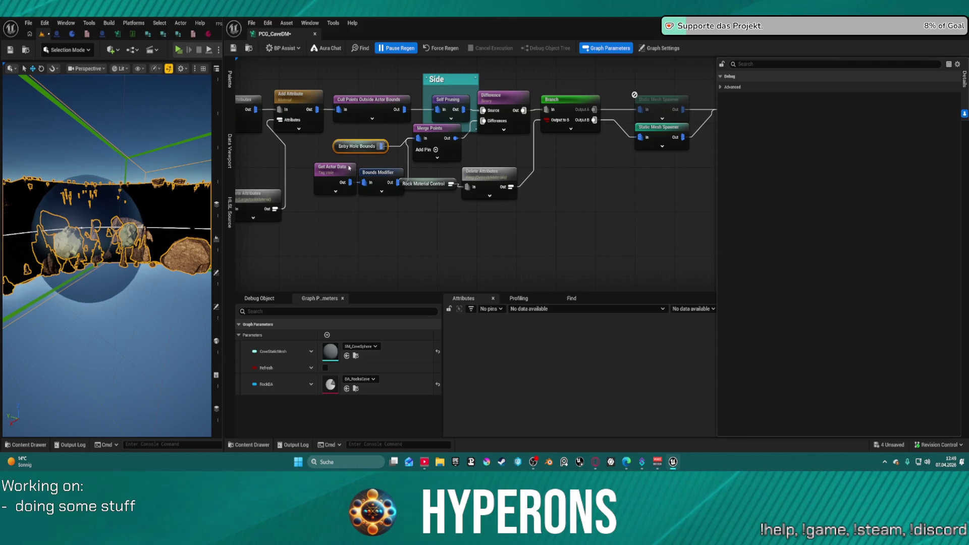
Step: Deselect Get Actor Data and select the Side Entry Hole Bounds node for copying
{"action": "left_click", "coordinate": [409, 199]}
{"action": "scroll", "coordinate": [411, 182], "scroll_direction": "down", "scroll_amount": 5}
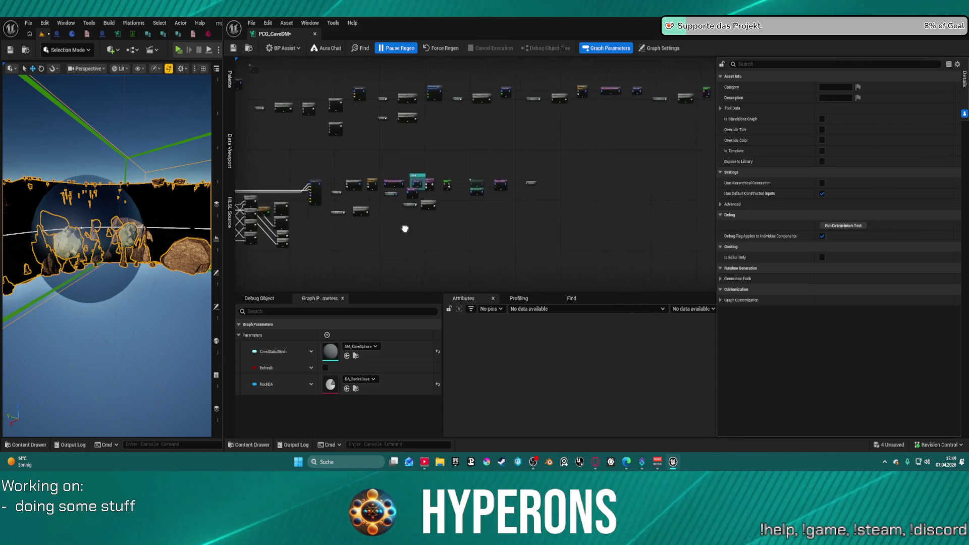
{"action": "scroll", "coordinate": [413, 164], "scroll_direction": "up", "scroll_amount": 5}
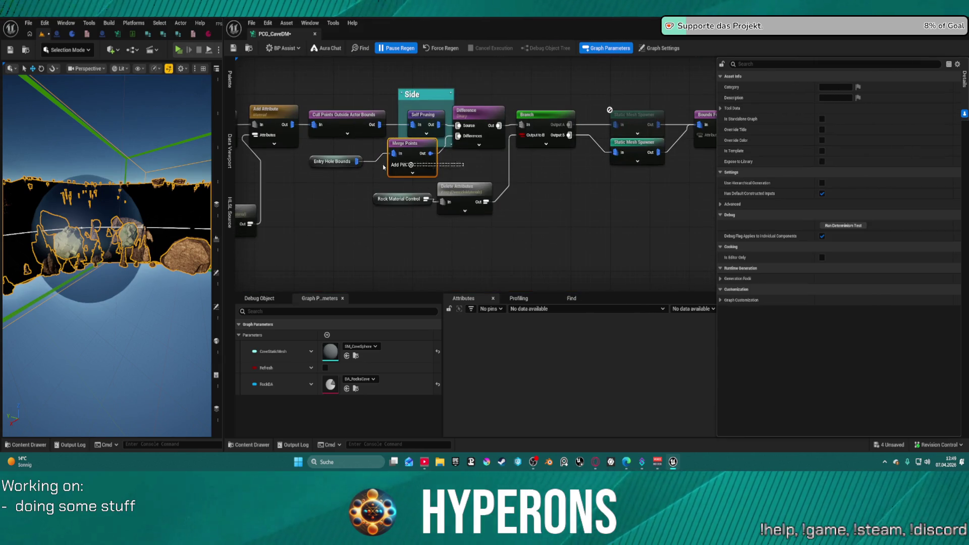
{"action": "left_click", "coordinate": [333, 162]}
Step: Marquee-select the disabled Density Filter and Select Points nodes in Stalagmites and delete them
{"action": "scroll", "coordinate": [354, 167], "scroll_direction": "down", "scroll_amount": 5}
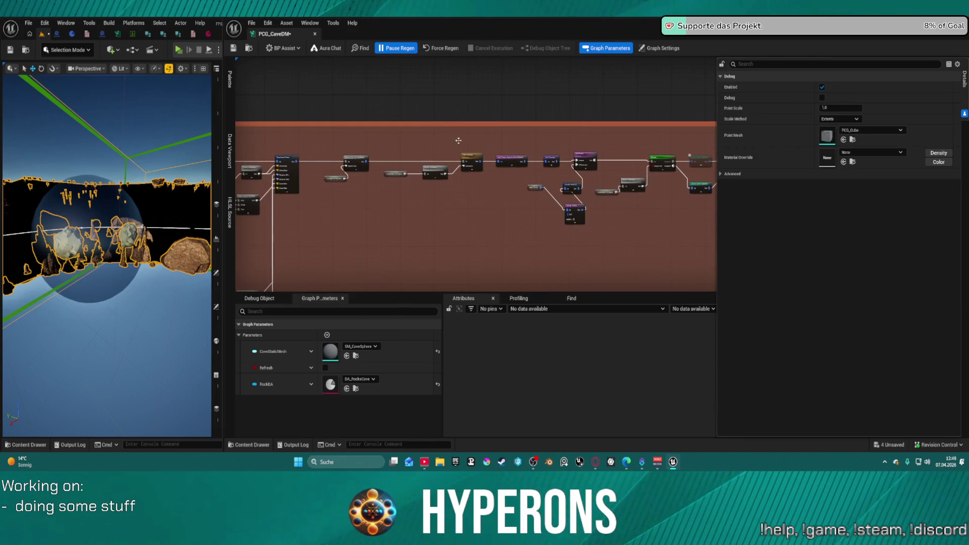
{"action": "scroll", "coordinate": [435, 151], "scroll_direction": "up", "scroll_amount": 5}
{"action": "scroll", "coordinate": [640, 229], "scroll_direction": "down", "scroll_amount": 4}
{"action": "scroll", "coordinate": [555, 151], "scroll_direction": "up", "scroll_amount": 4}
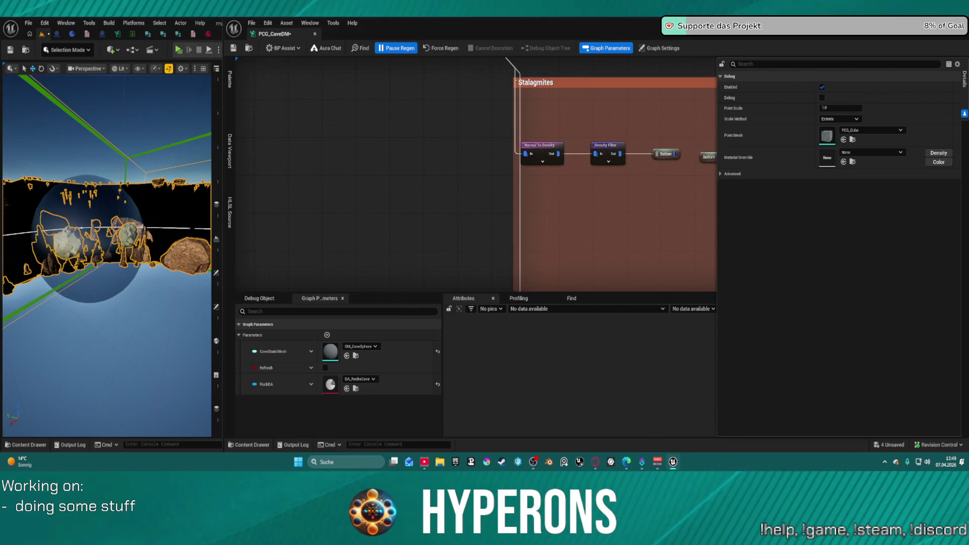
{"action": "scroll", "coordinate": [353, 176], "scroll_direction": "down", "scroll_amount": 2}
{"action": "scroll", "coordinate": [505, 177], "scroll_direction": "up", "scroll_amount": 3}
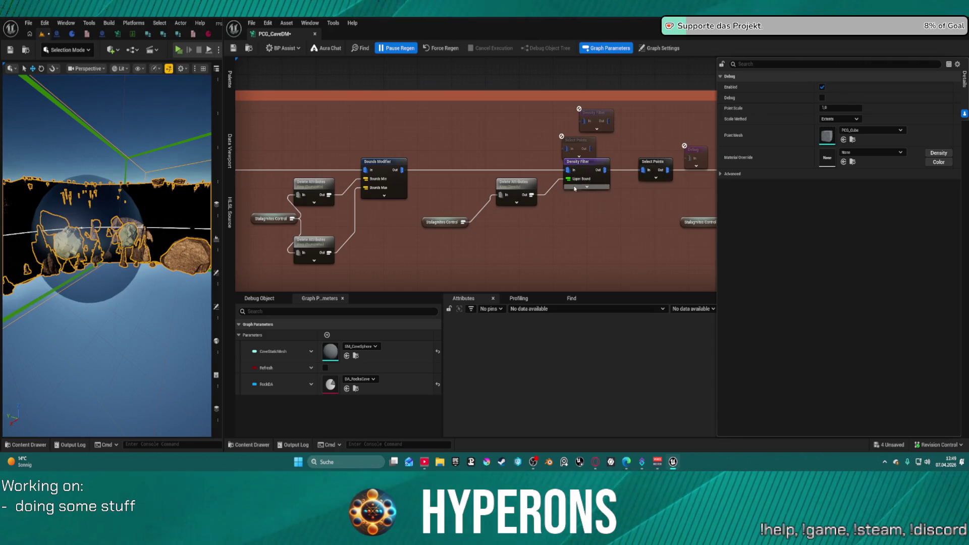
{"action": "scroll", "coordinate": [666, 227], "scroll_direction": "down", "scroll_amount": 2}
{"action": "scroll", "coordinate": [496, 233], "scroll_direction": "up", "scroll_amount": 2}
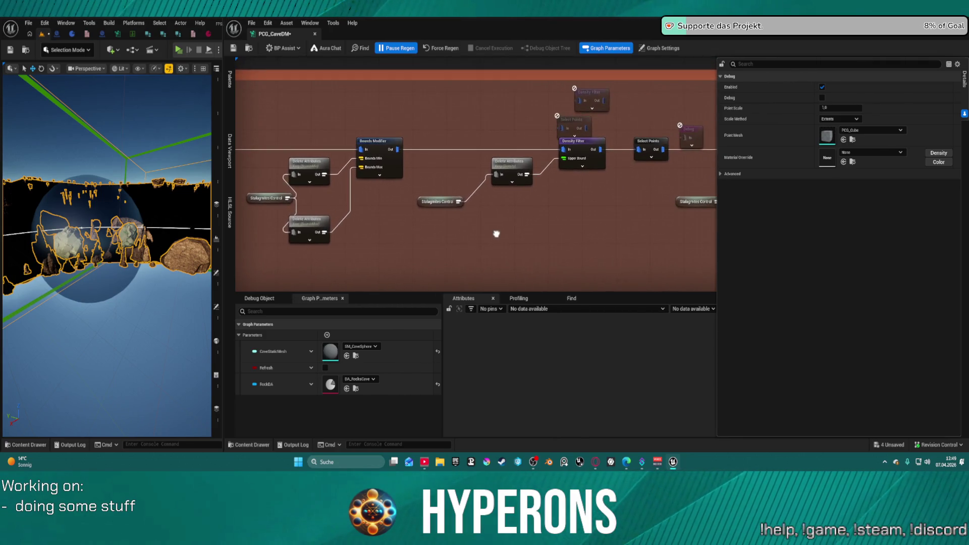
{"action": "scroll", "coordinate": [496, 234], "scroll_direction": "down", "scroll_amount": 2}
{"action": "scroll", "coordinate": [526, 224], "scroll_direction": "up", "scroll_amount": 2}
{"action": "mouse_move", "coordinate": [526, 224]}
{"action": "left_mouse_down"}
{"action": "mouse_move", "coordinate": [582, 216]}
{"action": "mouse_move", "coordinate": [435, 220]}
{"action": "mouse_move", "coordinate": [59, 200]}
{"action": "mouse_move", "coordinate": [5, 121]}
{"action": "mouse_move", "coordinate": [293, 205]}
{"action": "left_mouse_up"}
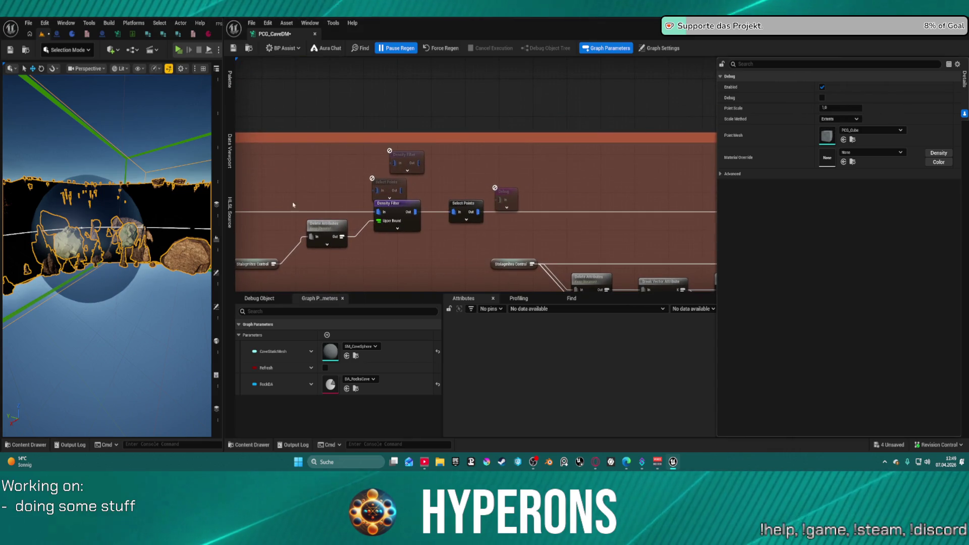
{"action": "key", "text": "Delete"}
{"action": "scroll", "coordinate": [709, 224], "scroll_direction": "down", "scroll_amount": 3}
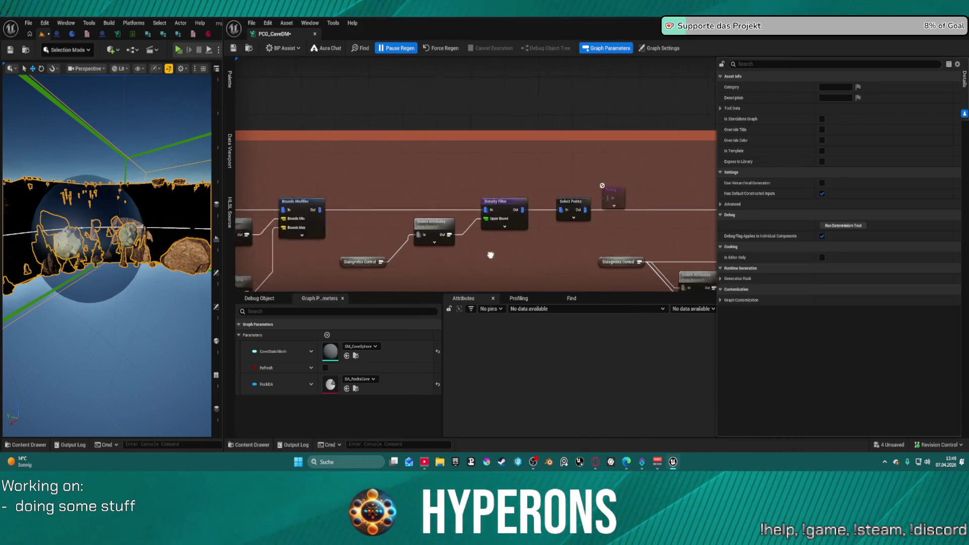
{"action": "scroll", "coordinate": [249, 137], "scroll_direction": "up", "scroll_amount": 6}
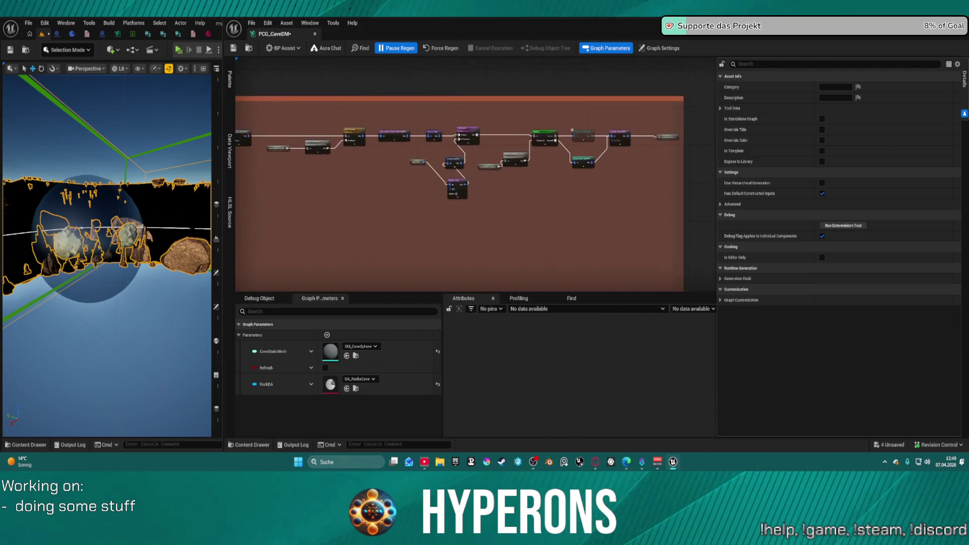
{"action": "scroll", "coordinate": [382, 164], "scroll_direction": "up", "scroll_amount": 2}
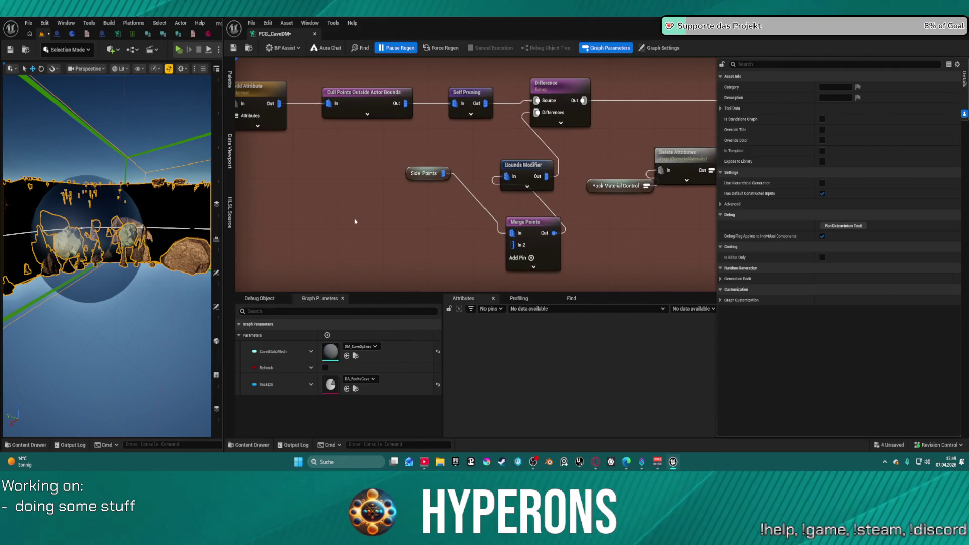
Step: Paste Entry Hole Bounds into the existing Merge Points In 2 and delete the redundant pasted Merge Points
{"action": "key", "text": "ctrl+v"}
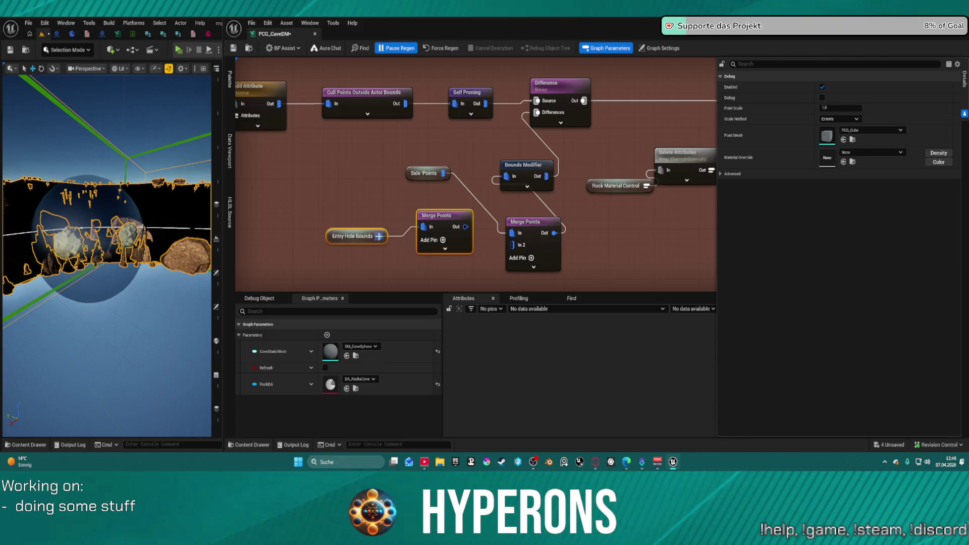
{"action": "left_click", "coordinate": [537, 248]}
{"action": "mouse_move", "coordinate": [522, 250]}
{"action": "left_mouse_down"}
{"action": "mouse_move", "coordinate": [473, 172]}
{"action": "mouse_move", "coordinate": [381, 162]}
{"action": "left_mouse_up"}
{"action": "left_click", "coordinate": [448, 216]}
{"action": "key", "text": "Delete"}
Step: Rearrange Side Points, Bounds Modifier and Merge Points, and remove Side Points' direct link into Merge Points
{"action": "mouse_move", "coordinate": [469, 173]}
{"action": "left_mouse_down"}
{"action": "mouse_move", "coordinate": [479, 196]}
{"action": "mouse_move", "coordinate": [452, 160]}
{"action": "left_mouse_up"}
{"action": "mouse_move", "coordinate": [523, 165]}
{"action": "left_mouse_down"}
{"action": "mouse_move", "coordinate": [475, 127]}
{"action": "mouse_move", "coordinate": [423, 121]}
{"action": "left_mouse_up"}
{"action": "left_click_drag", "start_coordinate": [471, 170], "coordinate": [529, 169]}
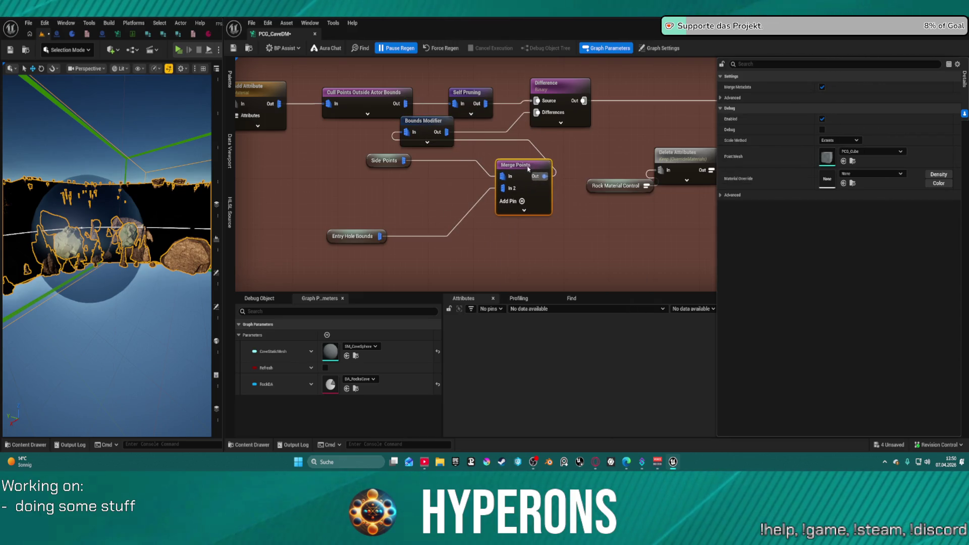
{"action": "double_click", "coordinate": [441, 160]}
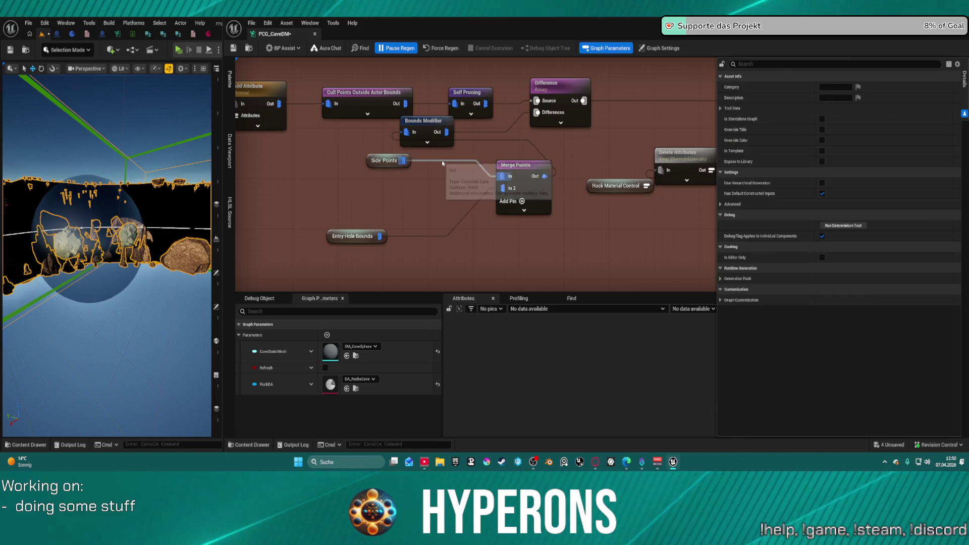
{"action": "mouse_move", "coordinate": [446, 161]}
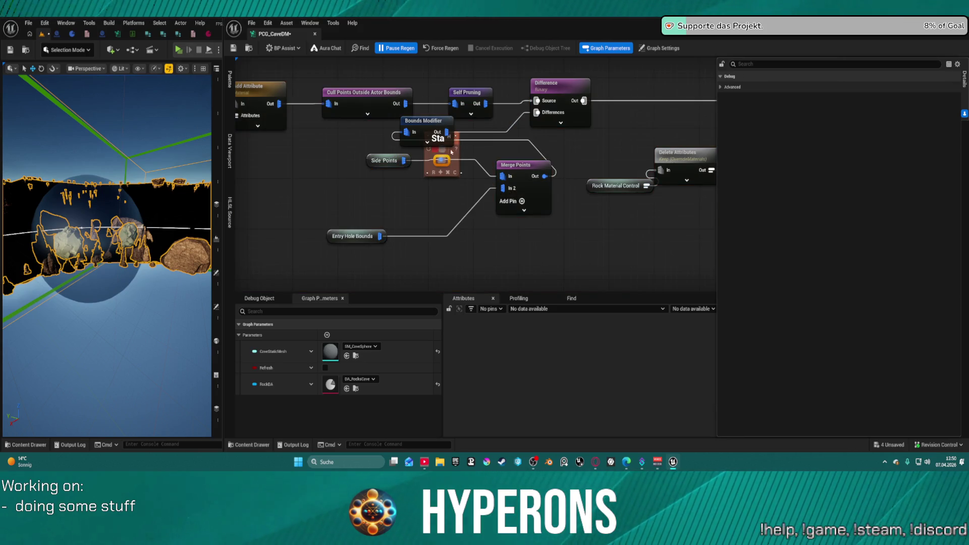
{"action": "key", "text": "Delete"}
Step: Place Bounds Modifier between Side Points and Merge Points and connect Side Points into it
{"action": "left_click", "coordinate": [487, 141], "text": "alt"}
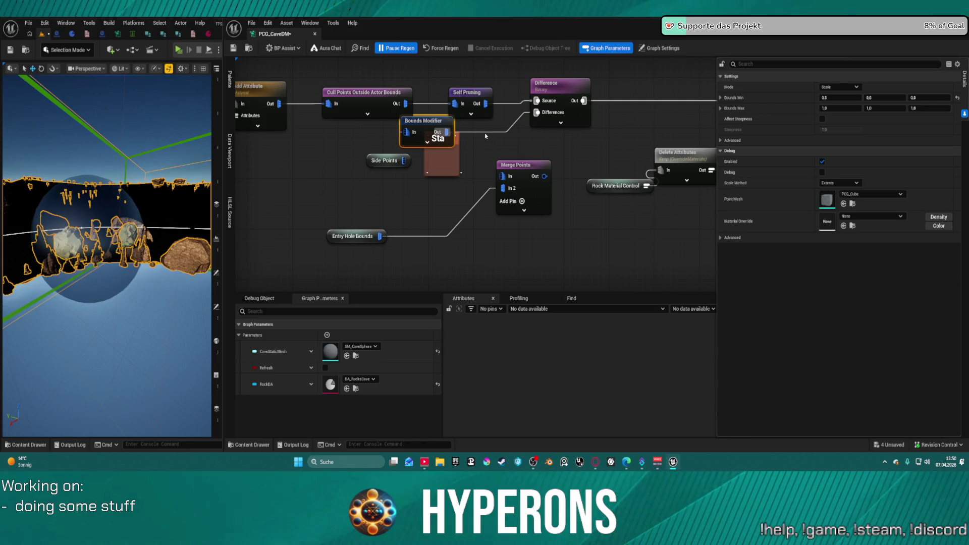
{"action": "left_click_drag", "start_coordinate": [427, 127], "coordinate": [450, 189]}
{"action": "mouse_move", "coordinate": [404, 160]}
{"action": "left_mouse_down"}
{"action": "mouse_move", "coordinate": [423, 197]}
{"action": "mouse_move", "coordinate": [503, 178]}
{"action": "left_mouse_up"}
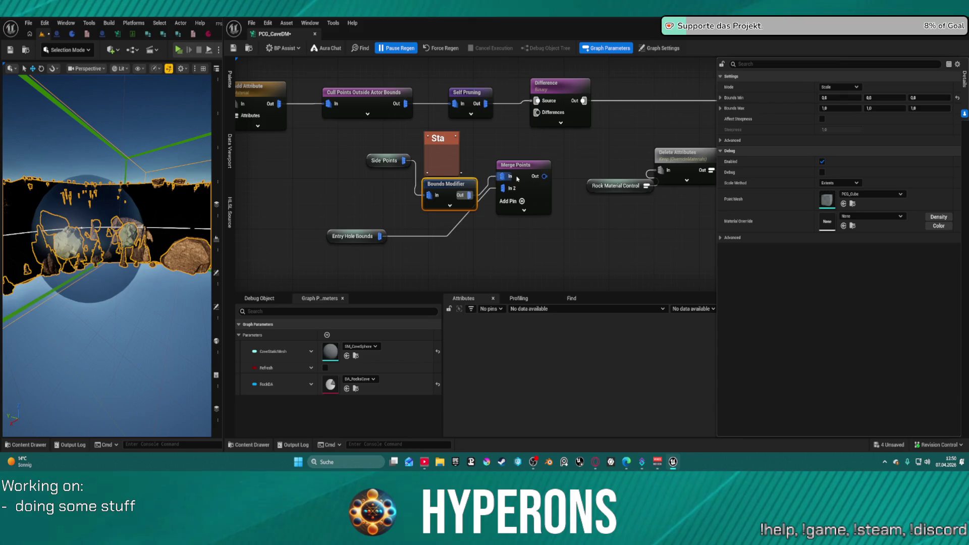
{"action": "left_click", "coordinate": [545, 173]}
{"action": "scroll", "coordinate": [545, 125], "scroll_direction": "down", "scroll_amount": 6}
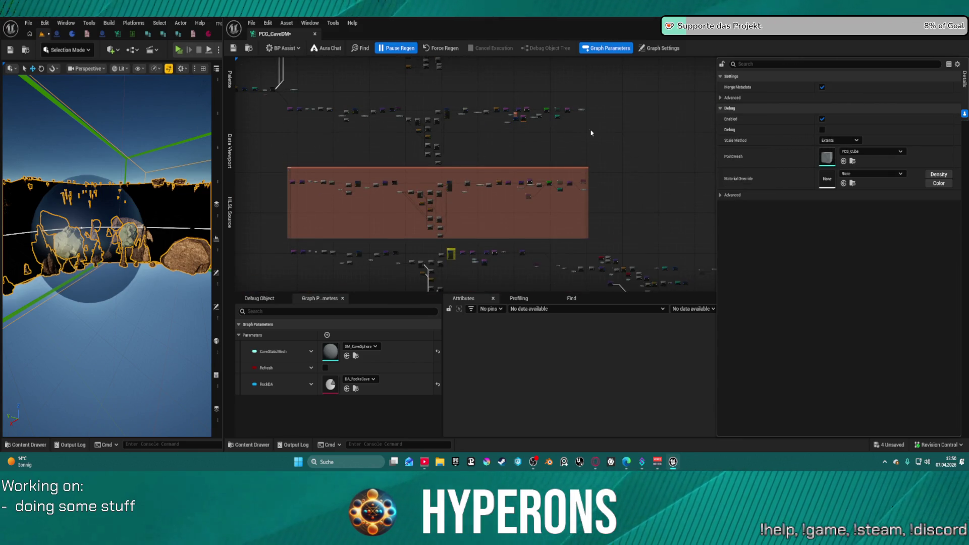
Step: Marquee-select the Projection node and delete it
{"action": "scroll", "coordinate": [489, 208], "scroll_direction": "up", "scroll_amount": 8}
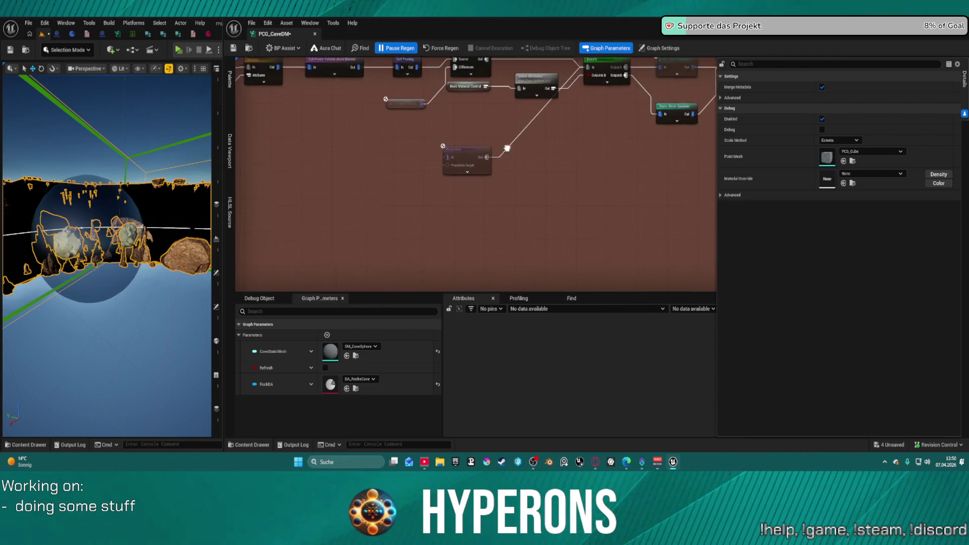
{"action": "left_click_drag", "start_coordinate": [539, 213], "coordinate": [417, 213]}
{"action": "left_click_drag", "start_coordinate": [390, 255], "coordinate": [519, 227]}
{"action": "key", "text": "Delete"}
Step: Paste Entry Hole Bounds and a Merge Points node, add a second pin, and wire Get Mesh Points to In 2
{"action": "scroll", "coordinate": [428, 194], "scroll_direction": "up", "scroll_amount": 2}
{"action": "left_click", "coordinate": [431, 162]}
{"action": "left_click_drag", "start_coordinate": [431, 162], "coordinate": [437, 169]}
{"action": "key", "text": "ctrl+v"}
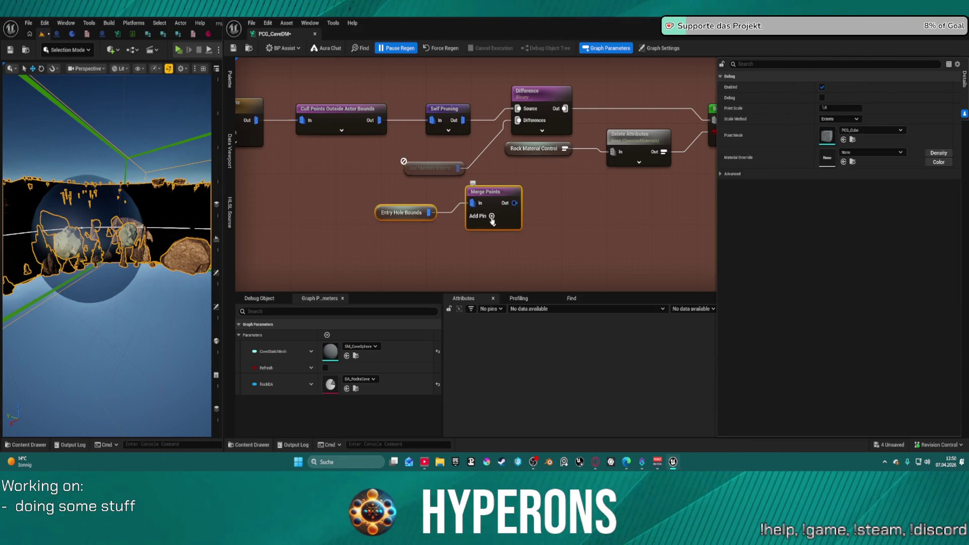
{"action": "left_click", "coordinate": [492, 216]}
{"action": "mouse_move", "coordinate": [457, 168]}
{"action": "left_mouse_down"}
{"action": "mouse_move", "coordinate": [478, 224]}
{"action": "mouse_move", "coordinate": [523, 126]}
{"action": "left_mouse_up"}
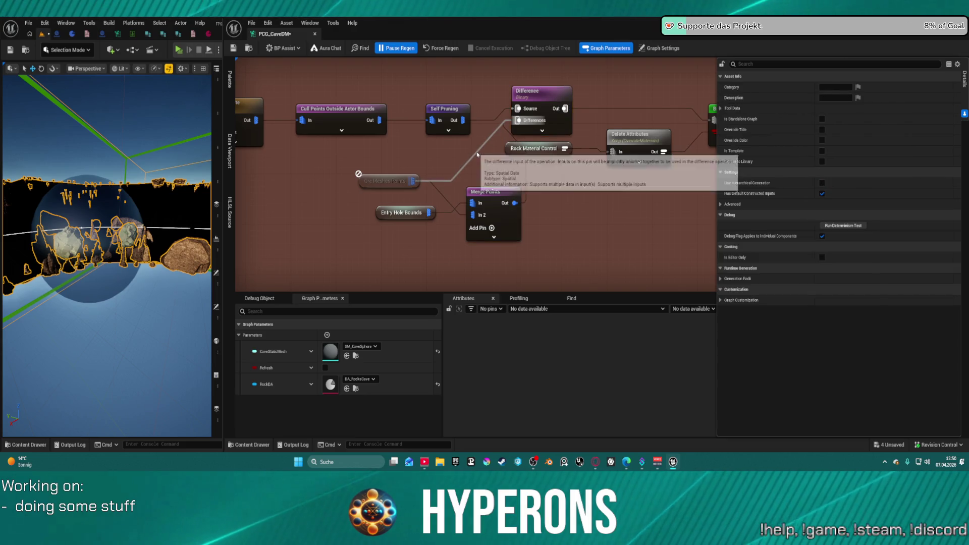
{"action": "key", "text": "ctrl+z"}
{"action": "scroll", "coordinate": [533, 199], "scroll_direction": "down", "scroll_amount": 1}
Step: Connect the upper rock spawner's Bounds Modifier output to the Merge Points node
{"action": "scroll", "coordinate": [533, 198], "scroll_direction": "down", "scroll_amount": 2}
{"action": "mouse_move", "coordinate": [533, 199]}
{"action": "left_mouse_down"}
{"action": "mouse_move", "coordinate": [402, 194]}
{"action": "mouse_move", "coordinate": [354, 180]}
{"action": "left_mouse_up"}
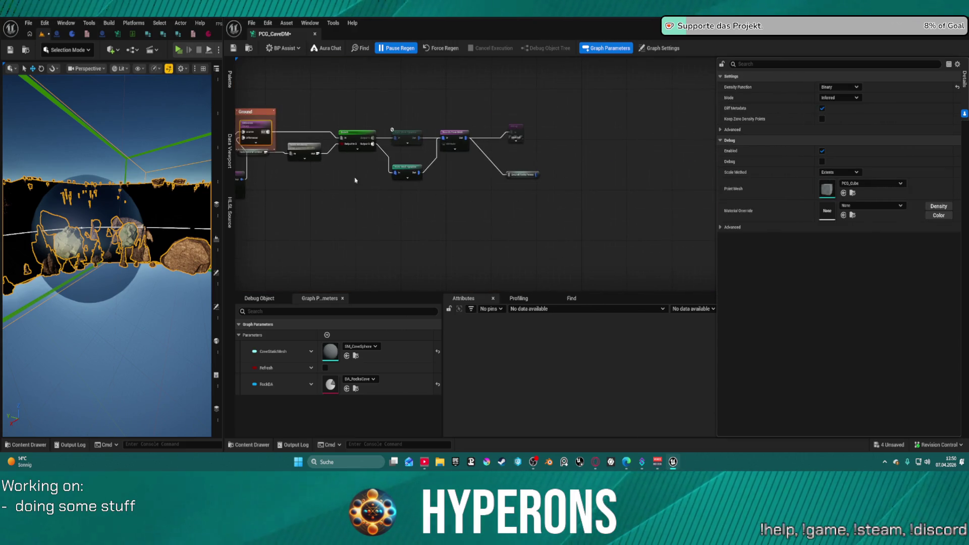
{"action": "scroll", "coordinate": [487, 206], "scroll_direction": "down", "scroll_amount": 2}
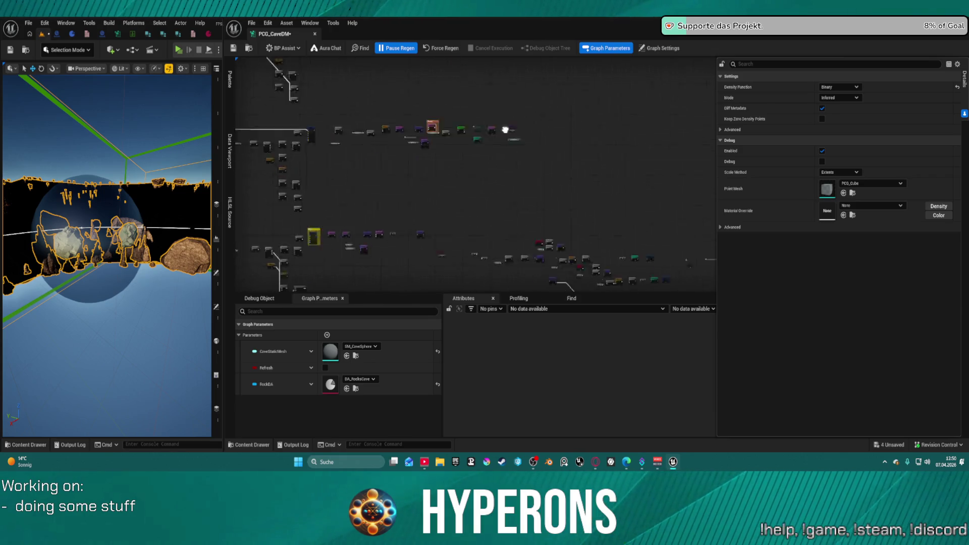
{"action": "scroll", "coordinate": [475, 105], "scroll_direction": "up", "scroll_amount": 5}
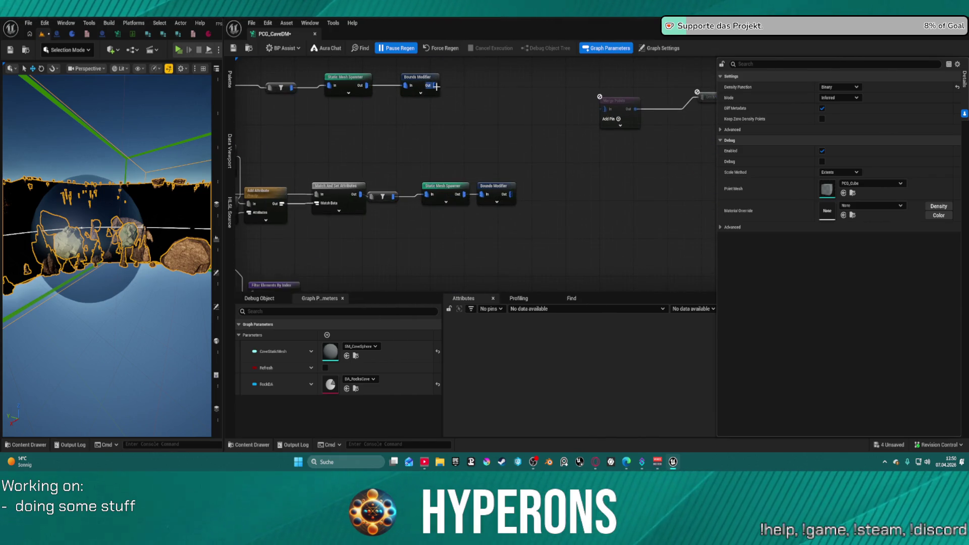
{"action": "left_click_drag", "start_coordinate": [436, 86], "coordinate": [596, 129]}
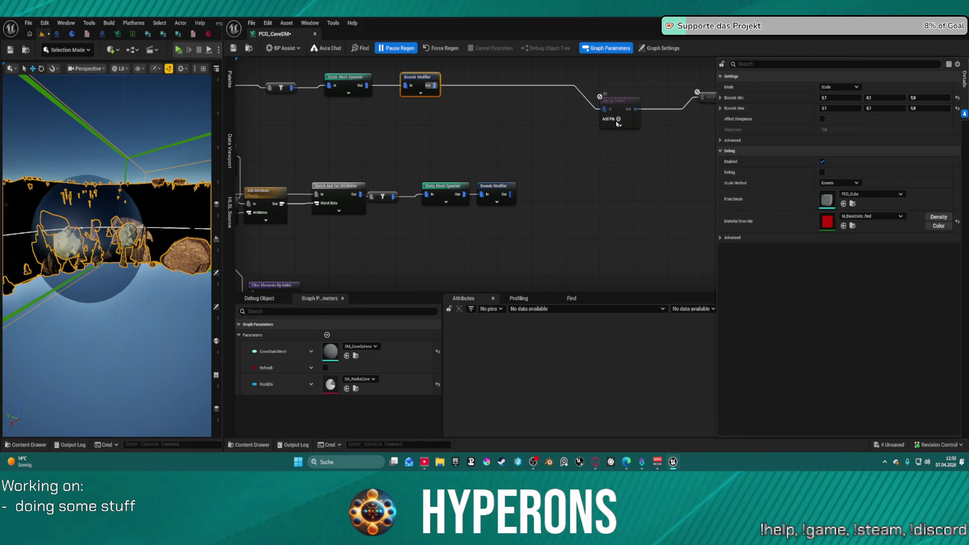
Step: Add two more Merge Points inputs and wire the remaining Bounds Modifier outputs into In 2 through In 4
{"action": "left_click", "coordinate": [617, 122]}
{"action": "left_click", "coordinate": [619, 127]}
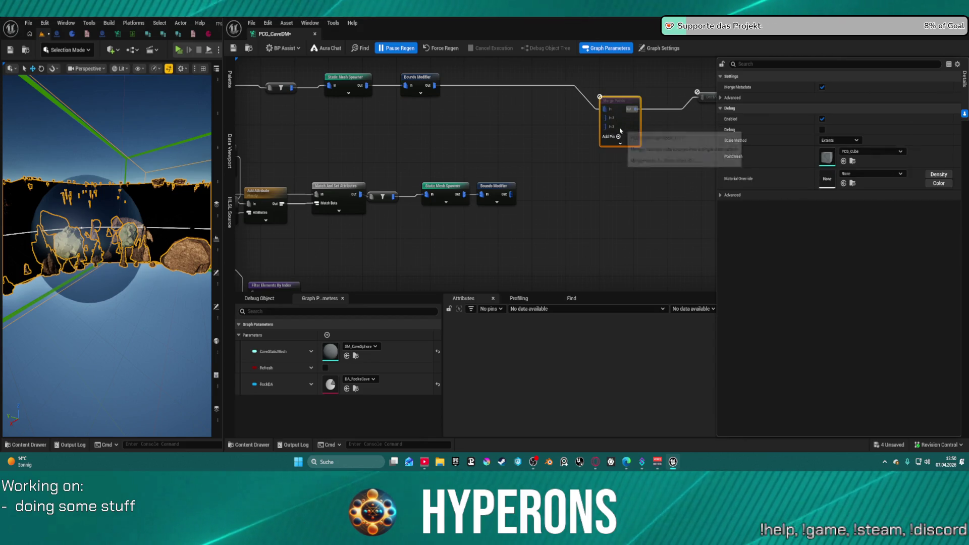
{"action": "left_click_drag", "start_coordinate": [605, 118], "coordinate": [511, 196]}
{"action": "mouse_move", "coordinate": [603, 126]}
{"action": "left_mouse_down"}
{"action": "mouse_move", "coordinate": [603, 286]}
{"action": "mouse_move", "coordinate": [597, 256]}
{"action": "mouse_move", "coordinate": [586, 257]}
{"action": "left_mouse_up"}
{"action": "mouse_move", "coordinate": [575, 142]}
{"action": "left_mouse_down"}
{"action": "mouse_move", "coordinate": [651, 316]}
{"action": "mouse_move", "coordinate": [634, 254]}
{"action": "left_mouse_up"}
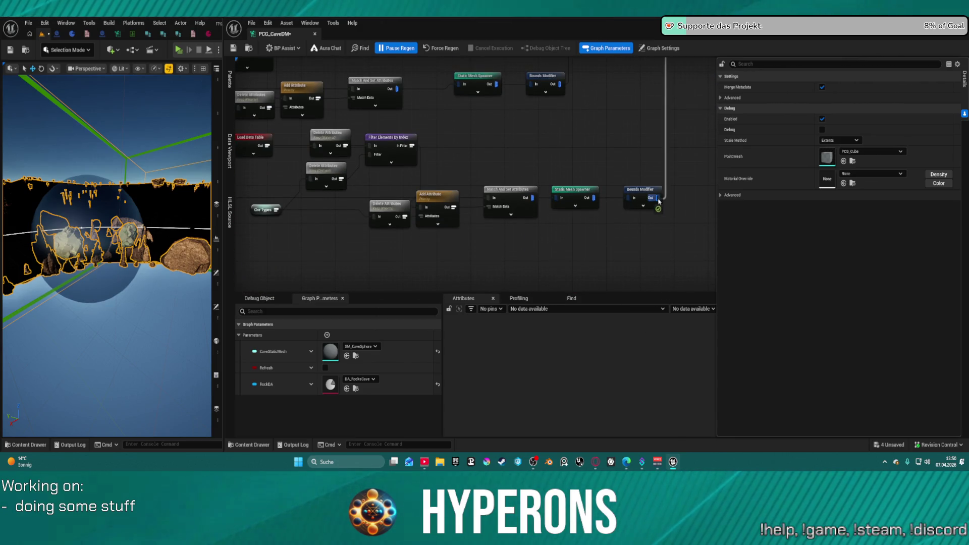
{"action": "left_click_drag", "start_coordinate": [659, 201], "coordinate": [658, 200]}
{"action": "scroll", "coordinate": [658, 200], "scroll_direction": "down", "scroll_amount": 6}
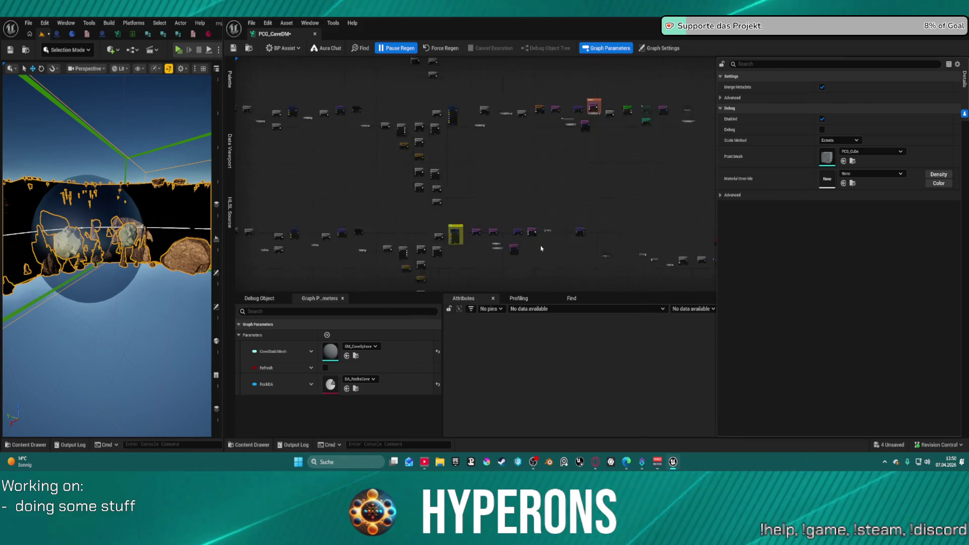
{"action": "scroll", "coordinate": [540, 248], "scroll_direction": "up", "scroll_amount": 6}
Step: Delete the redundant lower Merge Points node and wire Entry Hole Bounds into the remaining one
{"action": "scroll", "coordinate": [423, 234], "scroll_direction": "up", "scroll_amount": 2}
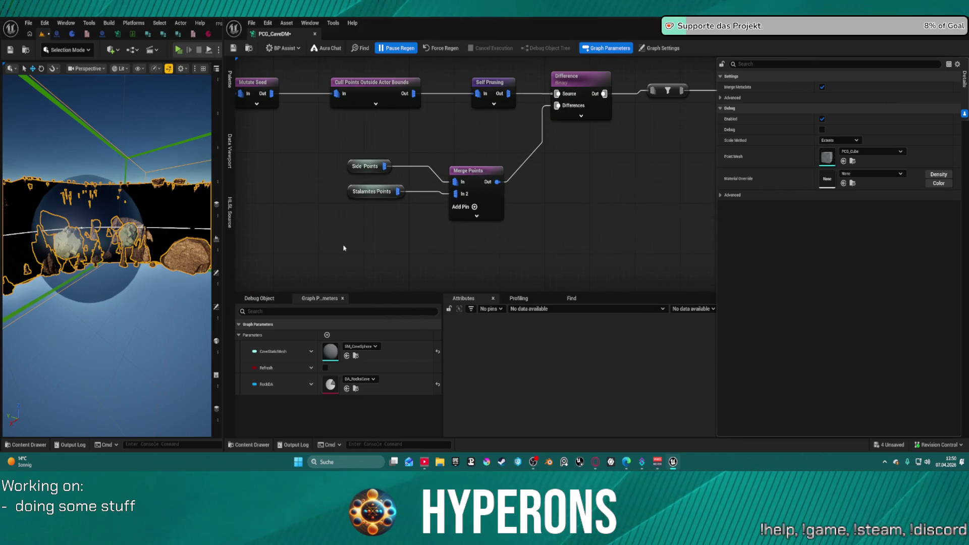
{"action": "left_click_drag", "start_coordinate": [343, 248], "coordinate": [443, 173]}
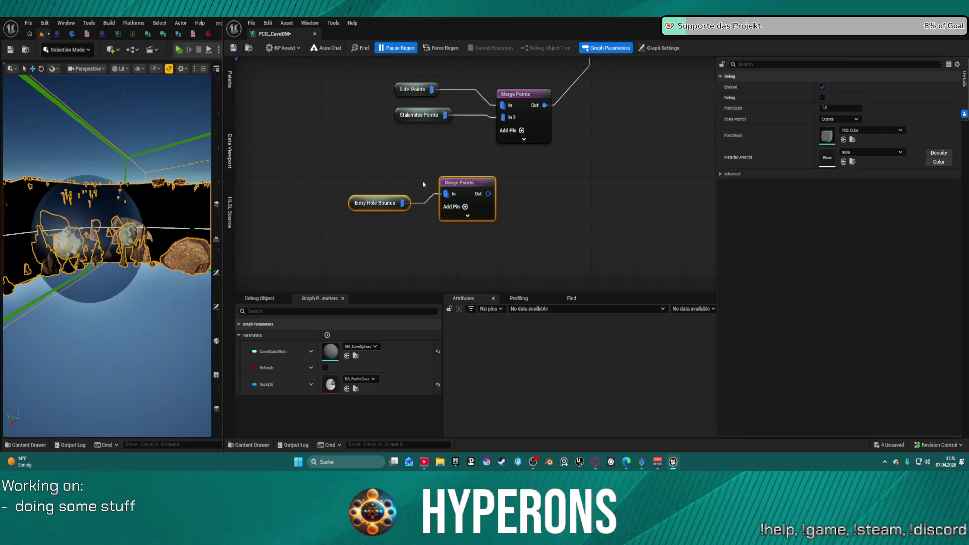
{"action": "left_click", "coordinate": [486, 197]}
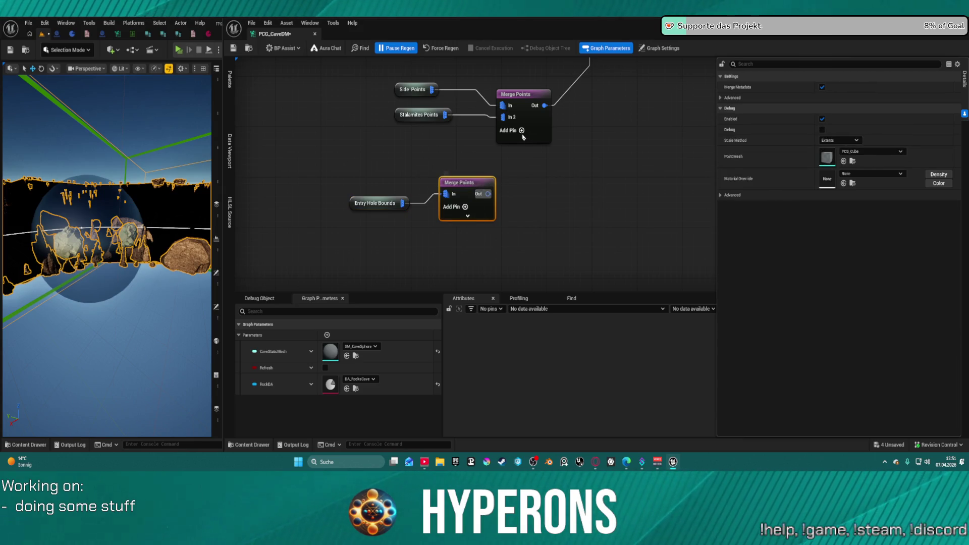
{"action": "key", "text": "Delete"}
{"action": "left_click_drag", "start_coordinate": [406, 206], "coordinate": [440, 186]}
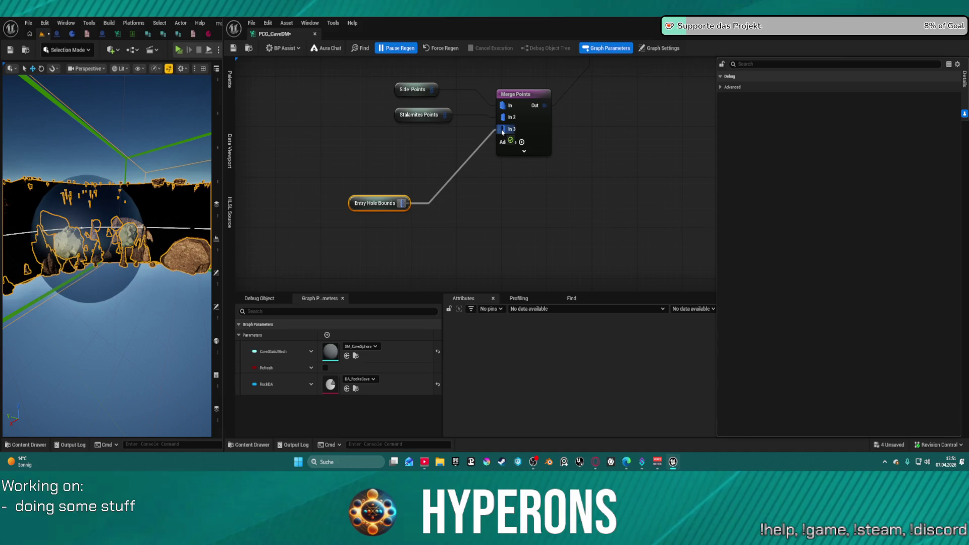
Step: Force-regenerate the PCG cave, save the graph, and view the cave from a new angle
{"action": "left_click", "coordinate": [432, 50]}
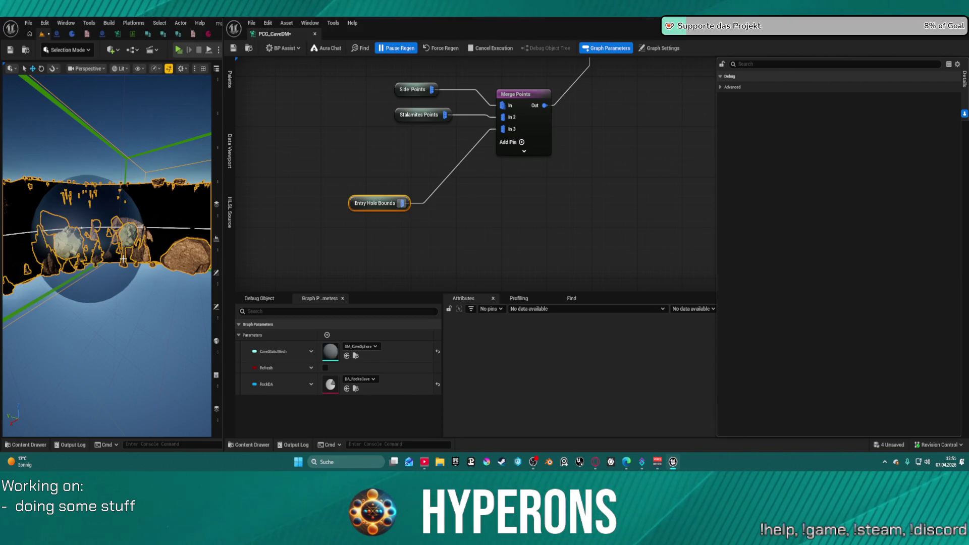
{"action": "key", "text": "ctrl+s"}
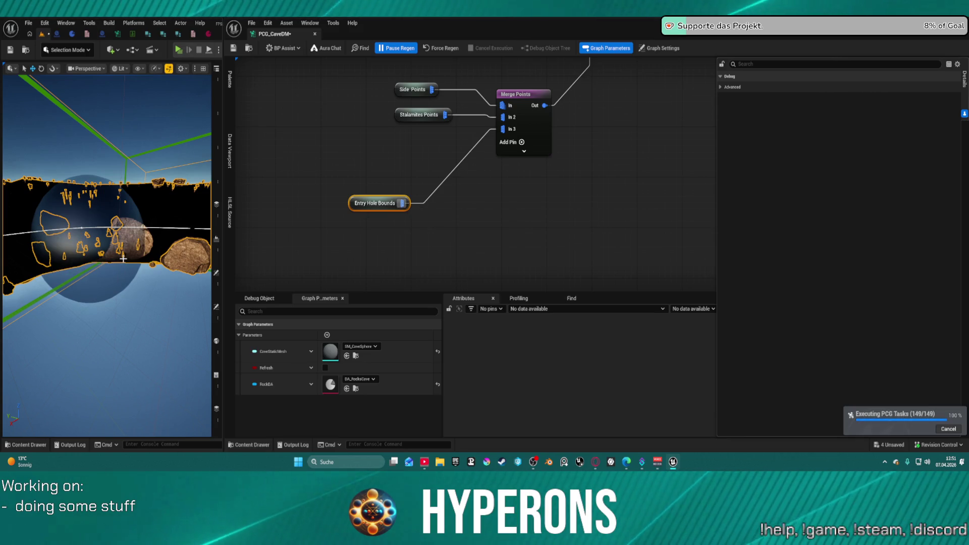
{"action": "mouse_move", "coordinate": [115, 273]}
{"action": "left_mouse_down"}
{"action": "mouse_move", "coordinate": [141, 255]}
{"action": "mouse_move", "coordinate": [116, 277]}
{"action": "mouse_move", "coordinate": [132, 262]}
{"action": "mouse_move", "coordinate": [121, 278]}
{"action": "mouse_move", "coordinate": [126, 269]}
{"action": "left_mouse_up"}
{"action": "scroll", "coordinate": [443, 155], "scroll_direction": "down", "scroll_amount": 5}
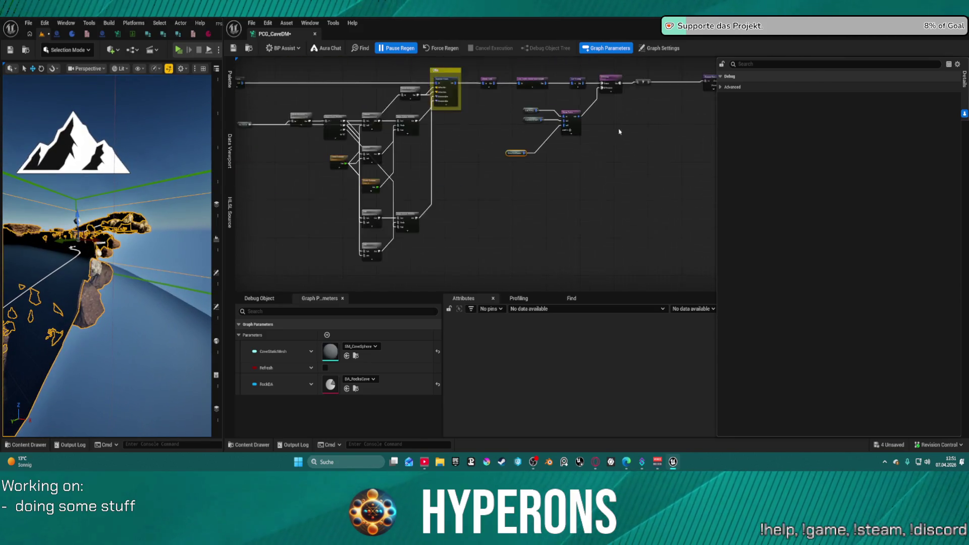
{"action": "scroll", "coordinate": [487, 136], "scroll_direction": "down", "scroll_amount": 5}
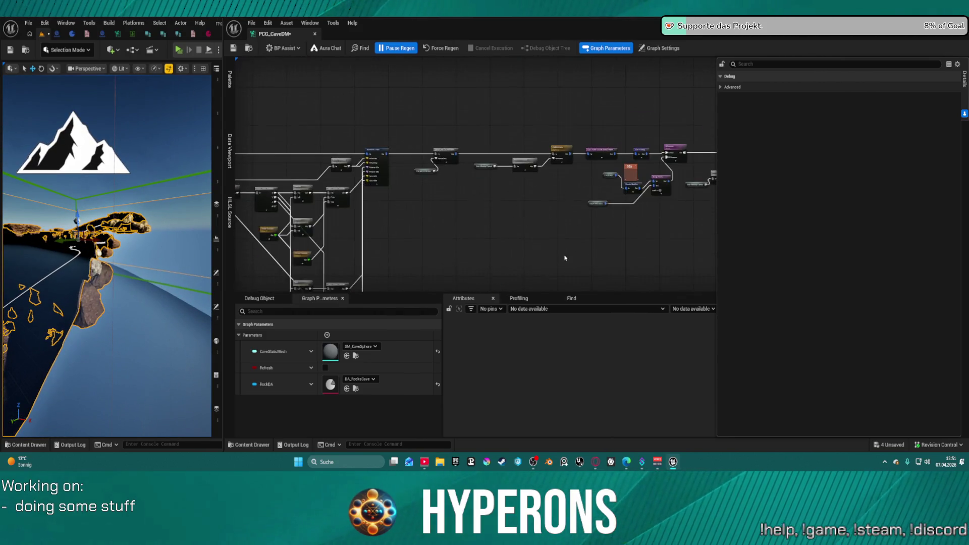
{"action": "scroll", "coordinate": [631, 209], "scroll_direction": "up", "scroll_amount": 5}
{"action": "scroll", "coordinate": [534, 177], "scroll_direction": "down", "scroll_amount": 8}
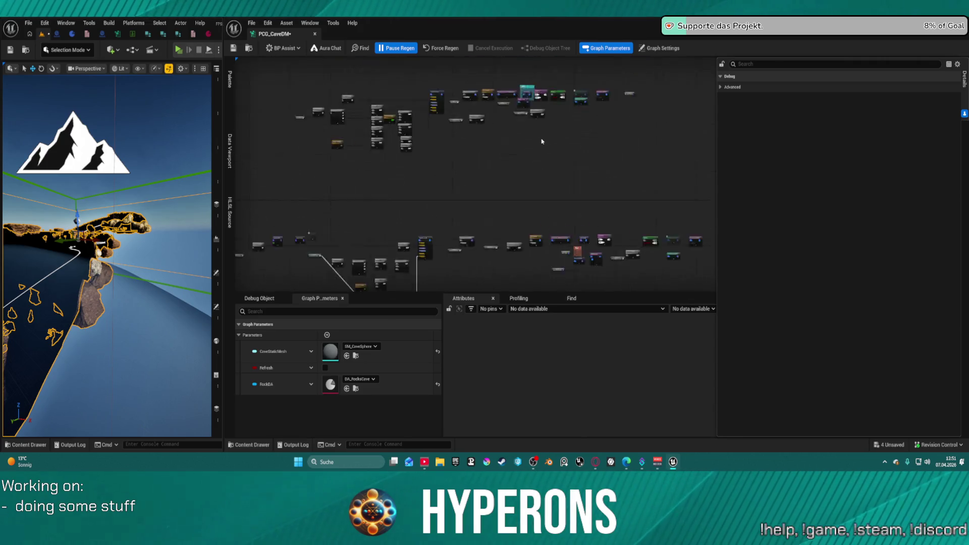
{"action": "scroll", "coordinate": [411, 190], "scroll_direction": "up", "scroll_amount": 6}
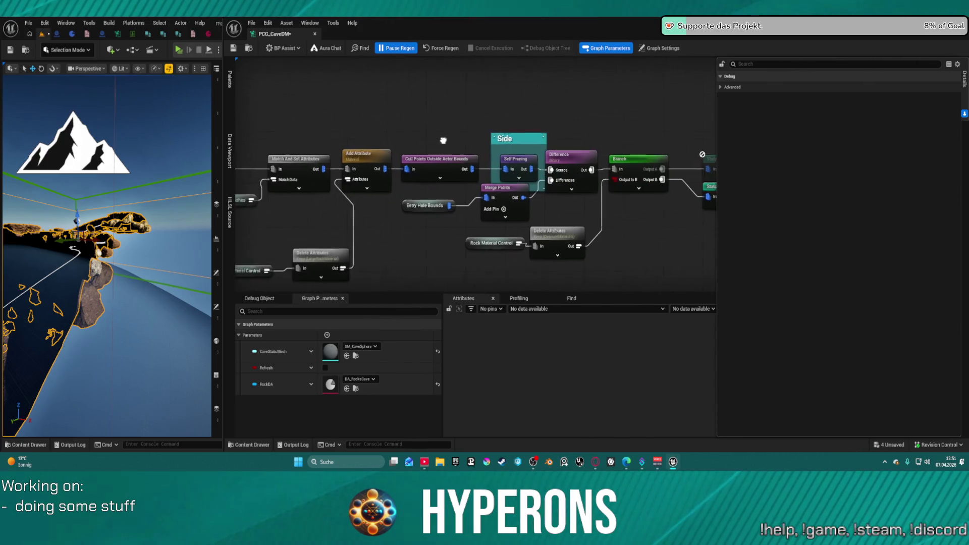
{"action": "left_click", "coordinate": [361, 225]}
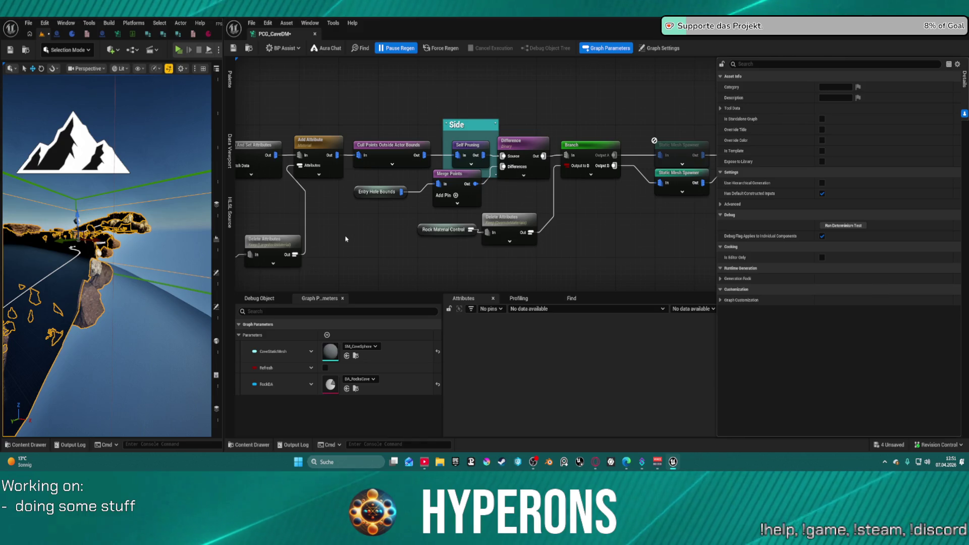
{"action": "scroll", "coordinate": [354, 230], "scroll_direction": "down", "scroll_amount": 6}
{"action": "scroll", "coordinate": [376, 222], "scroll_direction": "up", "scroll_amount": 3}
{"action": "scroll", "coordinate": [376, 222], "scroll_direction": "up", "scroll_amount": 5}
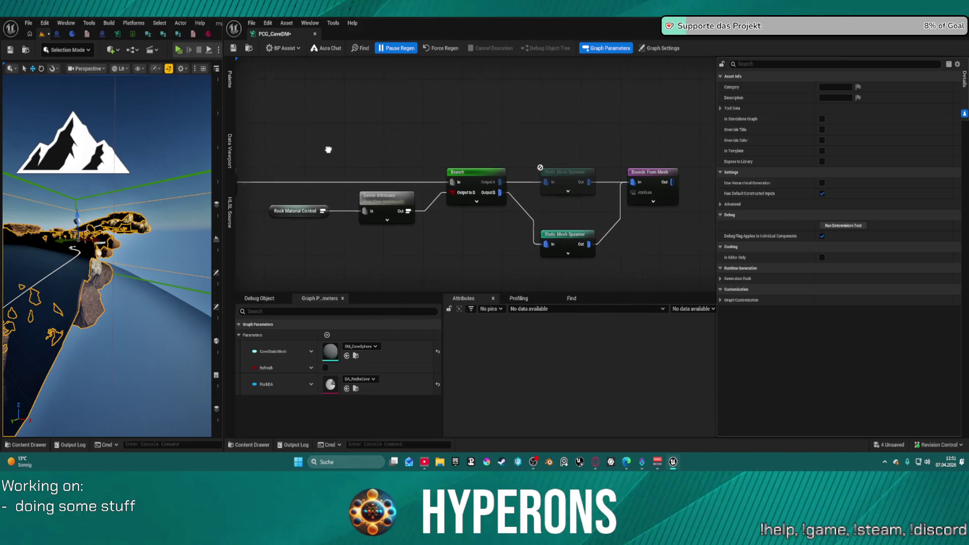
{"action": "left_click_drag", "start_coordinate": [307, 120], "coordinate": [425, 262]}
{"action": "mouse_move", "coordinate": [530, 299]}
{"action": "left_mouse_down"}
{"action": "mouse_move", "coordinate": [706, 280]}
{"action": "mouse_move", "coordinate": [659, 219]}
{"action": "left_mouse_up"}
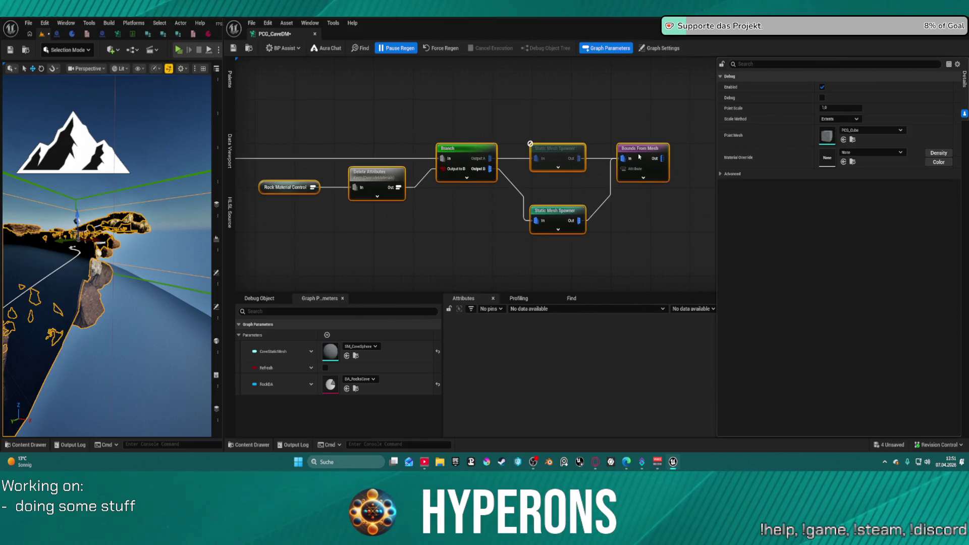
{"action": "scroll", "coordinate": [639, 157], "scroll_direction": "down", "scroll_amount": 5}
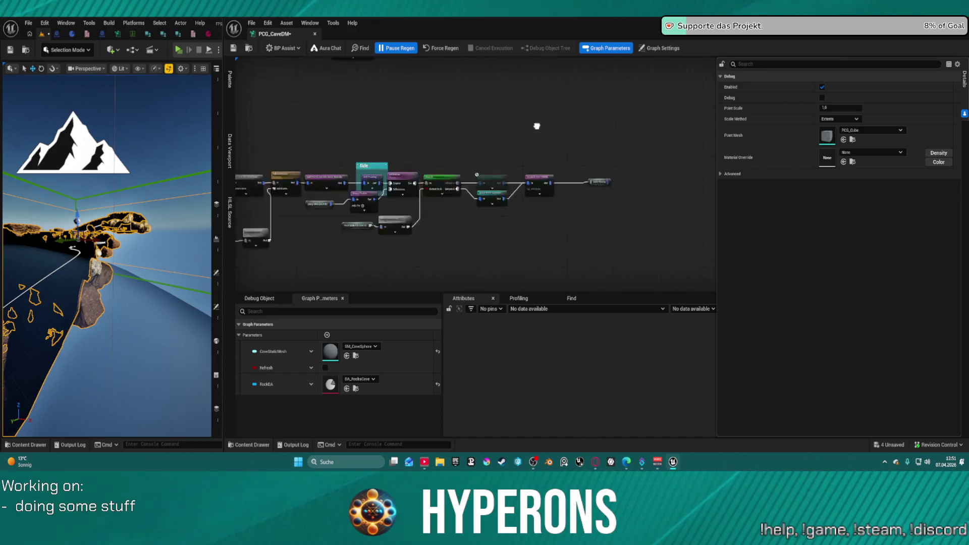
{"action": "left_click_drag", "start_coordinate": [536, 126], "coordinate": [639, 95]}
{"action": "left_click", "coordinate": [506, 161]}
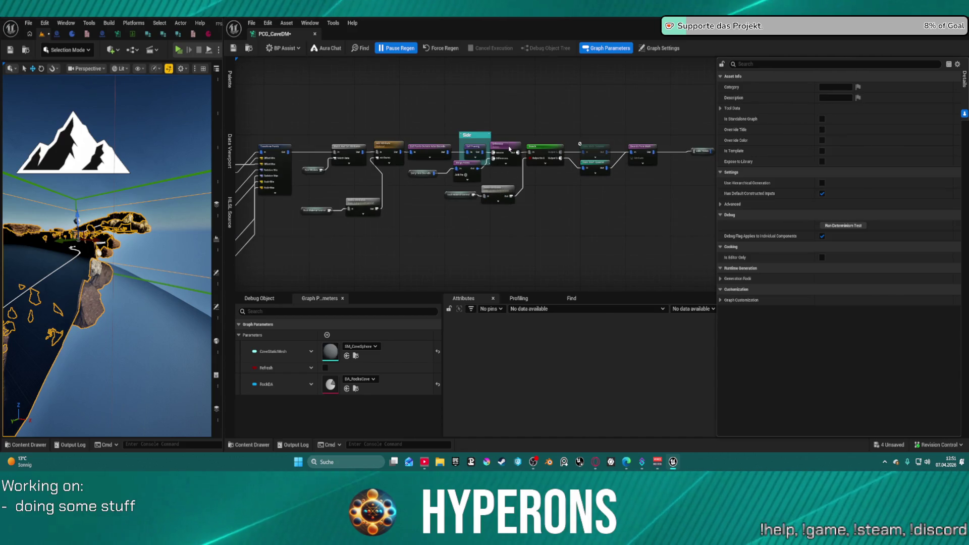
{"action": "left_click", "coordinate": [467, 169]}
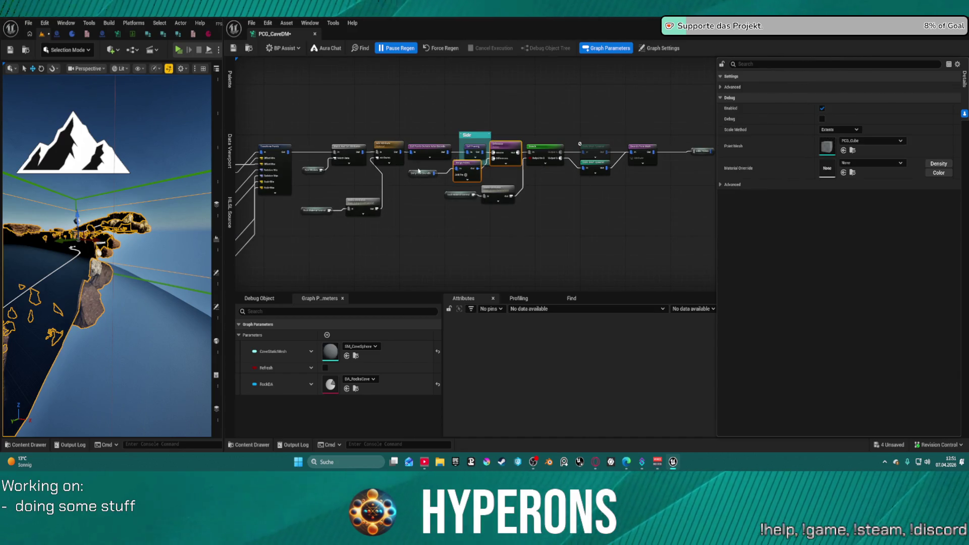
{"action": "left_click", "coordinate": [419, 172]}
{"action": "left_click_drag", "start_coordinate": [648, 103], "coordinate": [640, 169]}
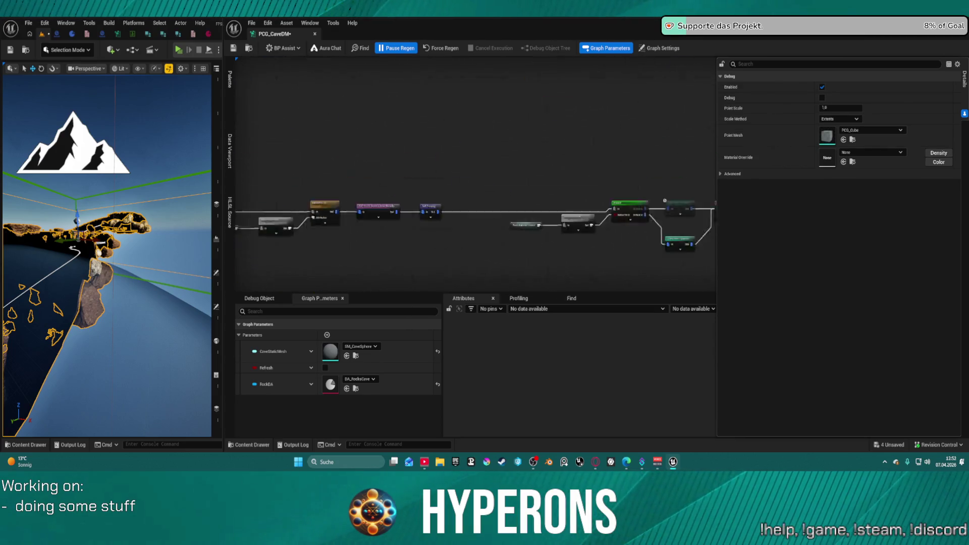
Step: Wire Self Pruning's output into the Difference node, move Difference beside it, and save the graph
{"action": "scroll", "coordinate": [479, 243], "scroll_direction": "up", "scroll_amount": 1}
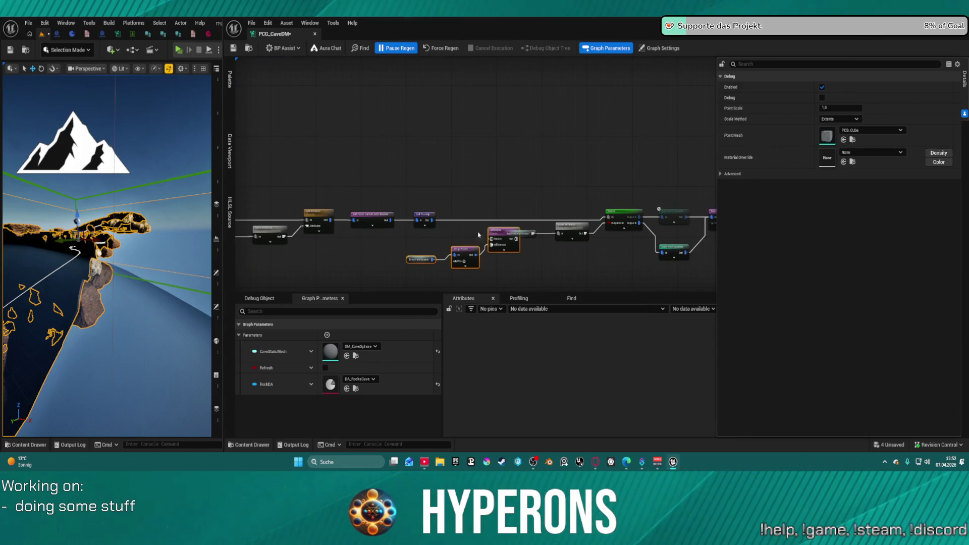
{"action": "scroll", "coordinate": [489, 248], "scroll_direction": "up", "scroll_amount": 2}
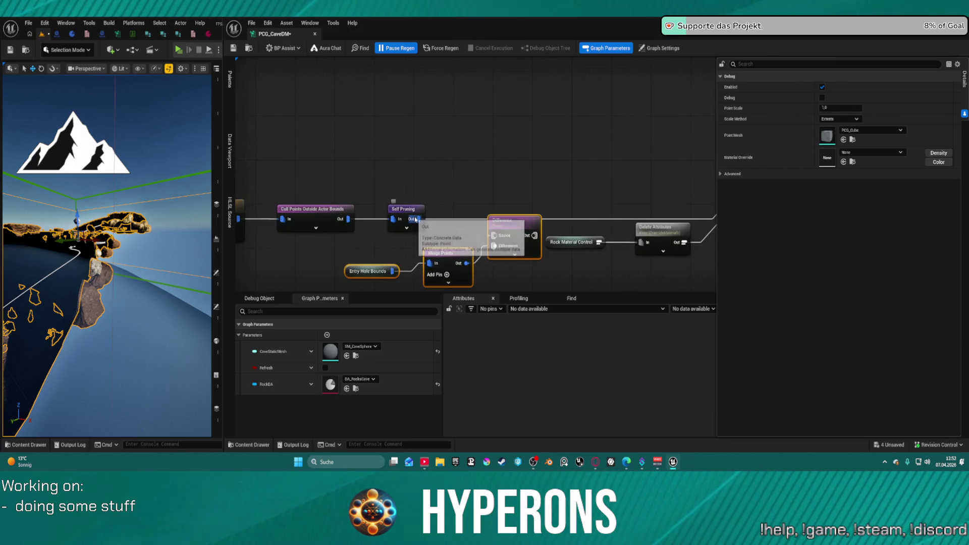
{"action": "left_click_drag", "start_coordinate": [417, 218], "coordinate": [513, 231]}
{"action": "left_click", "coordinate": [520, 228]}
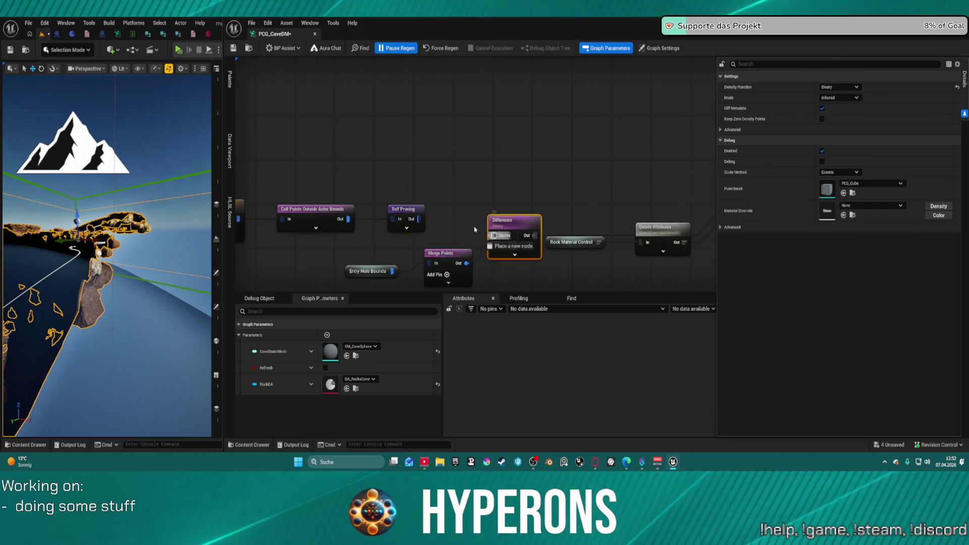
{"action": "left_click_drag", "start_coordinate": [488, 226], "coordinate": [464, 210]}
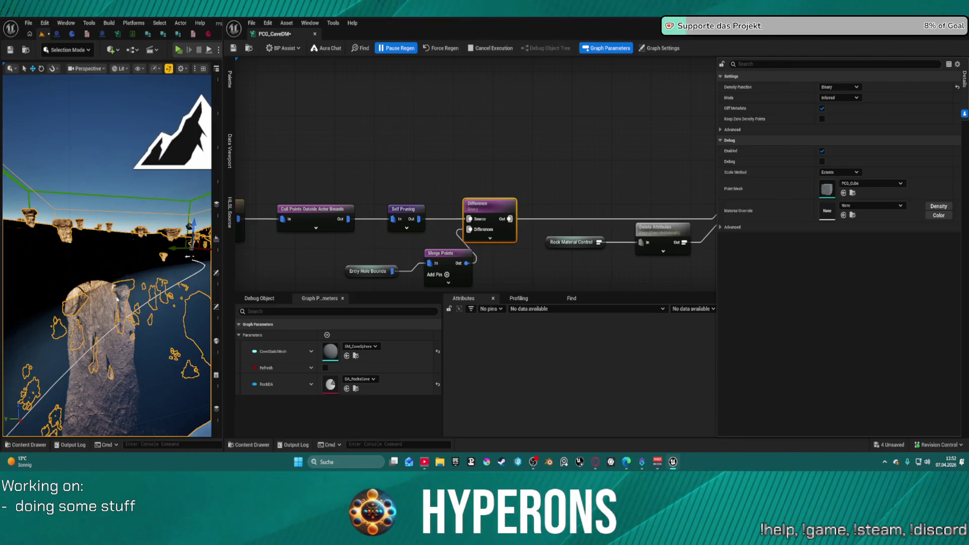
{"action": "key", "text": "ctrl+s"}
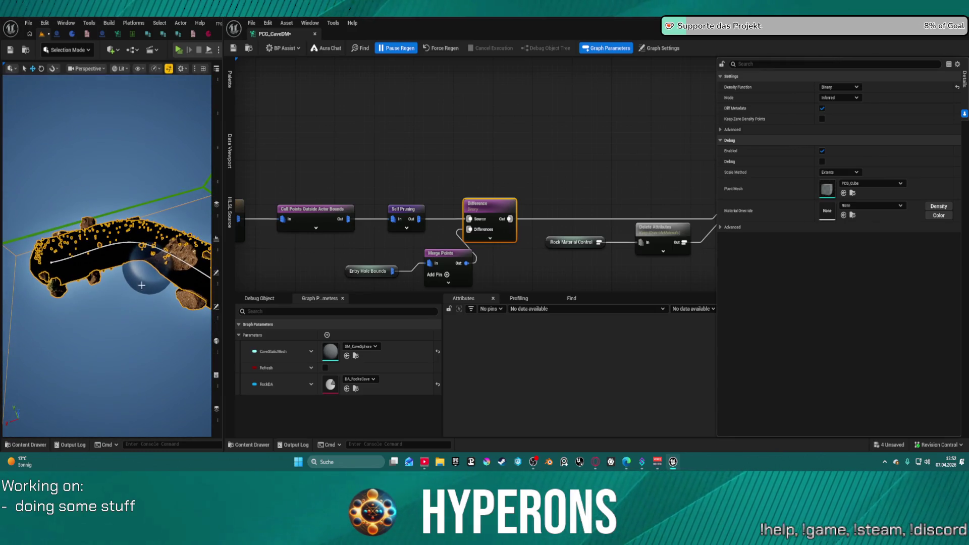
Step: Deselect the cave mesh and focus the viewport on Sphere3 from the Outliner
{"action": "left_click", "coordinate": [162, 274]}
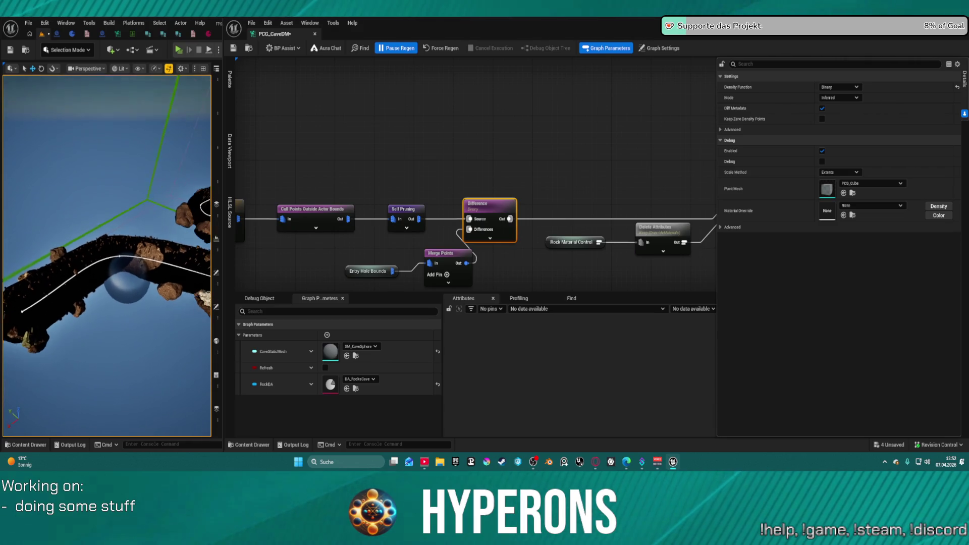
{"action": "left_click", "coordinate": [213, 98]}
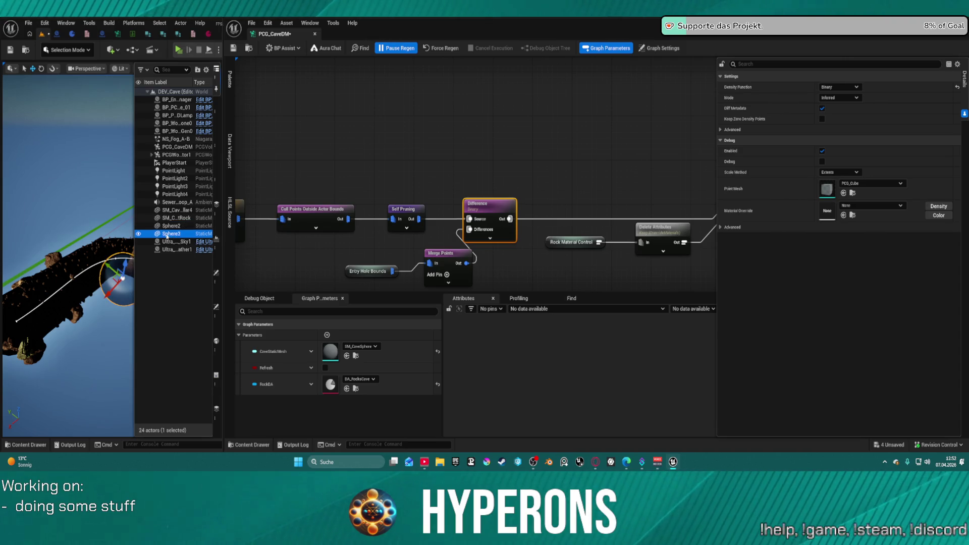
{"action": "double_click", "coordinate": [167, 235]}
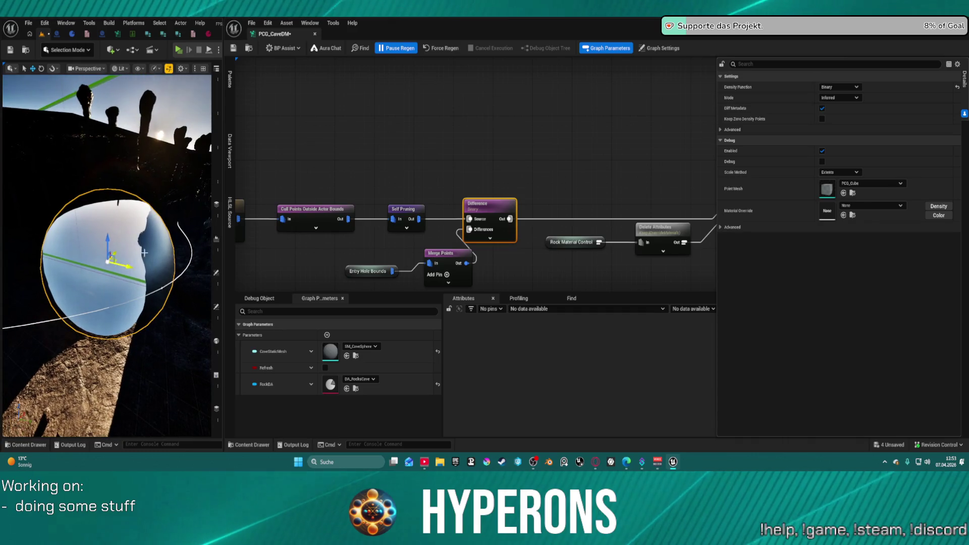
Step: Scale the Sphere3 entry-hole sphere down, then frame it and orbit to see it among the rocks
{"action": "key", "text": "e"}
{"action": "key", "text": "r"}
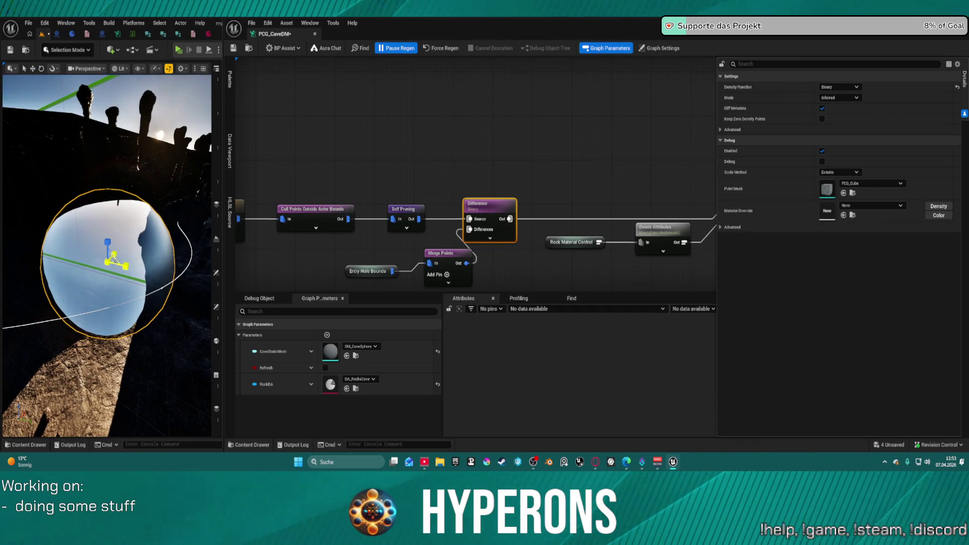
{"action": "left_click_drag", "start_coordinate": [104, 267], "coordinate": [187, 246]}
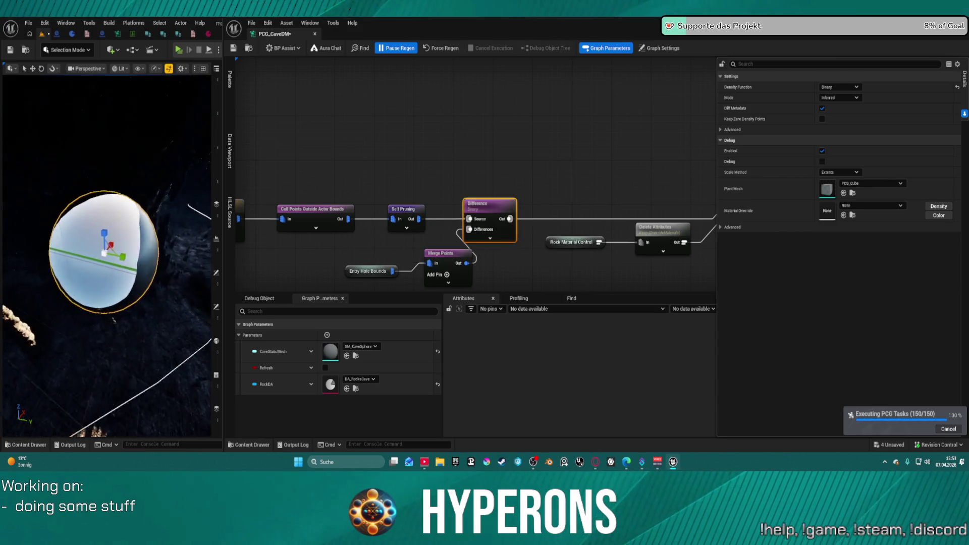
{"action": "key", "text": "f"}
{"action": "mouse_move", "coordinate": [106, 262]}
{"action": "left_mouse_down"}
{"action": "mouse_move", "coordinate": [85, 302]}
{"action": "mouse_move", "coordinate": [124, 312]}
{"action": "mouse_move", "coordinate": [128, 283]}
{"action": "left_mouse_up"}
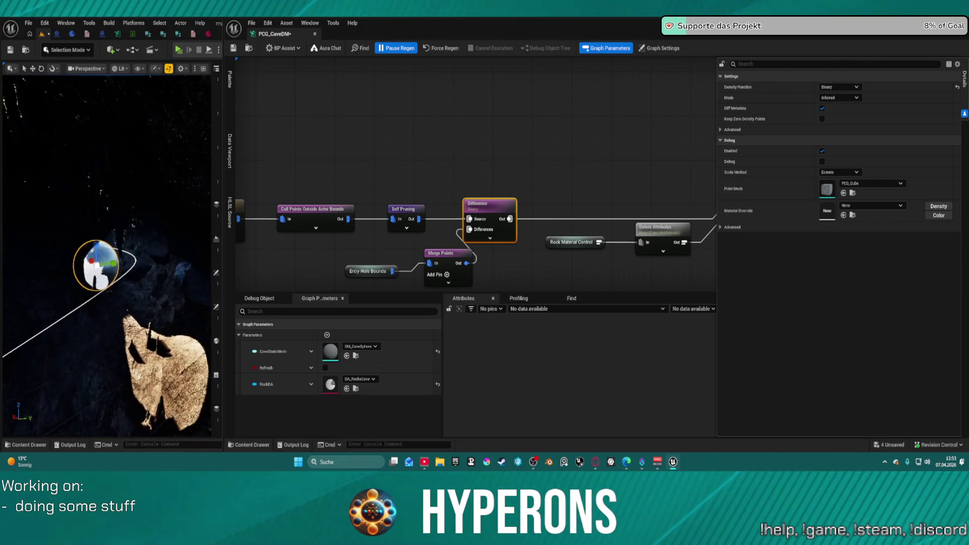
{"action": "left_click_drag", "start_coordinate": [128, 283], "coordinate": [106, 287]}
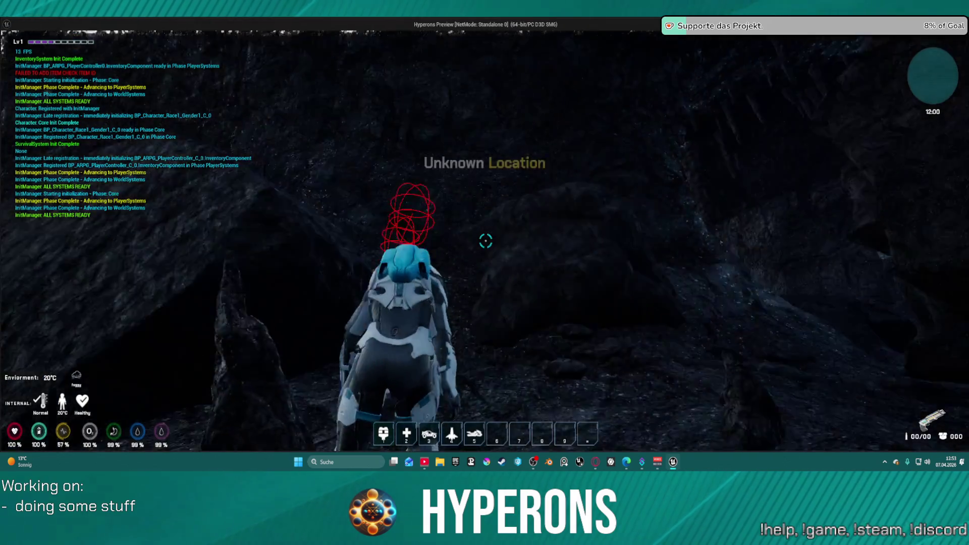
Step: Run the character through the crevice, climb the rock wall, continue up the passage, then exit the preview
{"action": "key", "text": "w"}
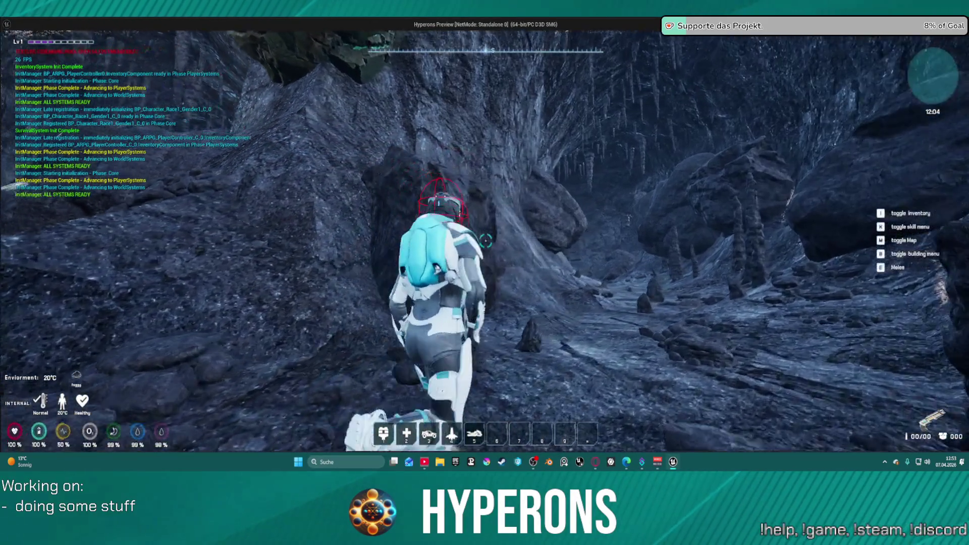
{"action": "key", "text": "w"}
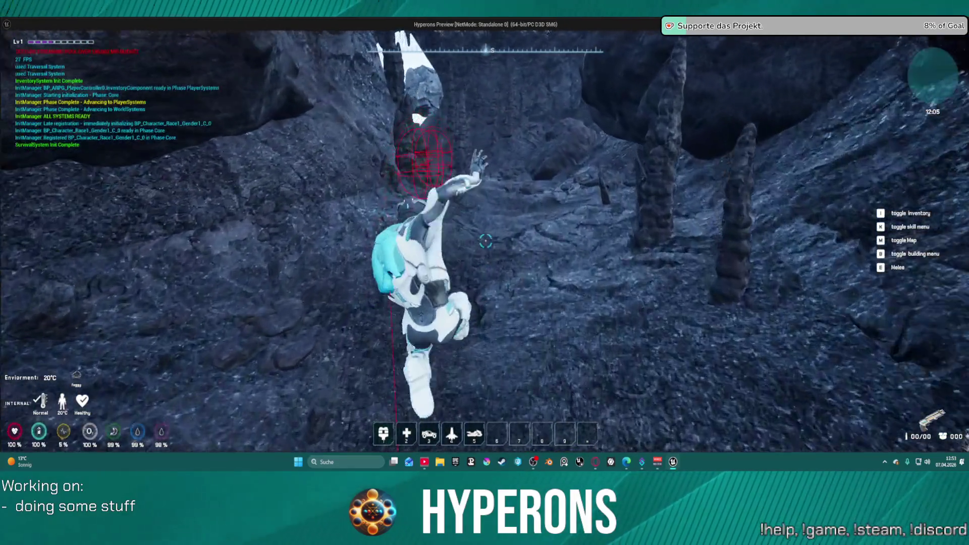
{"action": "key", "text": "space"}
{"action": "key", "text": "w"}
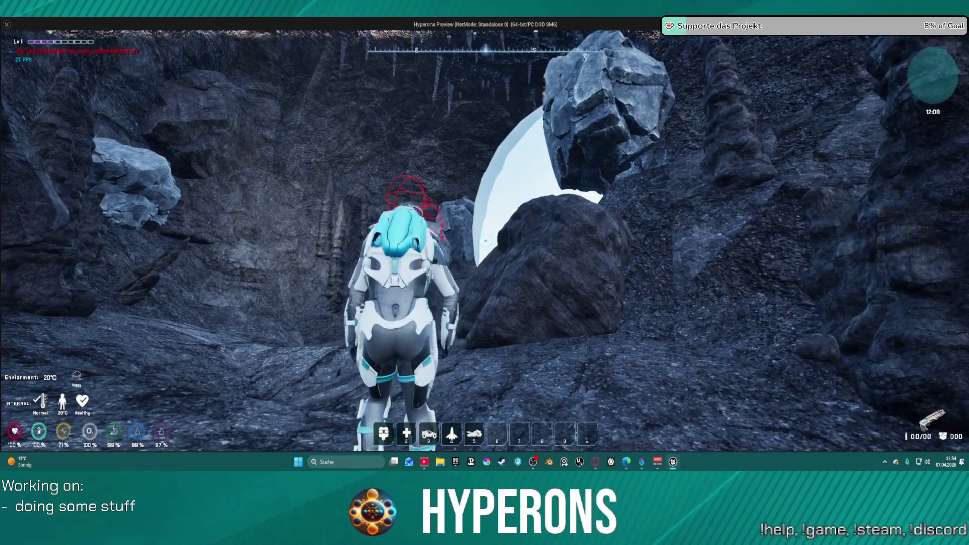
{"action": "key", "text": "w"}
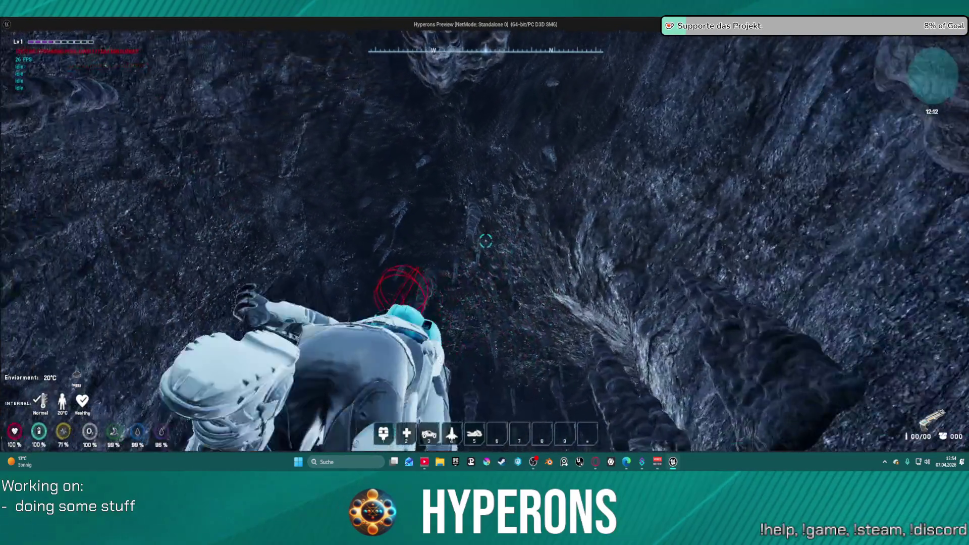
{"action": "key", "text": "w"}
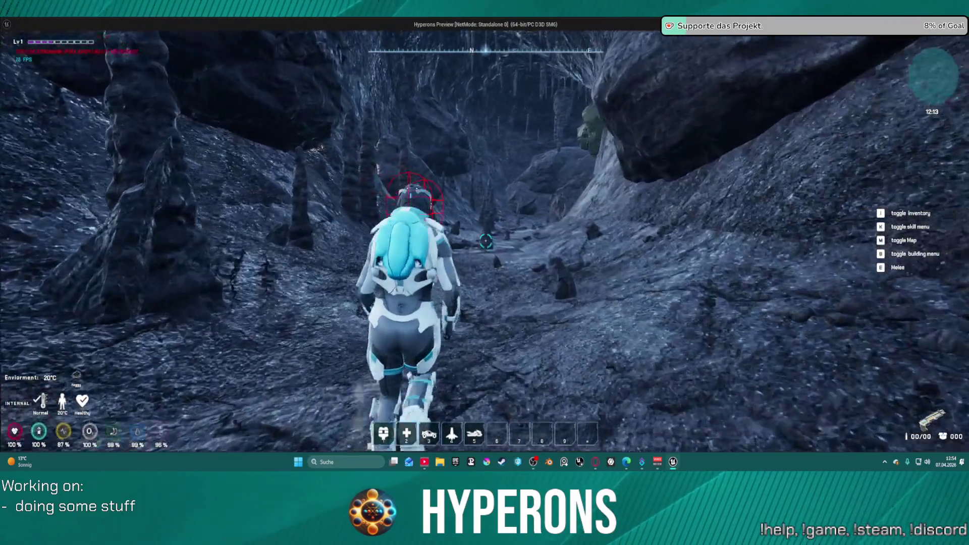
{"action": "key", "text": "w"}
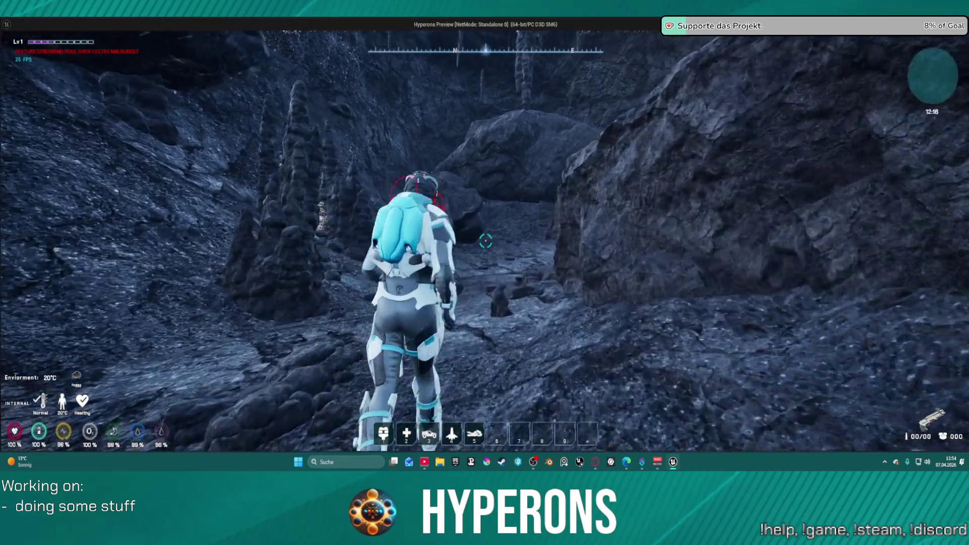
{"action": "key", "text": "Escape"}
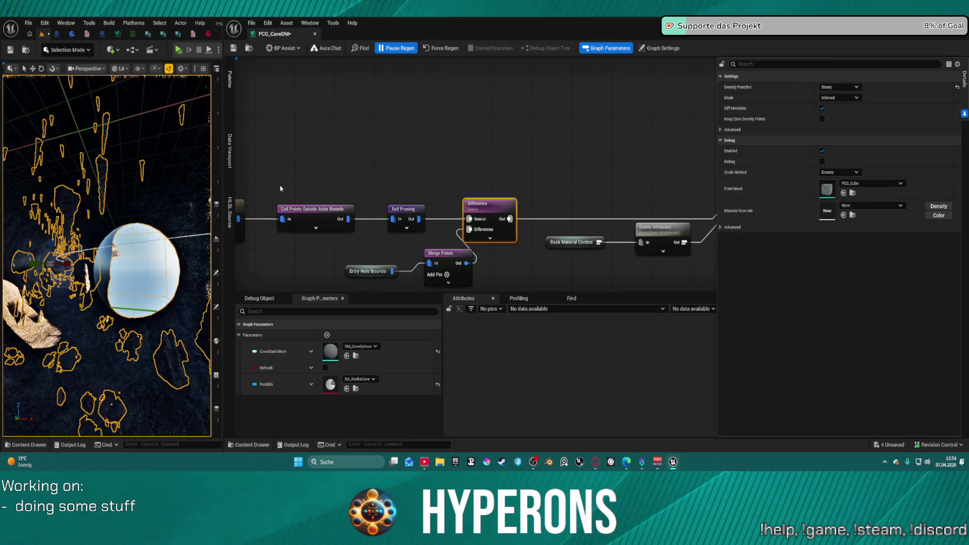
Step: Browse the Content Drawer to the Meshes folder and maximize the Unreal editor window
{"action": "key", "text": "ctrl+space"}
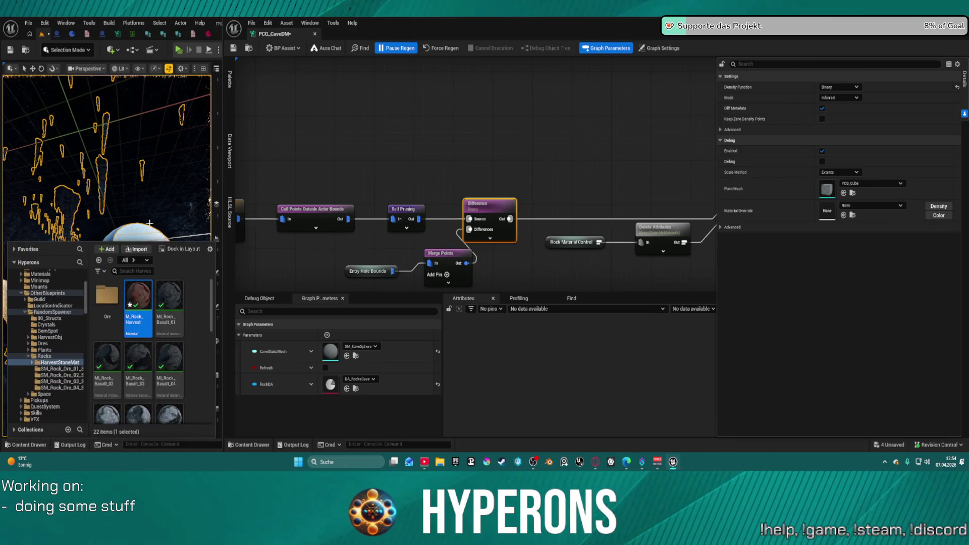
{"action": "scroll", "coordinate": [57, 384], "scroll_direction": "up", "scroll_amount": 10}
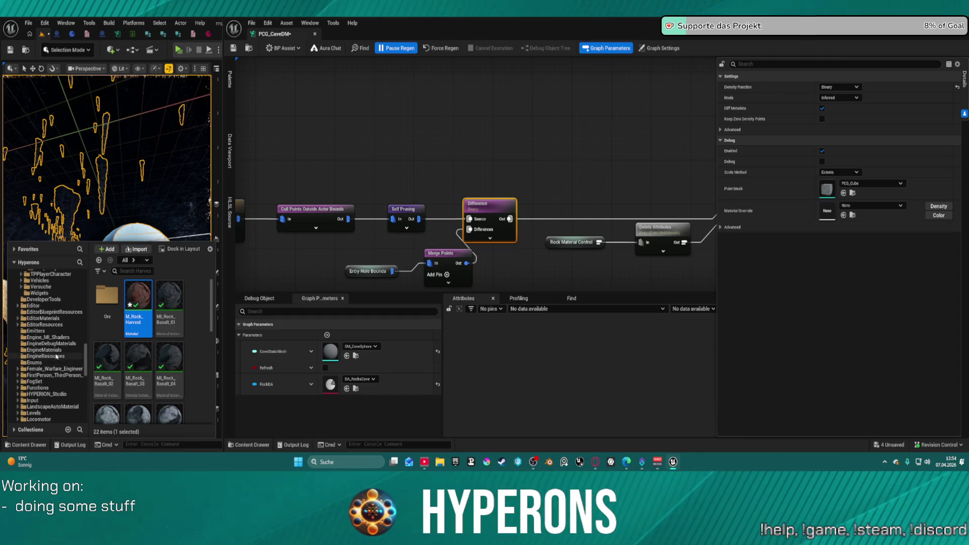
{"action": "scroll", "coordinate": [57, 356], "scroll_direction": "down", "scroll_amount": 10}
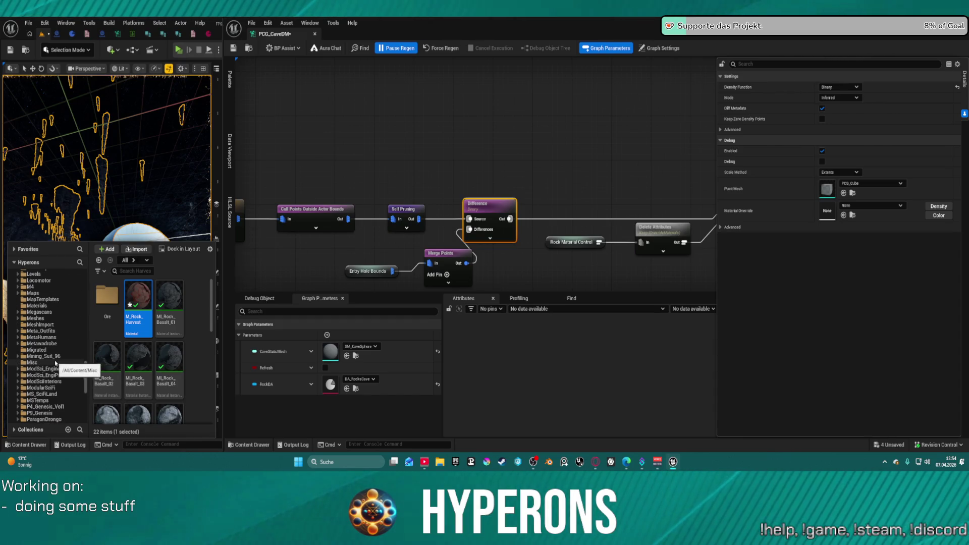
{"action": "left_click", "coordinate": [36, 318]}
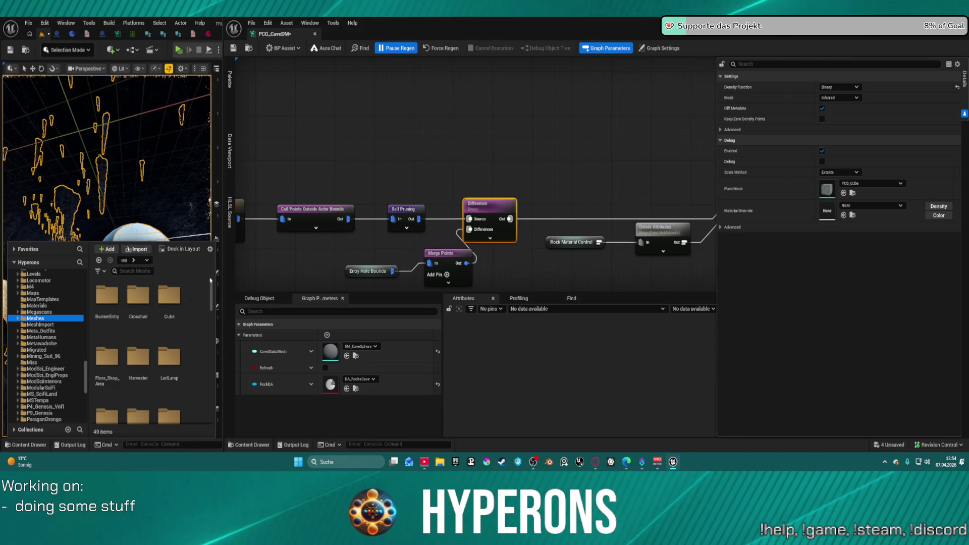
{"action": "mouse_move", "coordinate": [221, 204]}
{"action": "left_mouse_down"}
{"action": "mouse_move", "coordinate": [543, 191]}
{"action": "mouse_move", "coordinate": [525, 189]}
{"action": "left_mouse_up"}
{"action": "key", "text": "super+Left"}
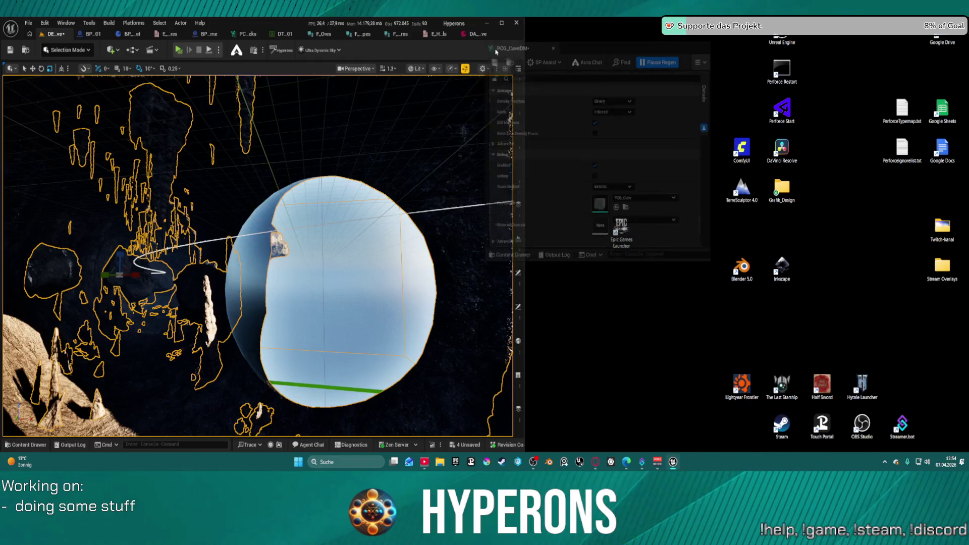
{"action": "left_click", "coordinate": [502, 22]}
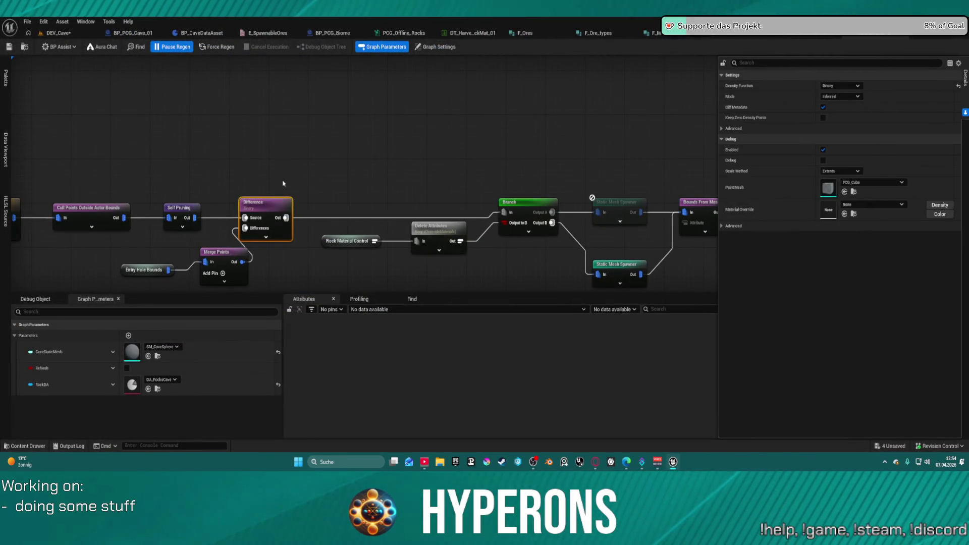
Step: Reopen the Content Drawer, go to the CaveSystem folder, and open the CaveSystem static mesh
{"action": "key", "text": "ctrl+space"}
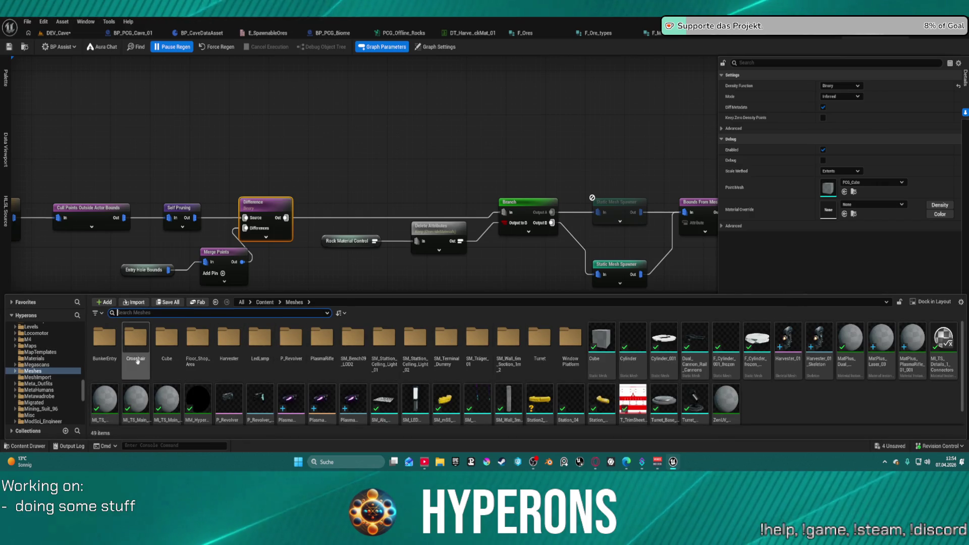
{"action": "scroll", "coordinate": [56, 394], "scroll_direction": "down", "scroll_amount": 10}
{"action": "scroll", "coordinate": [56, 394], "scroll_direction": "up", "scroll_amount": 10}
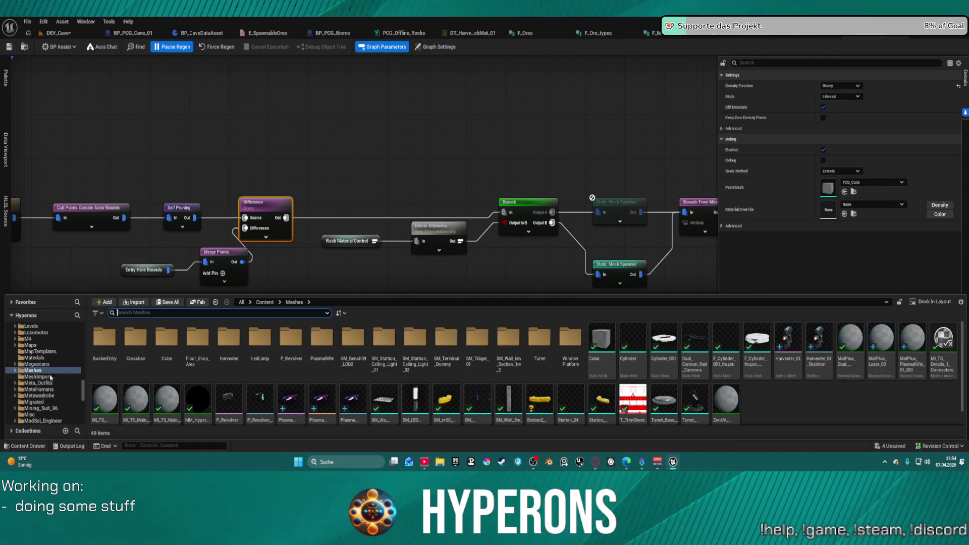
{"action": "scroll", "coordinate": [51, 377], "scroll_direction": "down", "scroll_amount": 5}
{"action": "scroll", "coordinate": [49, 374], "scroll_direction": "down", "scroll_amount": 5}
{"action": "scroll", "coordinate": [58, 375], "scroll_direction": "up", "scroll_amount": 2}
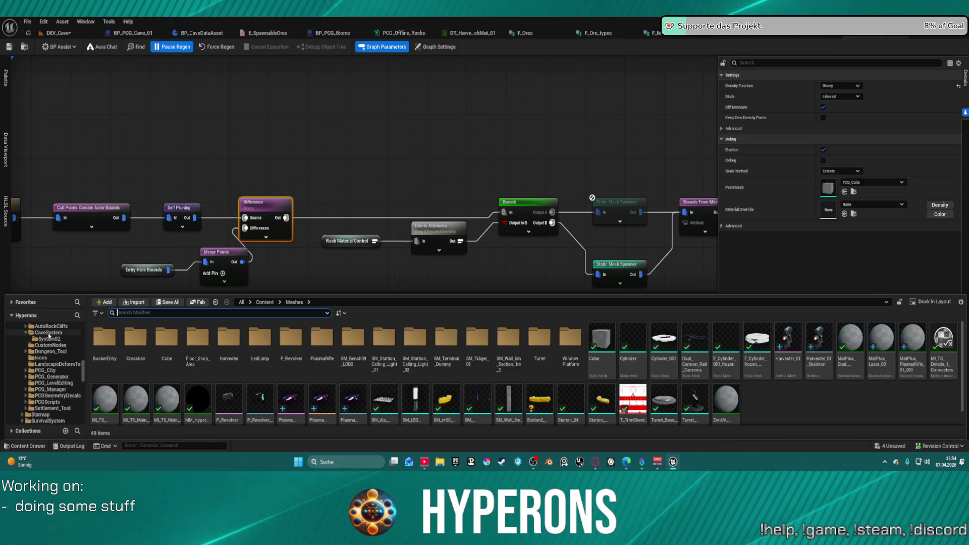
{"action": "left_click", "coordinate": [49, 332]}
{"action": "double_click", "coordinate": [135, 343]}
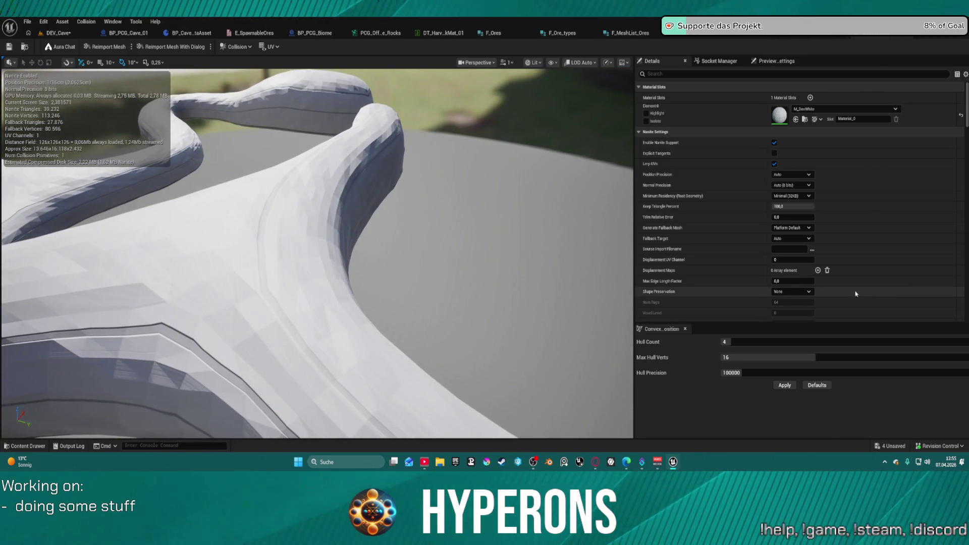
Step: Search the CaveSystem mesh's Details for 'light', then for 'rendering' settings
{"action": "left_click", "coordinate": [686, 73]}
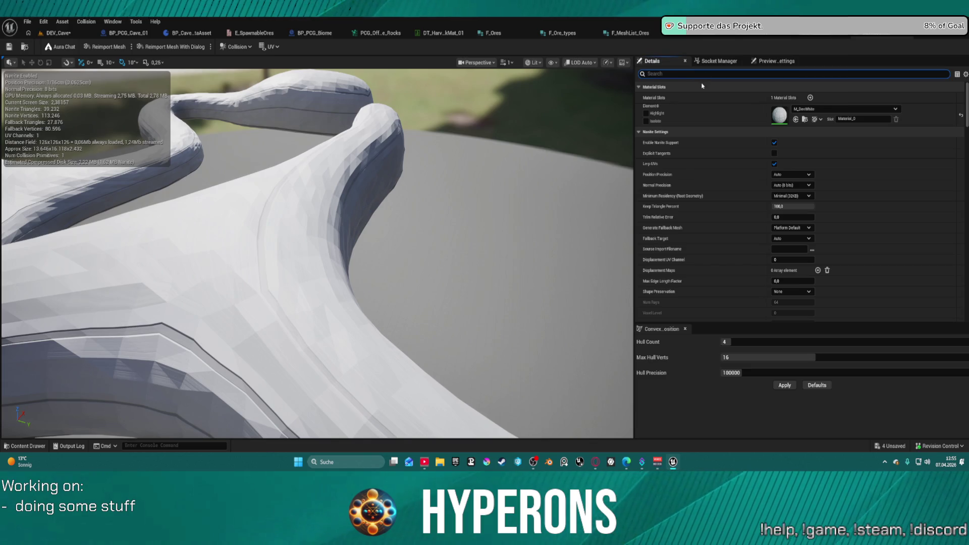
{"action": "type", "text": "light"}
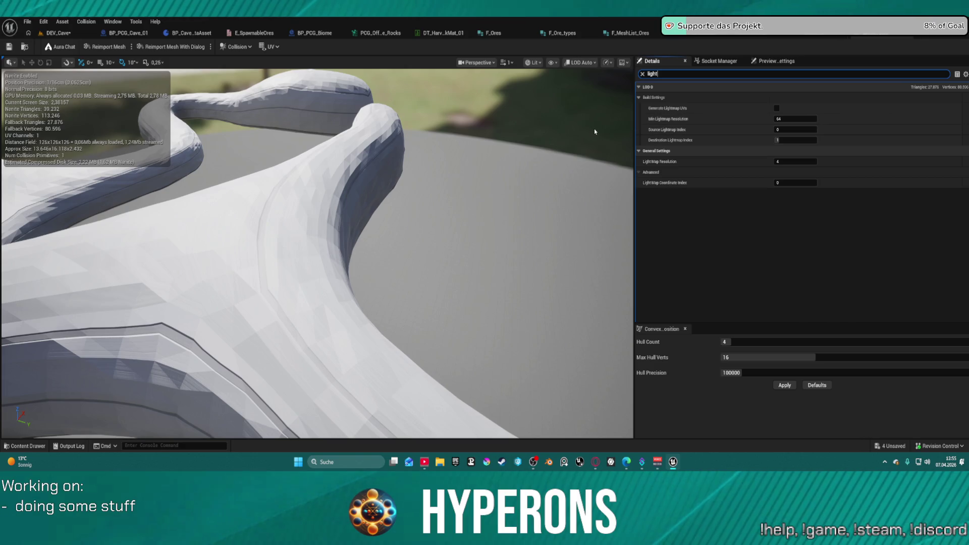
{"action": "key", "text": "ctrl+a"}
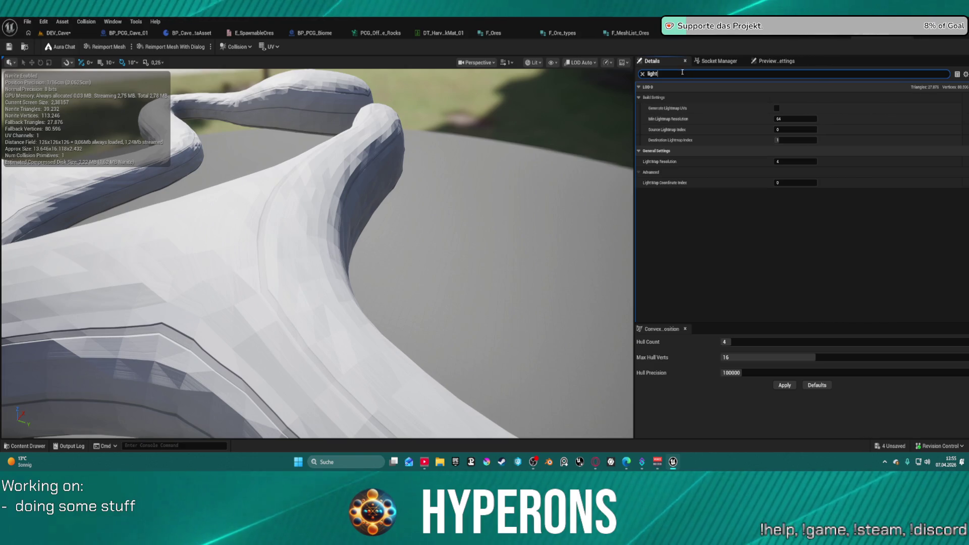
{"action": "key", "text": "BackSpace"}
{"action": "type", "text": "ering"}
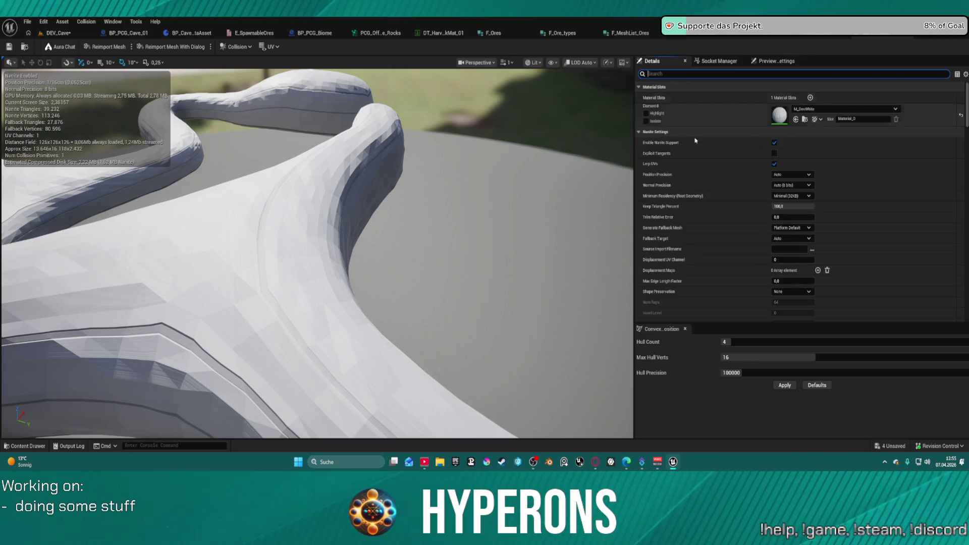
Step: Scroll through the Collision and Ray Tracing settings, then return to the DEV_Cave level
{"action": "scroll", "coordinate": [813, 212], "scroll_direction": "down", "scroll_amount": 5}
{"action": "scroll", "coordinate": [813, 213], "scroll_direction": "down", "scroll_amount": 5}
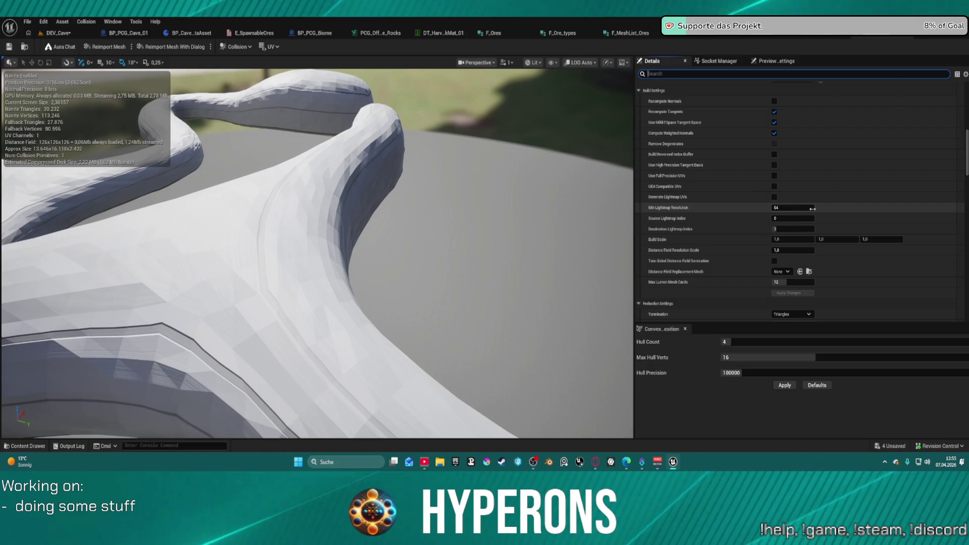
{"action": "scroll", "coordinate": [813, 213], "scroll_direction": "down", "scroll_amount": 5}
{"action": "scroll", "coordinate": [813, 208], "scroll_direction": "down", "scroll_amount": 8}
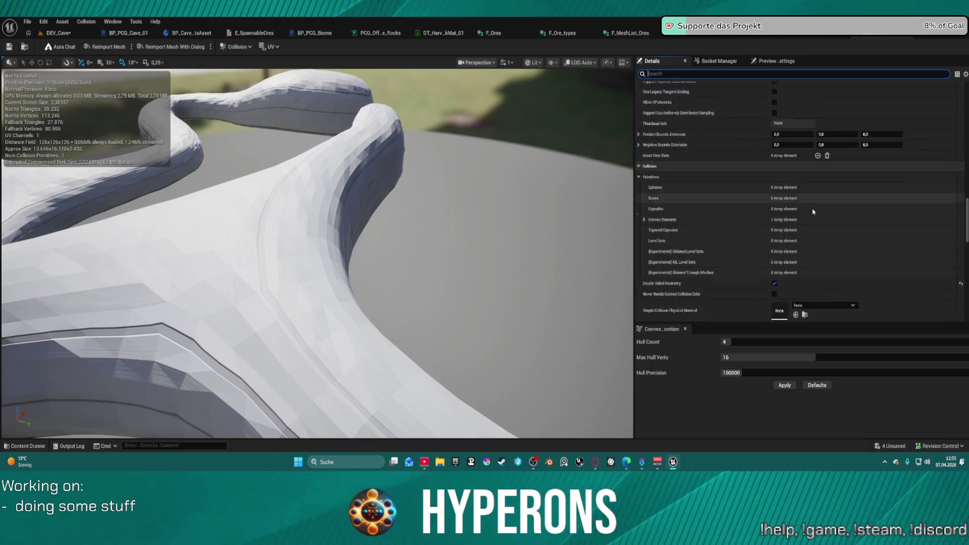
{"action": "scroll", "coordinate": [817, 208], "scroll_direction": "down", "scroll_amount": 5}
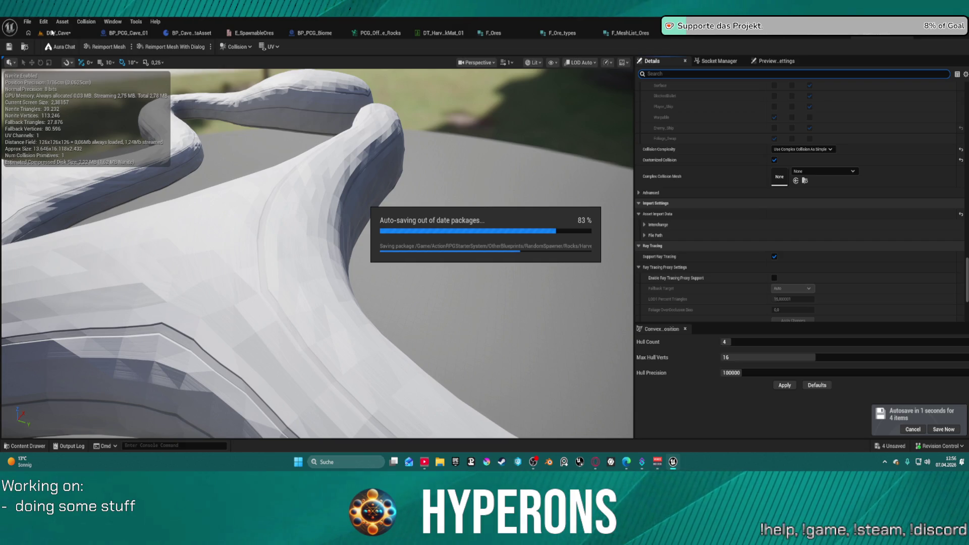
{"action": "left_click", "coordinate": [52, 33]}
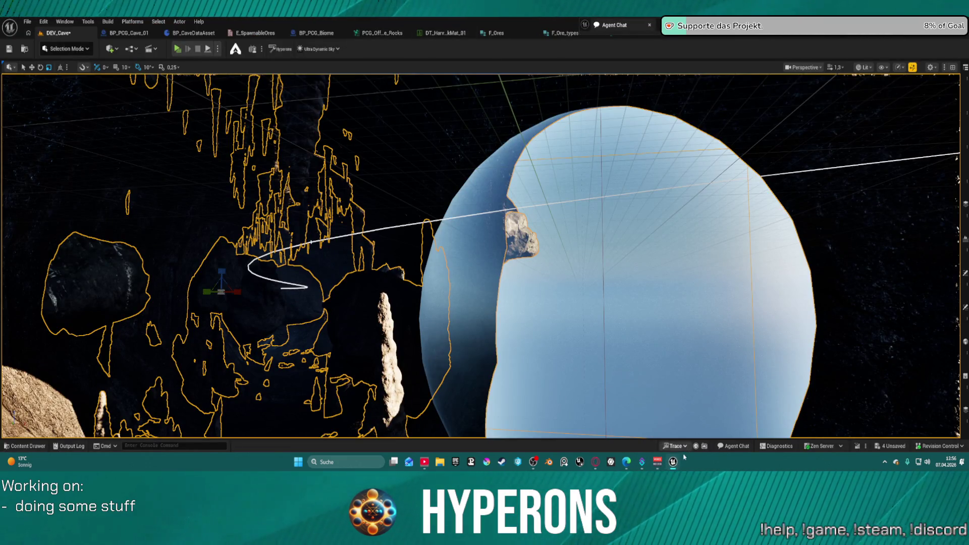
Step: Bring Unreal forward from the taskbar, close the Agent Chat tab, and fly into the cave interior
{"action": "mouse_move", "coordinate": [674, 461]}
{"action": "left_click", "coordinate": [705, 428]}
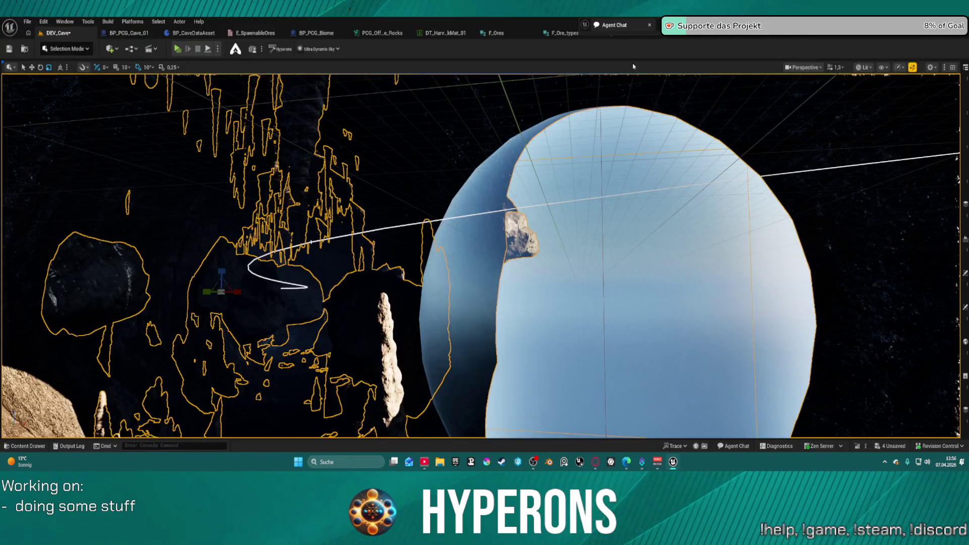
{"action": "left_click", "coordinate": [649, 25]}
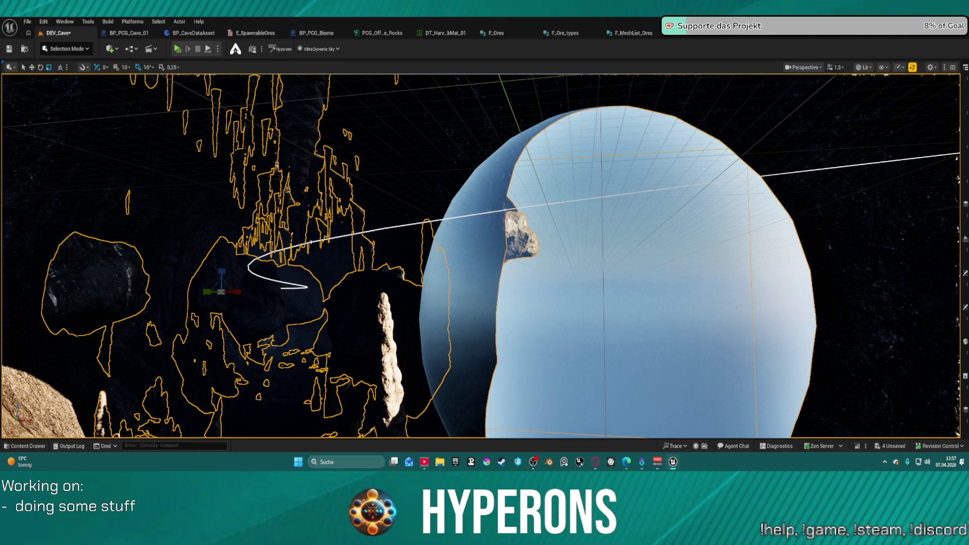
{"action": "left_click_drag", "start_coordinate": [621, 224], "coordinate": [621, 223]}
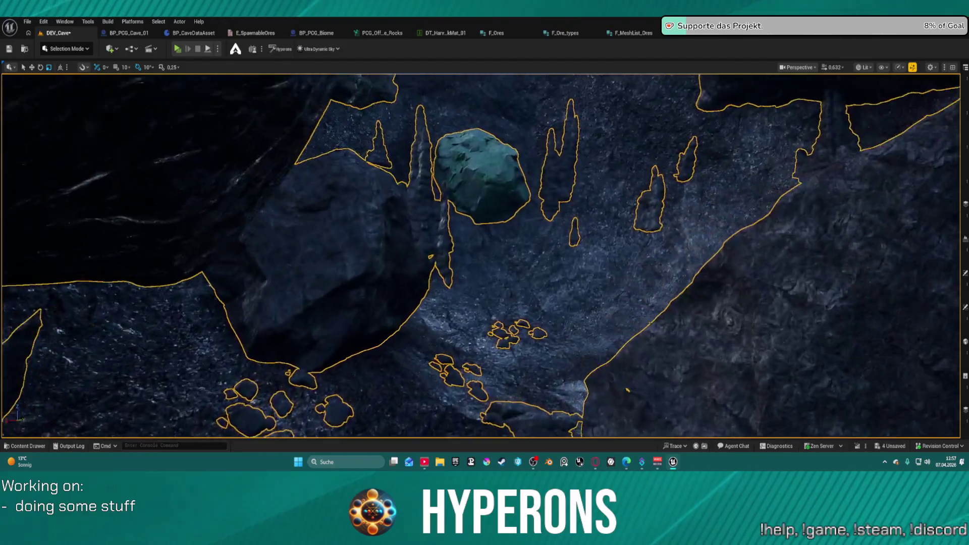
Step: Fly the camera past the large boulders and floor rock clusters, tilting up to the ceiling stalactites
{"action": "left_click_drag", "start_coordinate": [621, 224], "coordinate": [620, 223]}
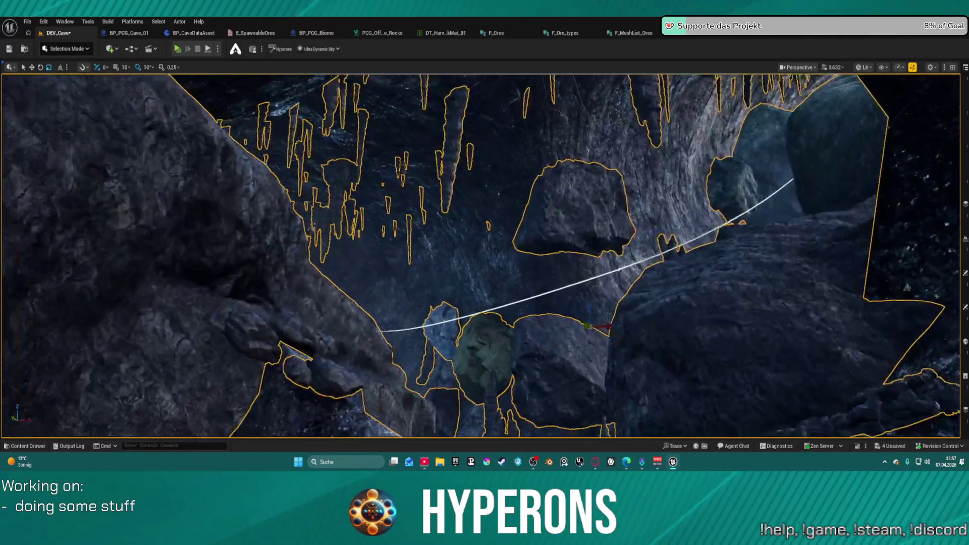
{"action": "left_click_drag", "start_coordinate": [620, 224], "coordinate": [621, 224]}
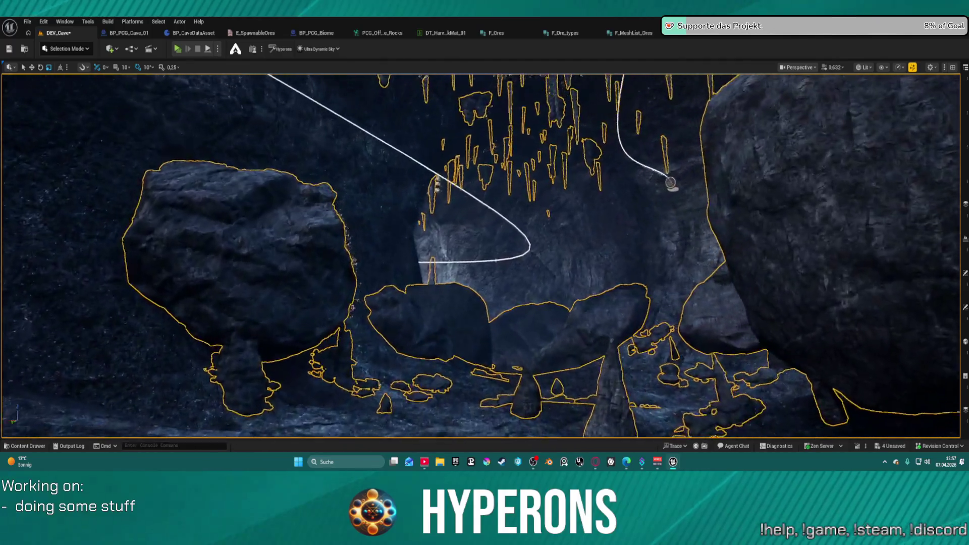
{"action": "left_click_drag", "start_coordinate": [621, 224], "coordinate": [621, 224]}
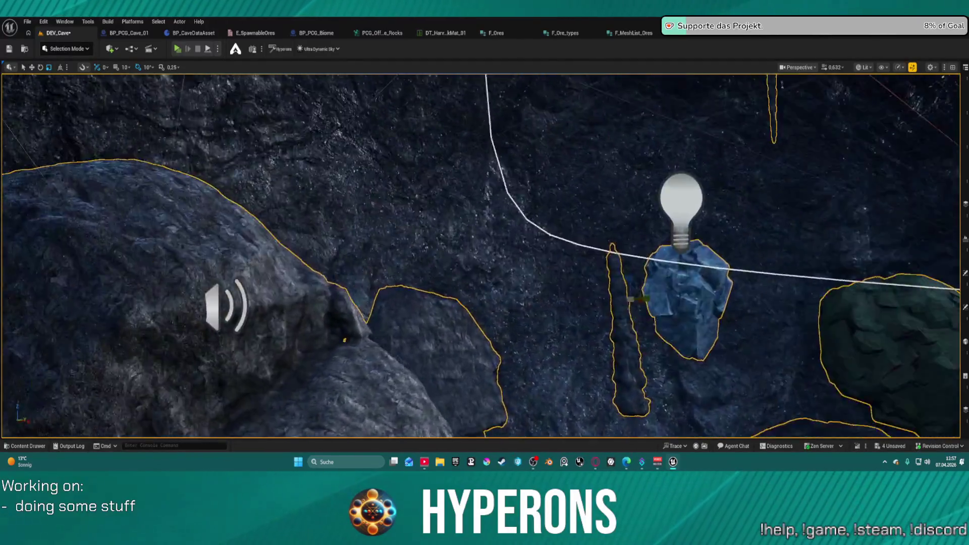
{"action": "left_click_drag", "start_coordinate": [621, 224], "coordinate": [621, 224]}
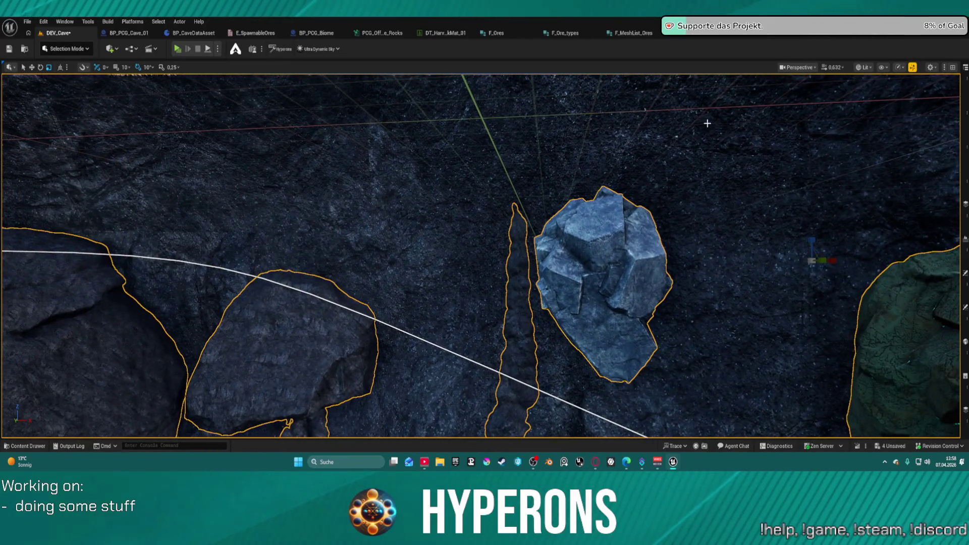
Step: Browse the Content Drawer to CaveSystem's System02 folder and select the MM_Cave_WA_Inst asset
{"action": "key", "text": "ctrl+space"}
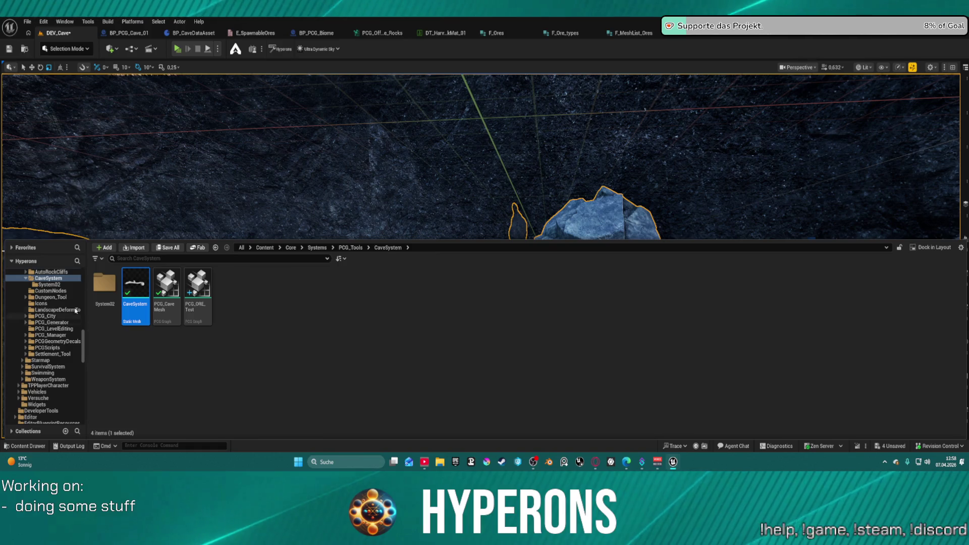
{"action": "left_click", "coordinate": [50, 272]}
{"action": "left_click", "coordinate": [58, 297]}
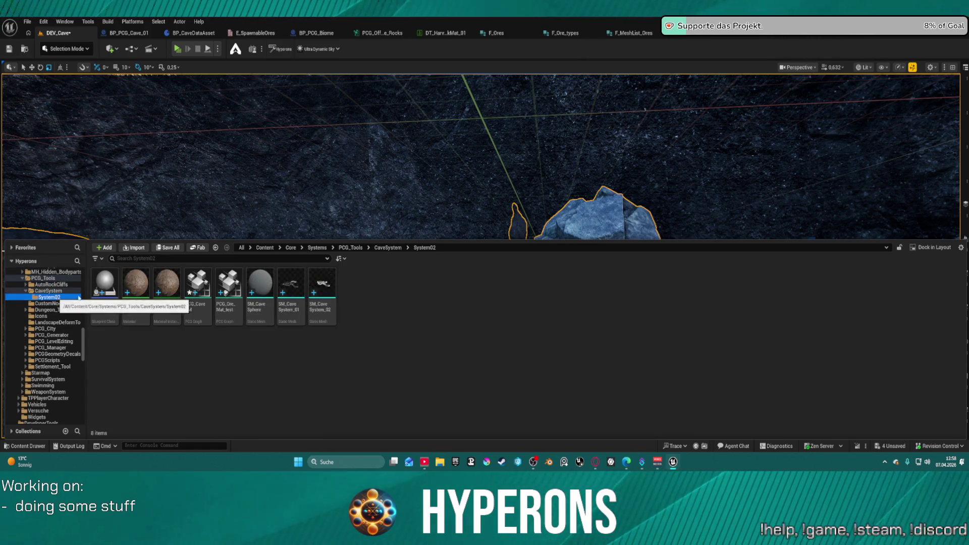
{"action": "left_click", "coordinate": [165, 307]}
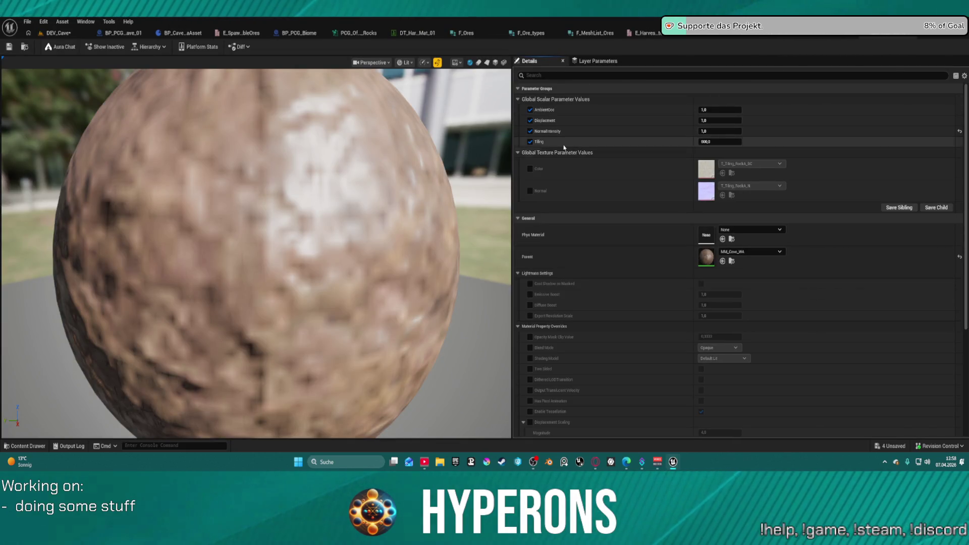
{"action": "left_click", "coordinate": [880, 37]}
{"action": "key", "text": "ctrl+space"}
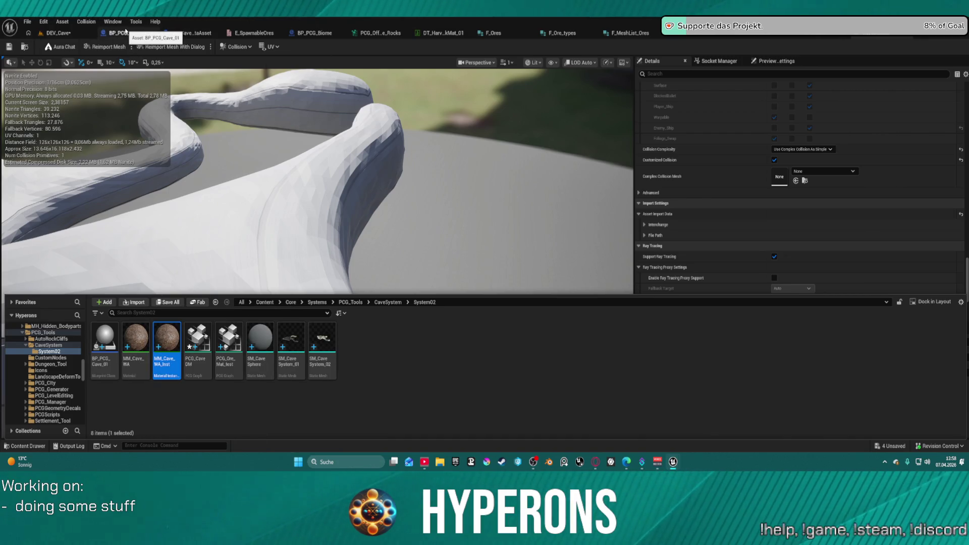
Step: Close the extra asset tabs, from F_Ores through E_SpawnableOres and BP_CaveDataAsset, and show PCG_CaveDM
{"action": "left_click", "coordinate": [469, 32]}
{"action": "left_click", "coordinate": [469, 33]}
{"action": "middle_click", "coordinate": [507, 35]}
{"action": "middle_click", "coordinate": [507, 35]}
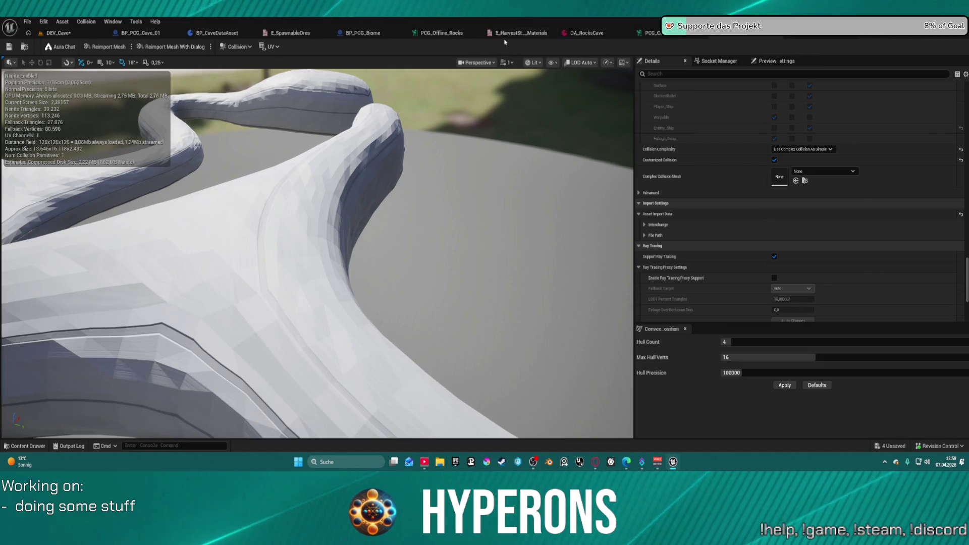
{"action": "middle_click", "coordinate": [430, 35]}
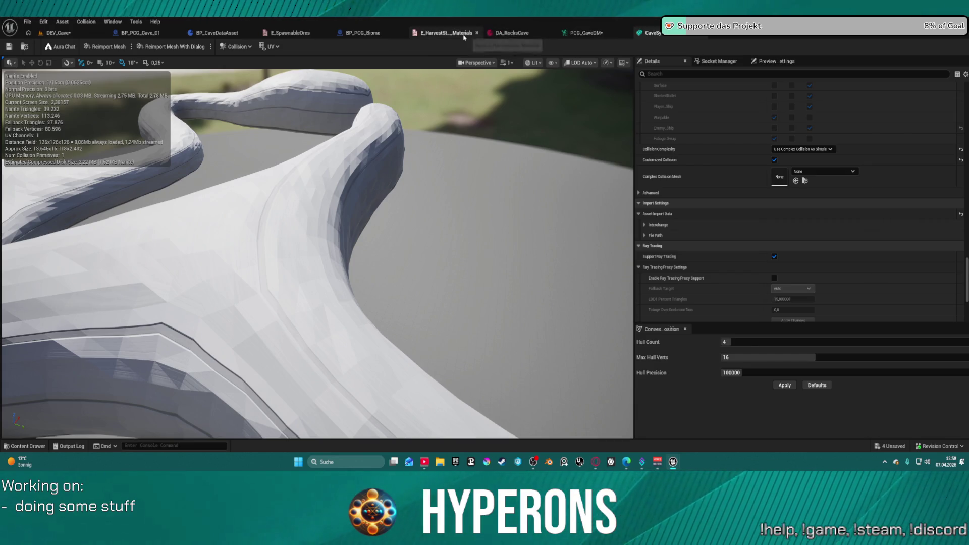
{"action": "middle_click", "coordinate": [454, 35]}
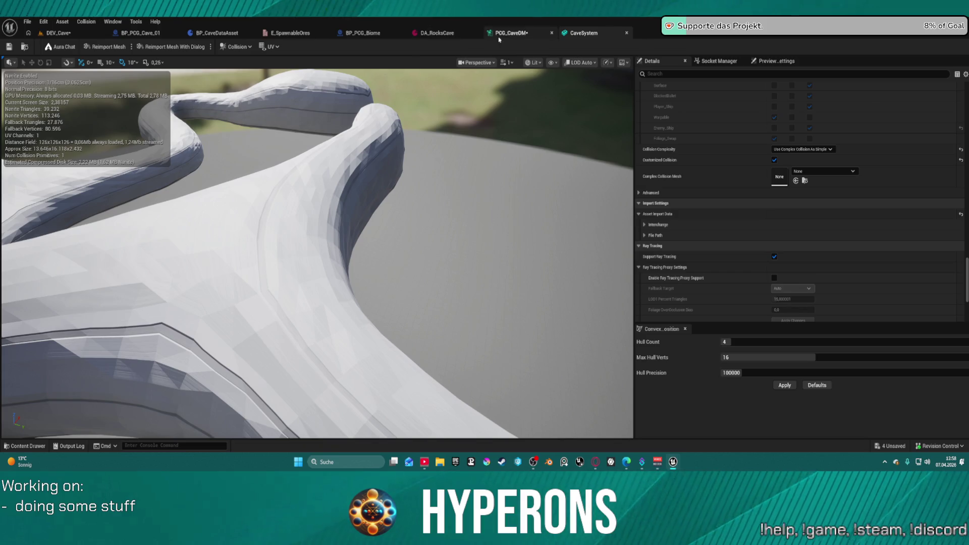
{"action": "middle_click", "coordinate": [290, 32]}
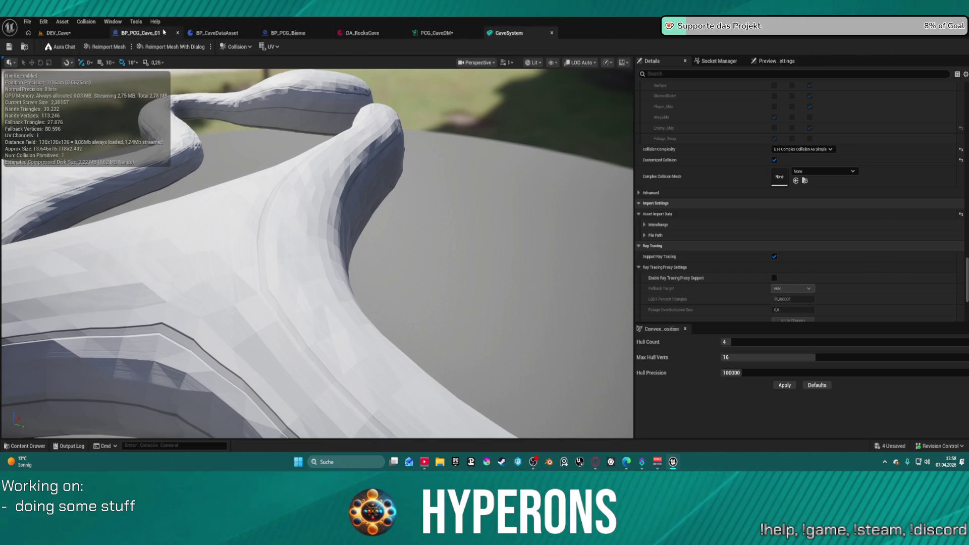
{"action": "middle_click", "coordinate": [204, 33]}
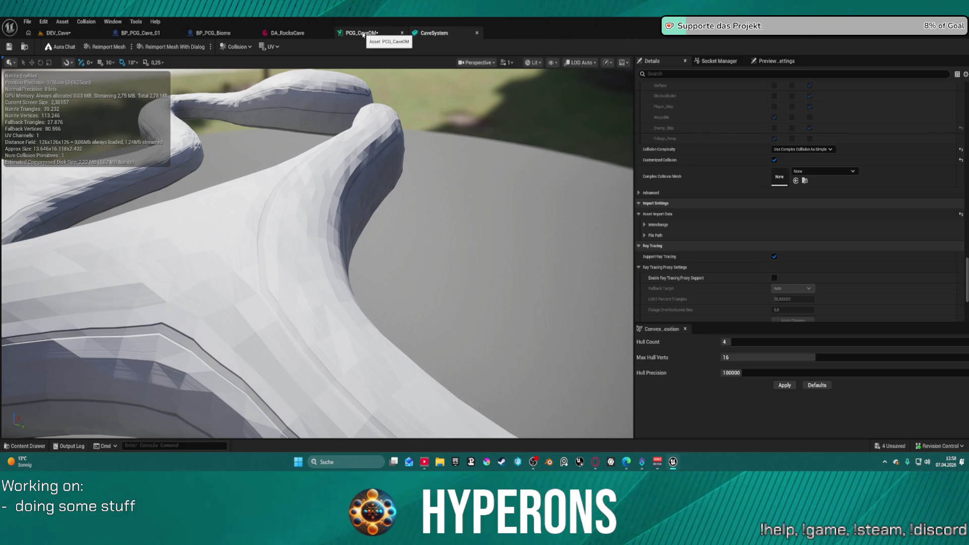
{"action": "left_click", "coordinate": [396, 32]}
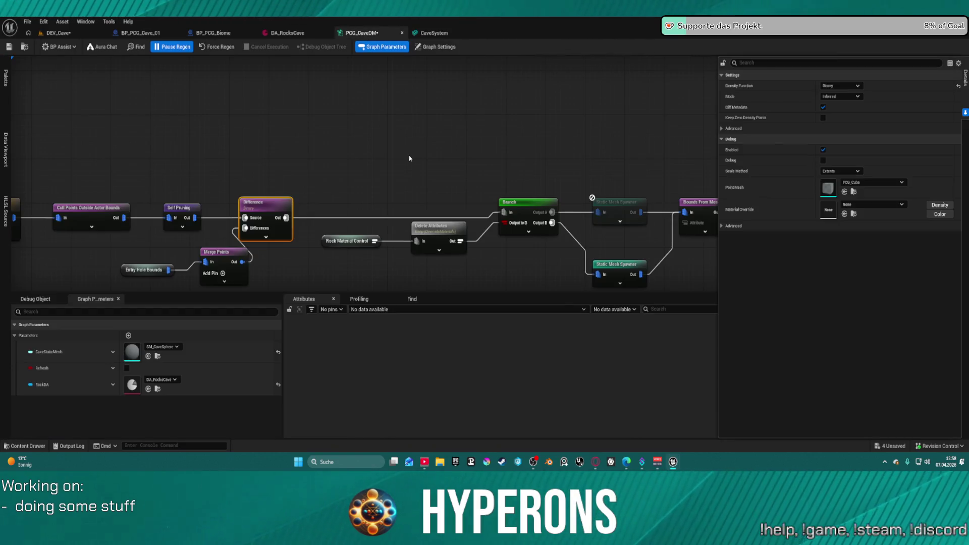
Step: Pan the PCG graph to Density Filter and select the Rock Material Control node
{"action": "left_click_drag", "start_coordinate": [447, 174], "coordinate": [406, 181]}
{"action": "scroll", "coordinate": [405, 221], "scroll_direction": "up", "scroll_amount": 3}
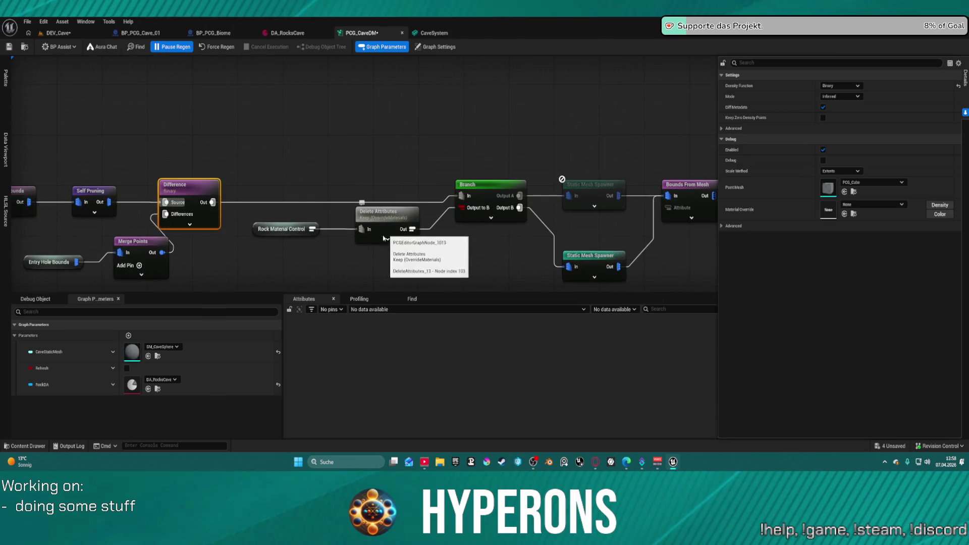
{"action": "scroll", "coordinate": [250, 174], "scroll_direction": "down", "scroll_amount": 2}
{"action": "left_click_drag", "start_coordinate": [277, 188], "coordinate": [464, 185]}
{"action": "left_click_drag", "start_coordinate": [448, 220], "coordinate": [452, 220]}
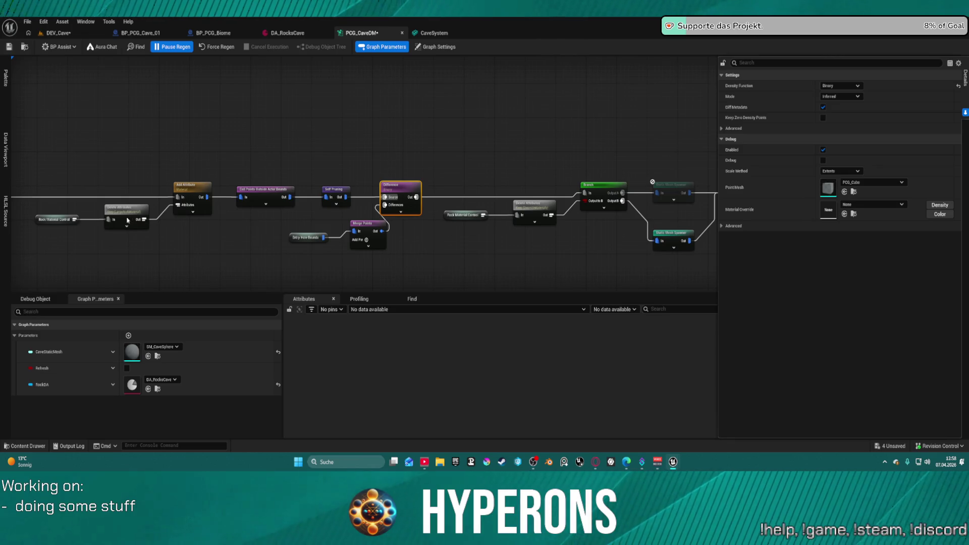
{"action": "left_click_drag", "start_coordinate": [215, 203], "coordinate": [335, 204]}
{"action": "scroll", "coordinate": [336, 203], "scroll_direction": "up", "scroll_amount": 2}
{"action": "left_click", "coordinate": [214, 217]}
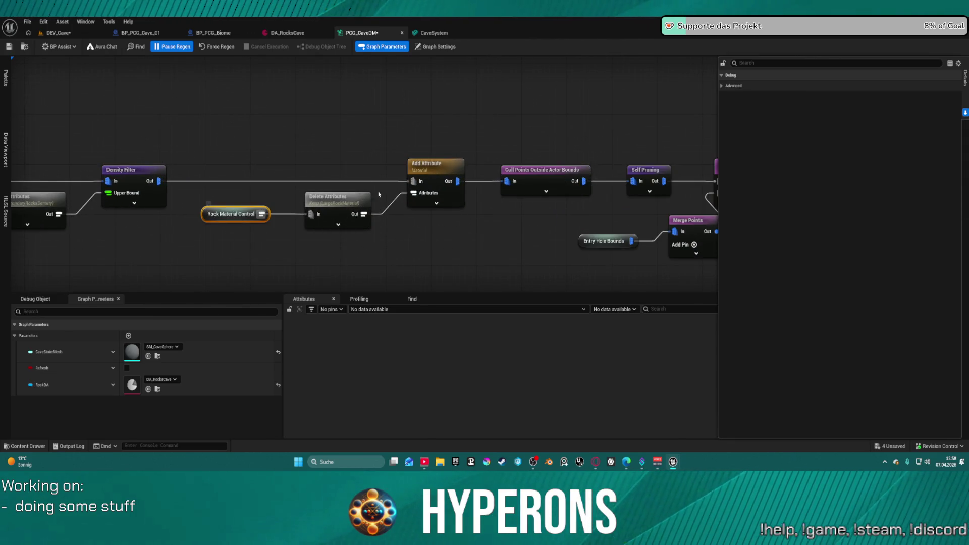
Step: In DA_RocksCave, expand Rock Material Control, locate the large rock material, then close MI_Rock_Forest_Cave
{"action": "left_click", "coordinate": [277, 32]}
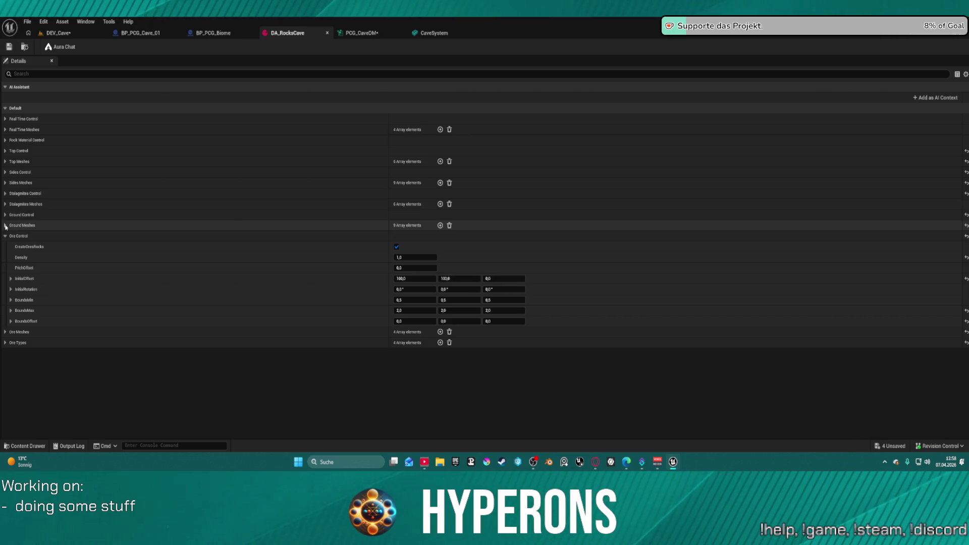
{"action": "left_click", "coordinate": [5, 140]}
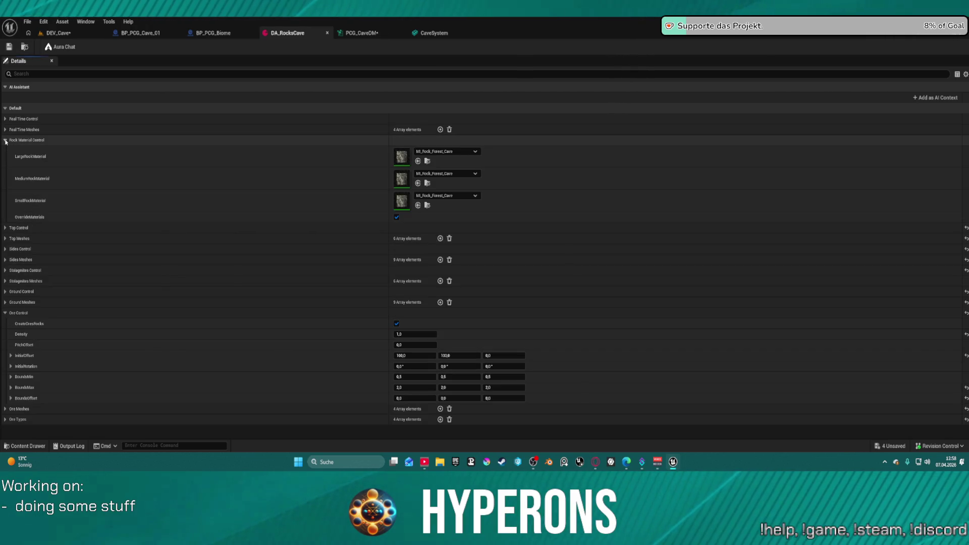
{"action": "left_click", "coordinate": [426, 160]}
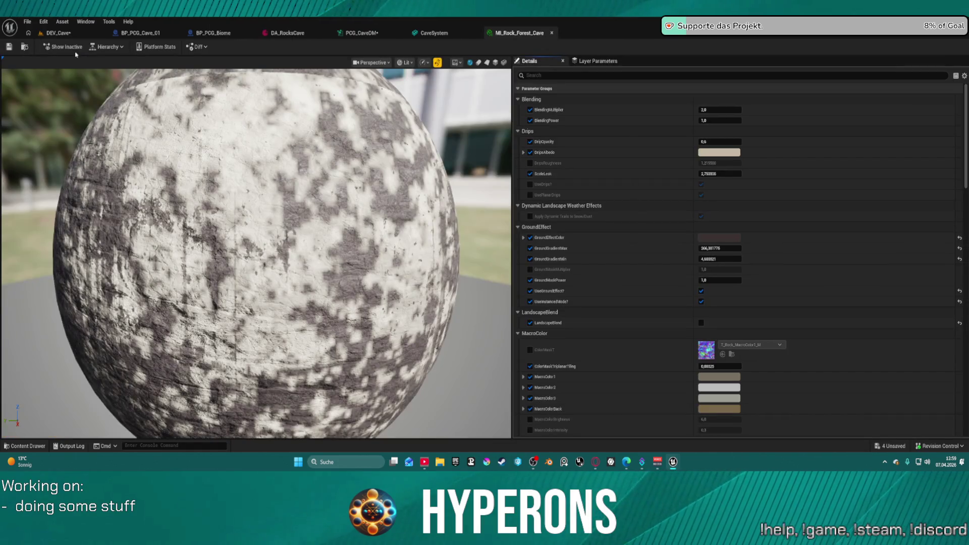
{"action": "left_click", "coordinate": [551, 33]}
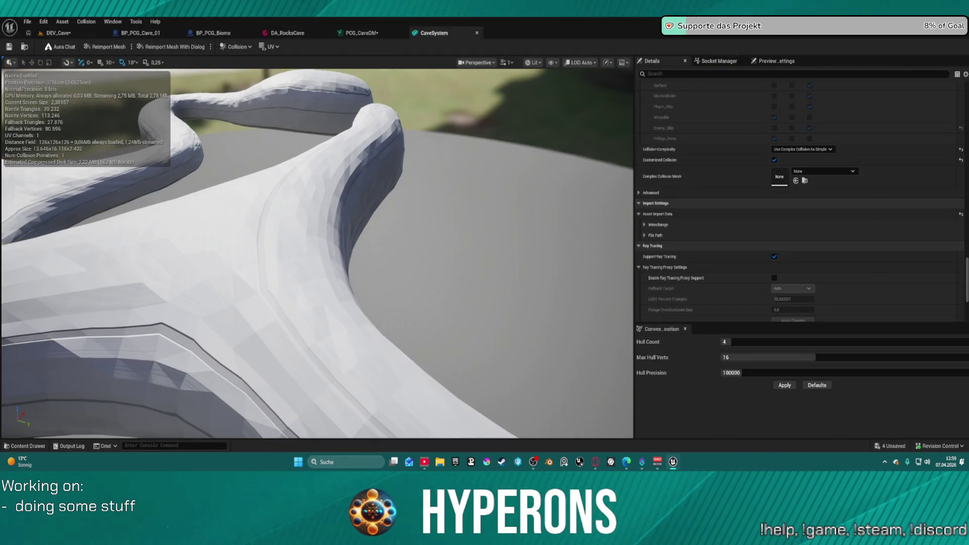
Step: Switch to the DEV_Cave level tab to see the generated cave rocks
{"action": "left_click", "coordinate": [56, 37]}
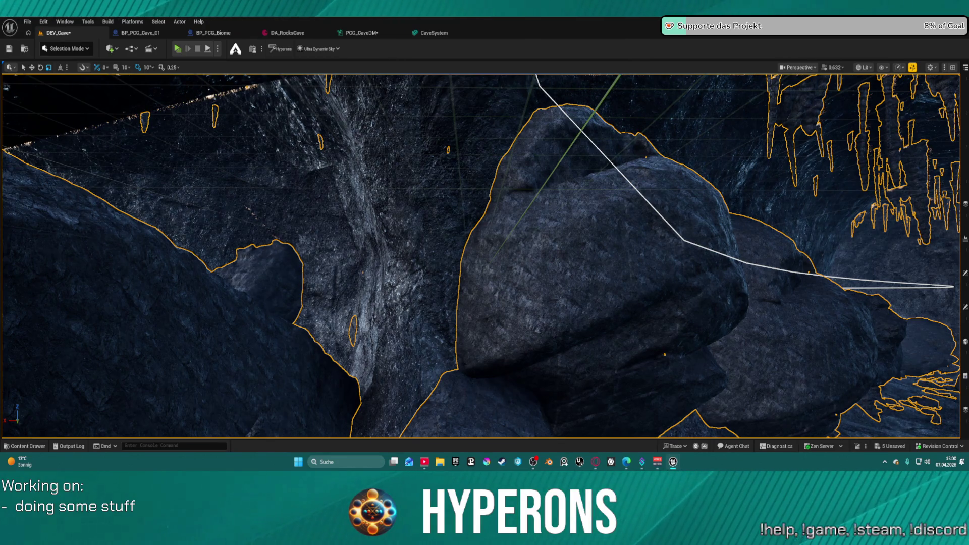
Step: Fly the camera back through the cave and tilt down toward the boulders on the floor
{"action": "left_click_drag", "start_coordinate": [550, 237], "coordinate": [449, 256]}
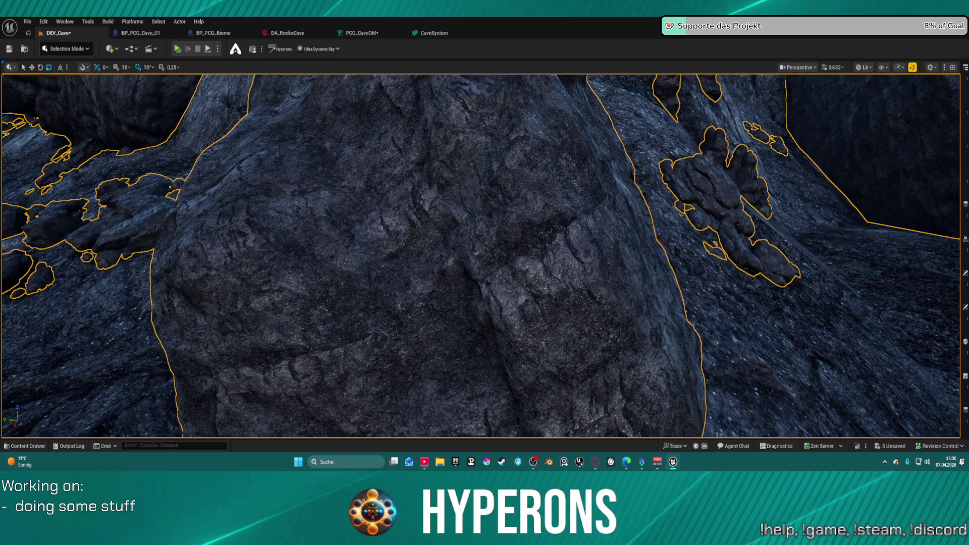
{"action": "key", "text": "s"}
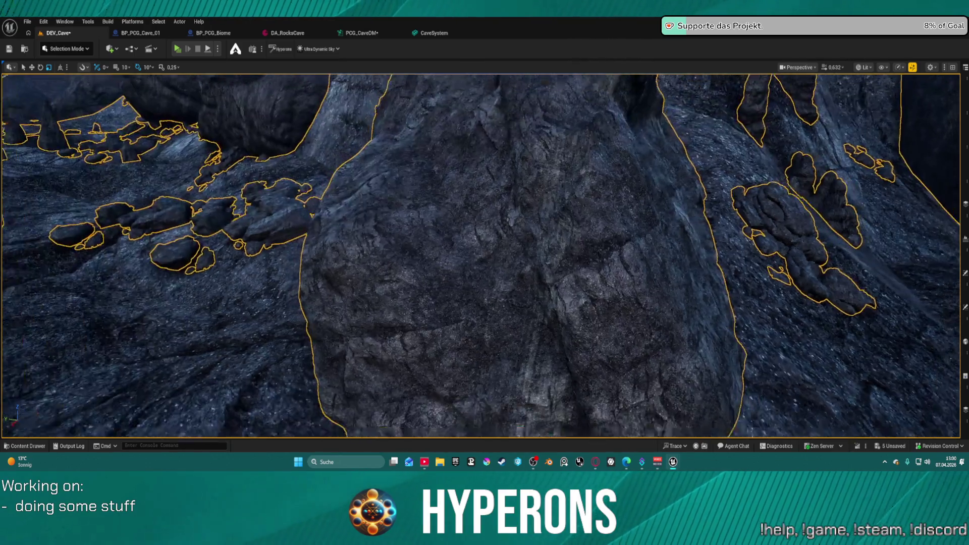
{"action": "key", "text": "s"}
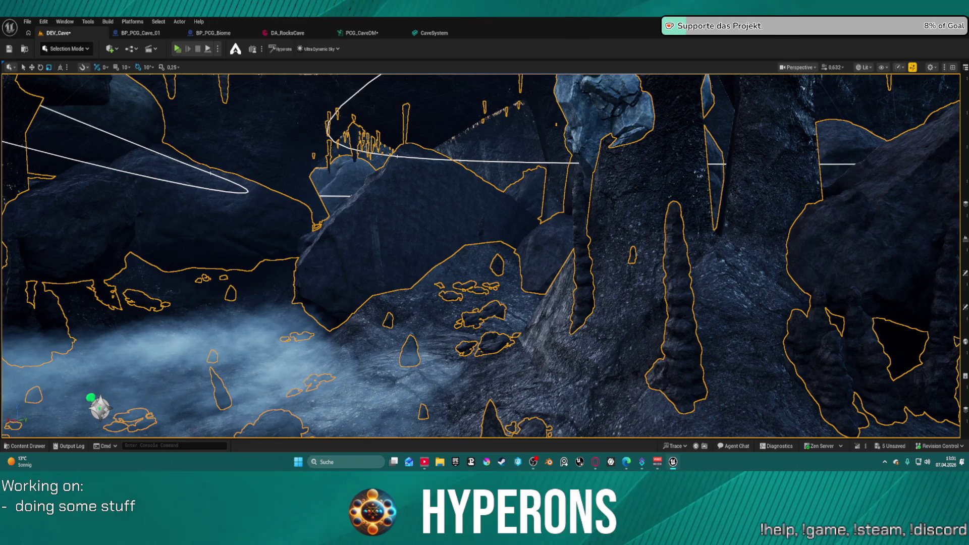
{"action": "left_click_drag", "start_coordinate": [382, 186], "coordinate": [382, 383]}
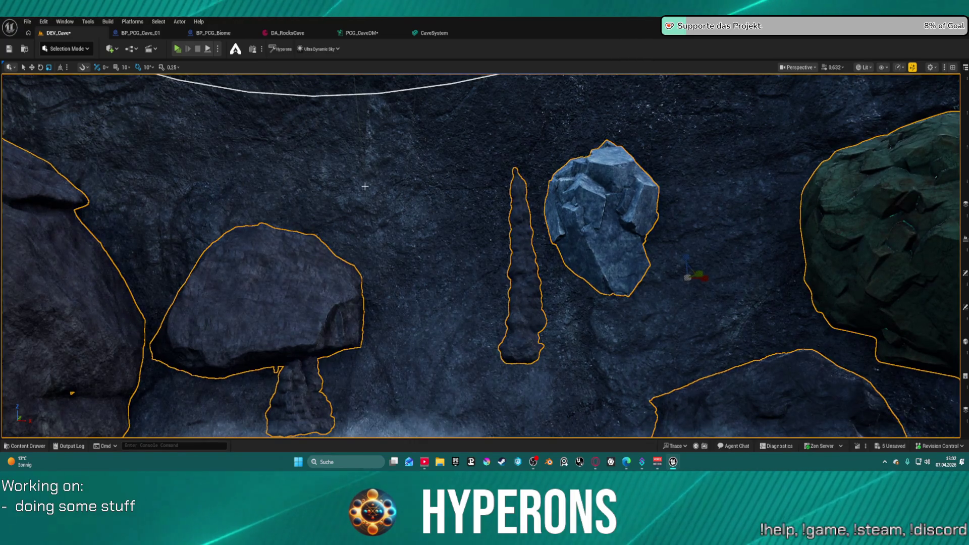
Step: Fly along the rock wall past the stalagmite and boulders, then focus on the pale blue rock
{"action": "key", "text": "d"}
{"action": "key", "text": "a"}
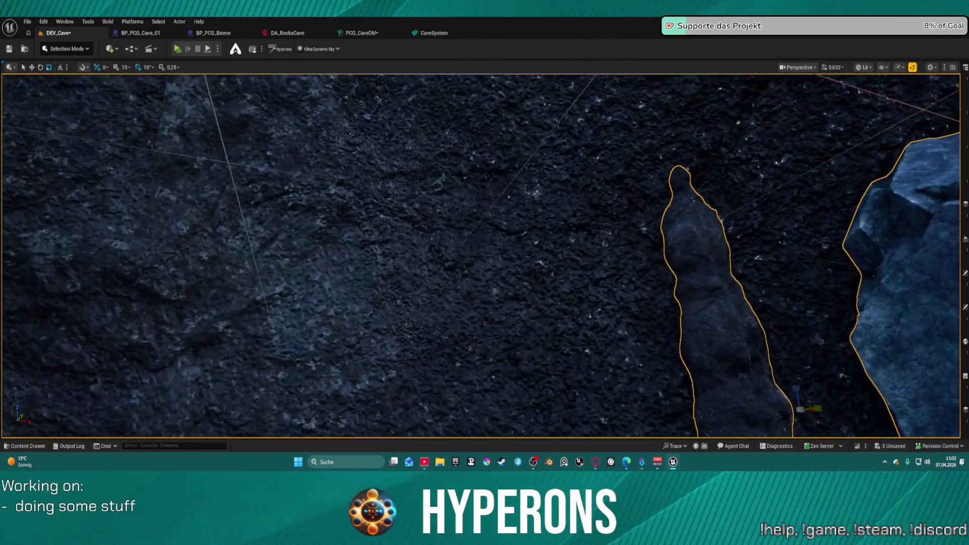
{"action": "key", "text": "d"}
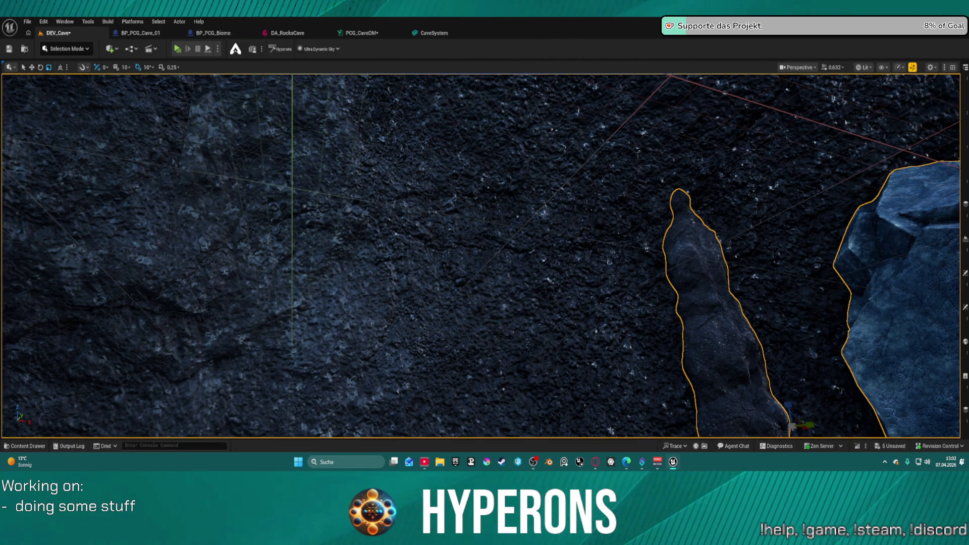
{"action": "left_click_drag", "start_coordinate": [551, 180], "coordinate": [551, 180]}
{"action": "left_click_drag", "start_coordinate": [474, 277], "coordinate": [473, 277]}
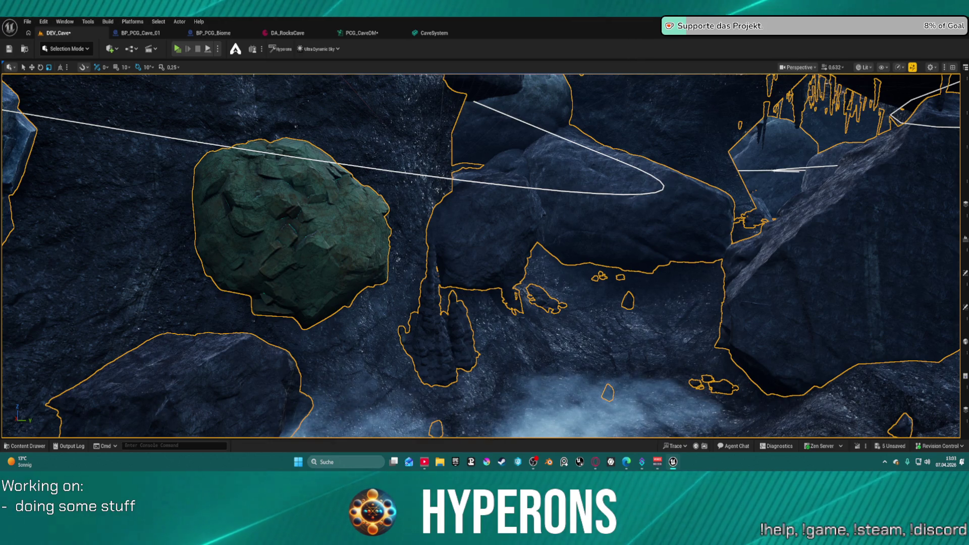
{"action": "key", "text": "f"}
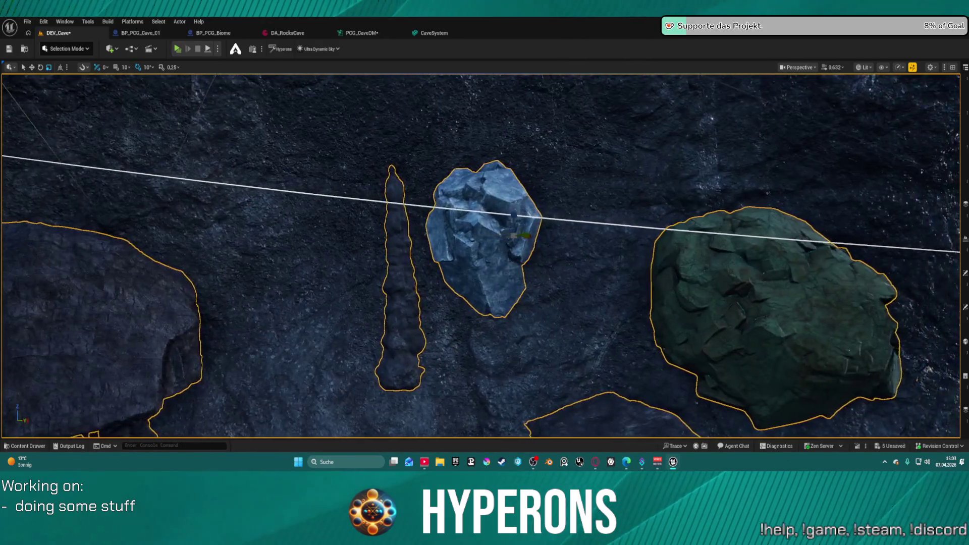
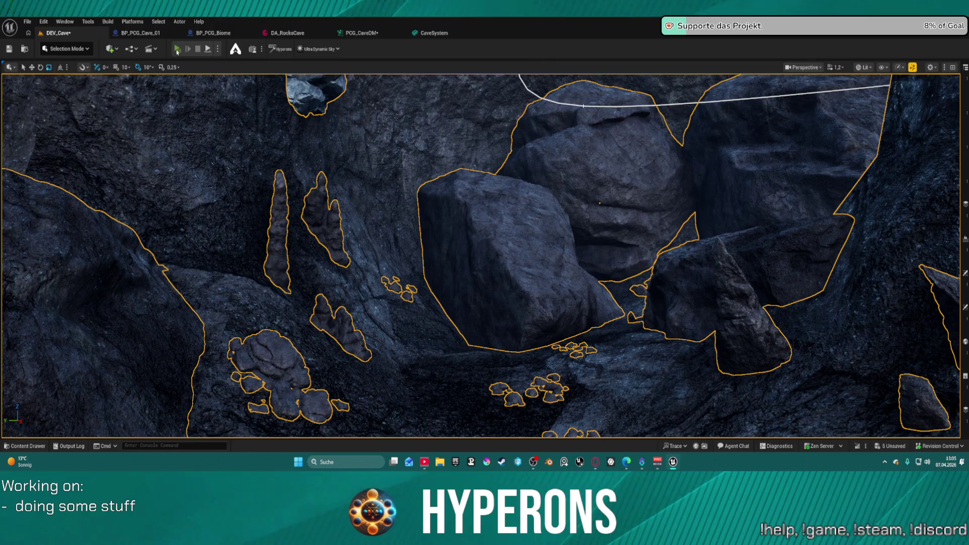
Step: Start a standalone test run of the cave level and run the character forward through the cave
{"action": "left_click", "coordinate": [177, 50]}
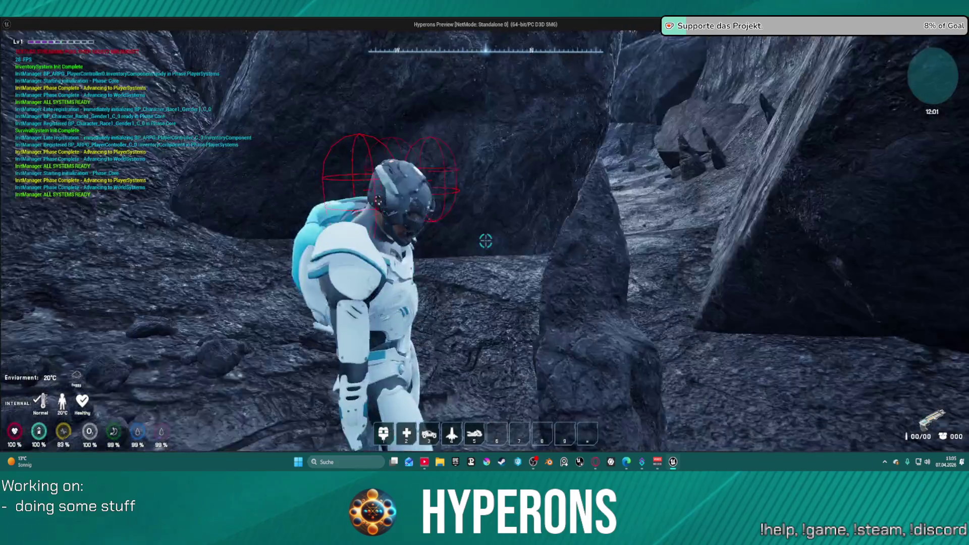
{"action": "key", "text": "w"}
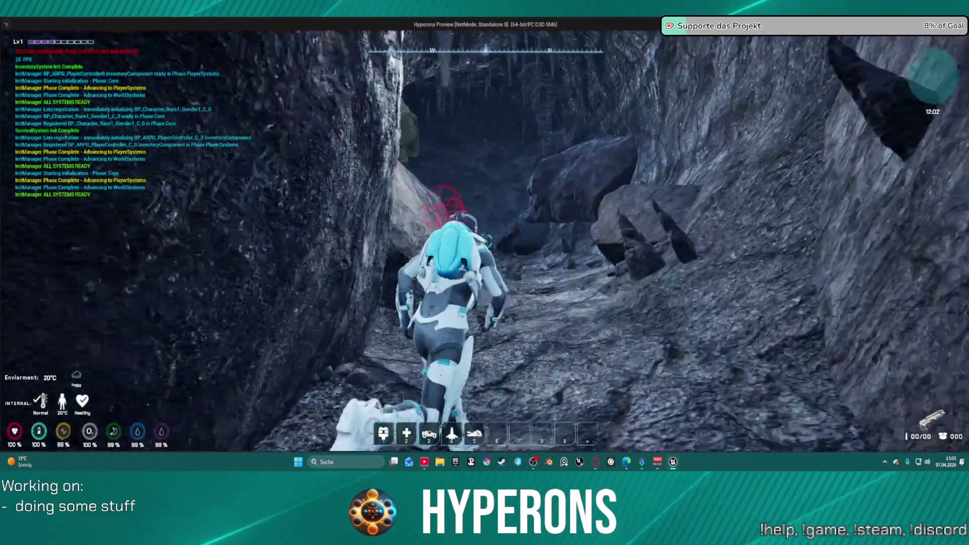
{"action": "key", "text": "w"}
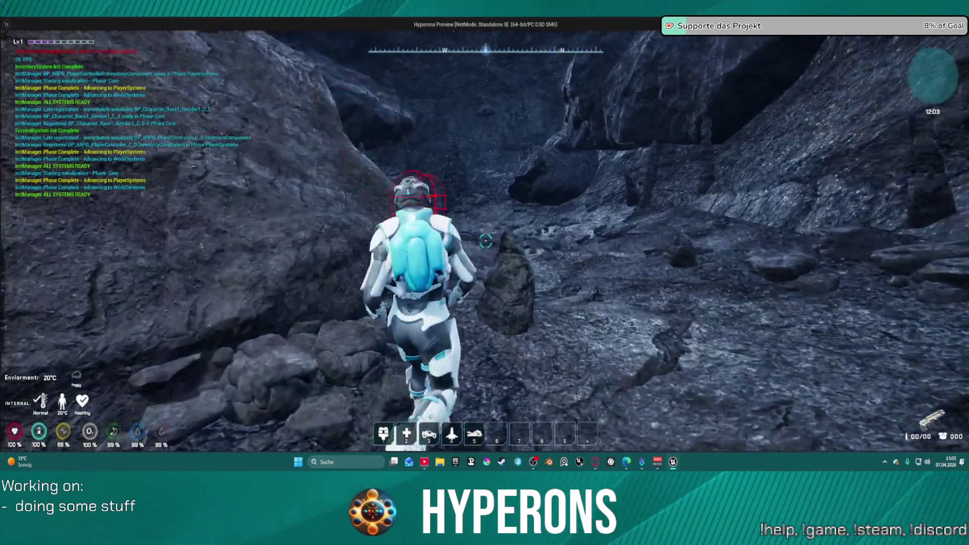
{"action": "key", "text": "w"}
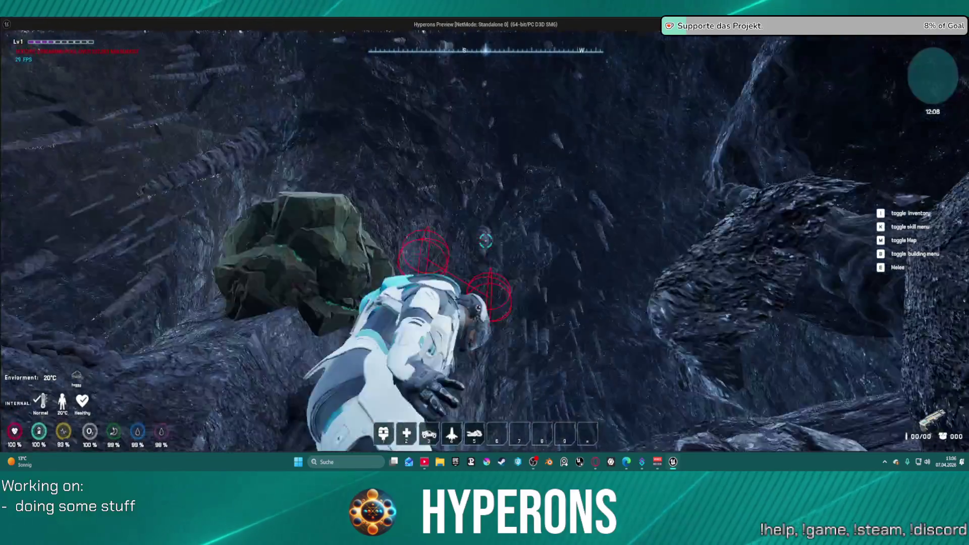
{"action": "key", "text": "super"}
{"action": "key", "text": "Escape"}
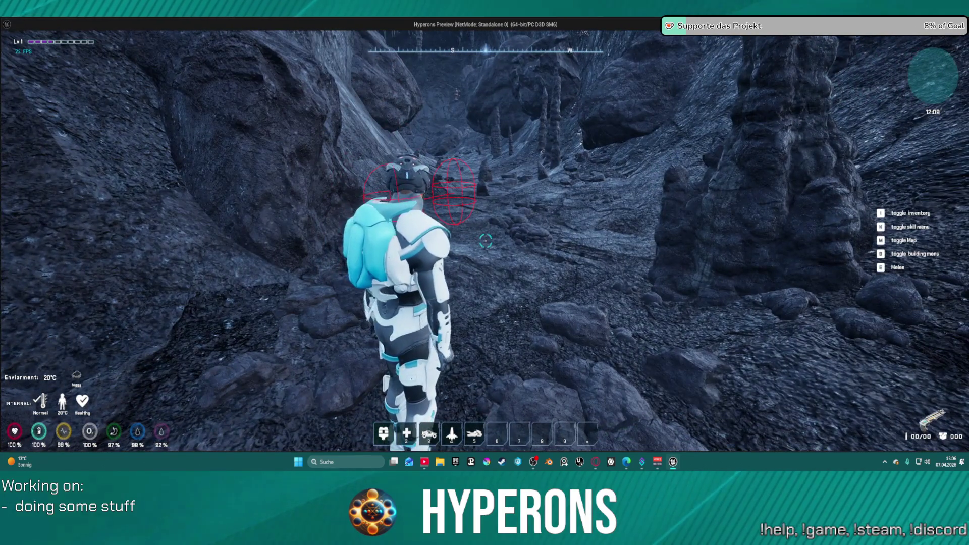
Step: Walk deeper into the cave, over the rocks toward the canyon, then stop the test session
{"action": "key", "text": "w"}
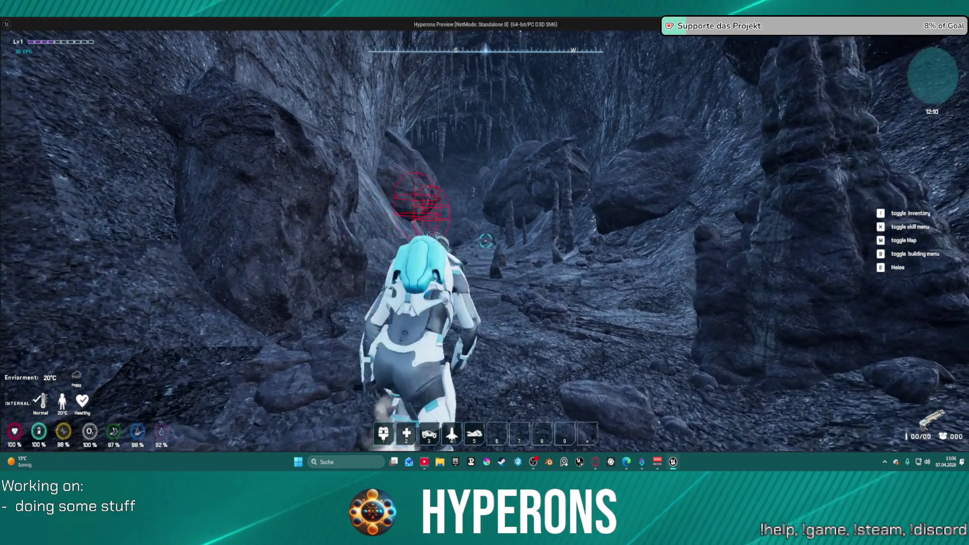
{"action": "key", "text": "w"}
{"action": "key", "text": "w"}
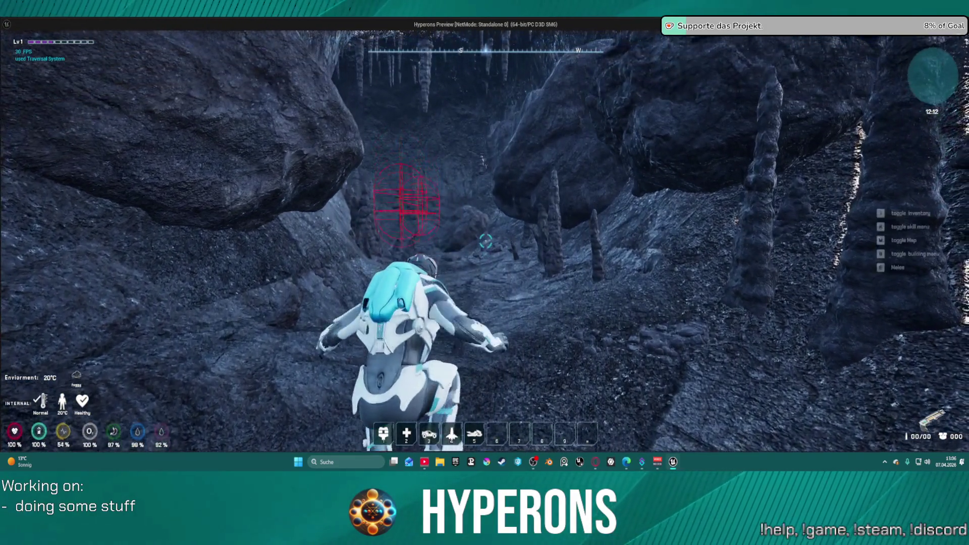
{"action": "key", "text": "w"}
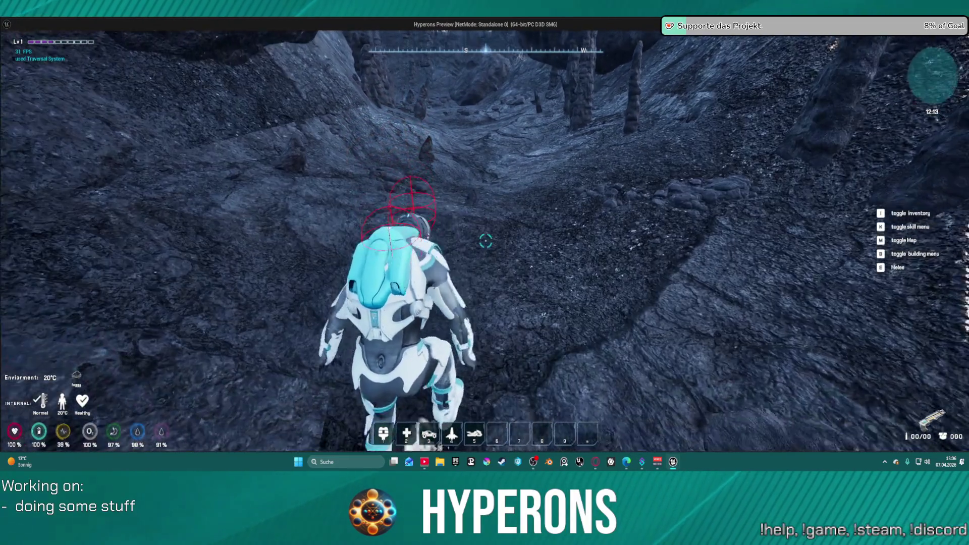
{"action": "key", "text": "w"}
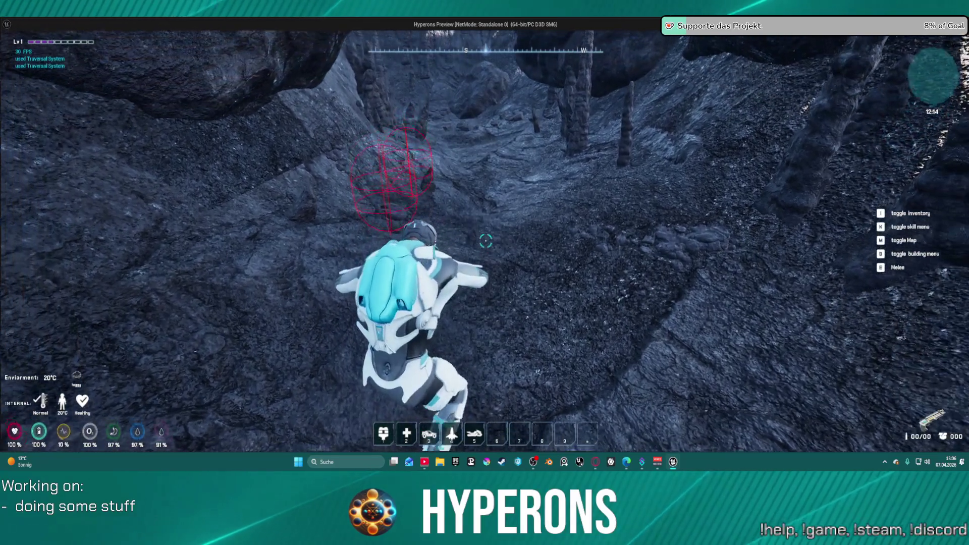
{"action": "key", "text": "w"}
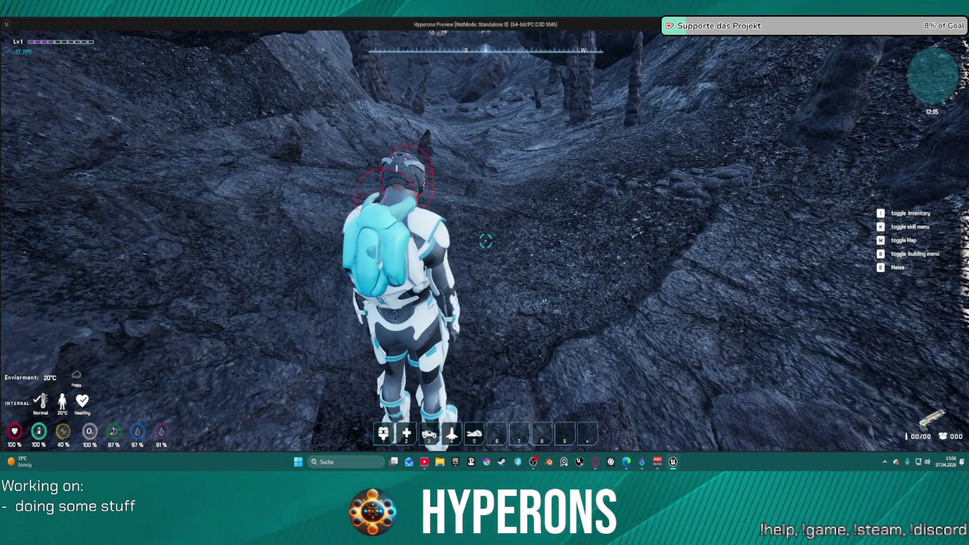
{"action": "key", "text": "ctrl"}
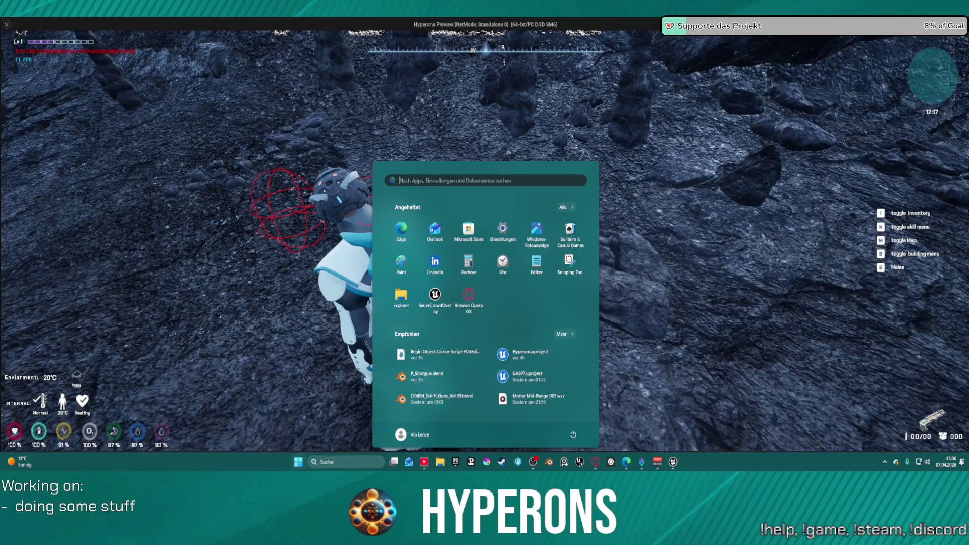
{"action": "key", "text": "Escape"}
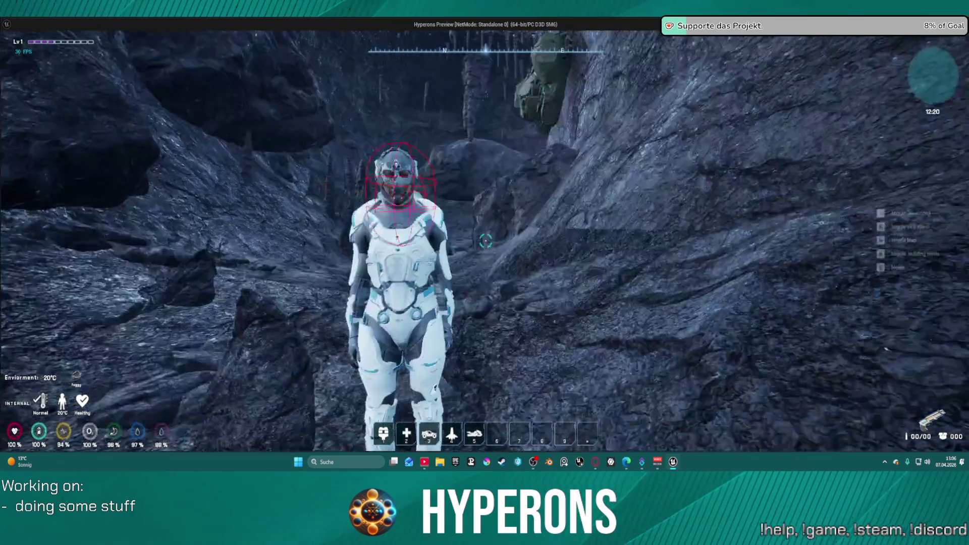
{"action": "key", "text": "w"}
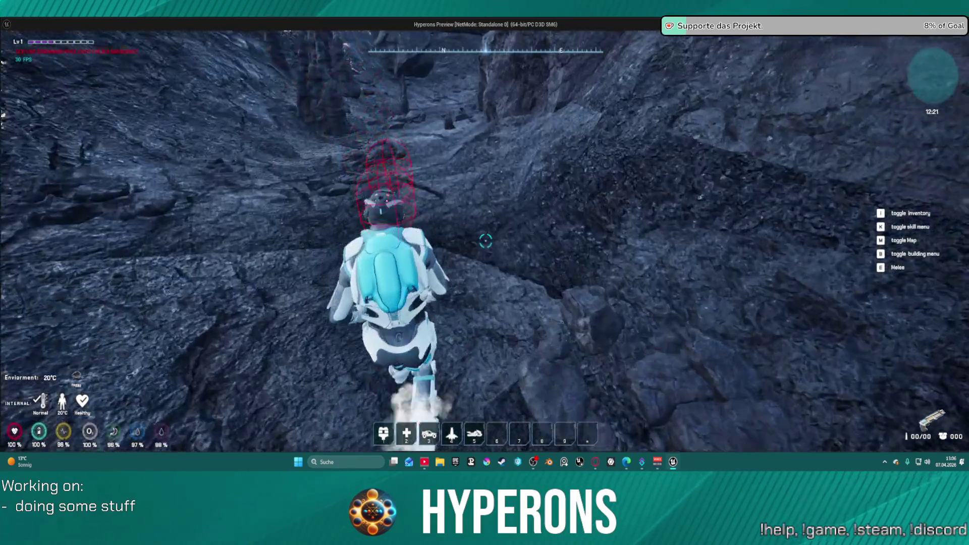
{"action": "key", "text": "alt+Tab"}
{"action": "key", "text": "Escape"}
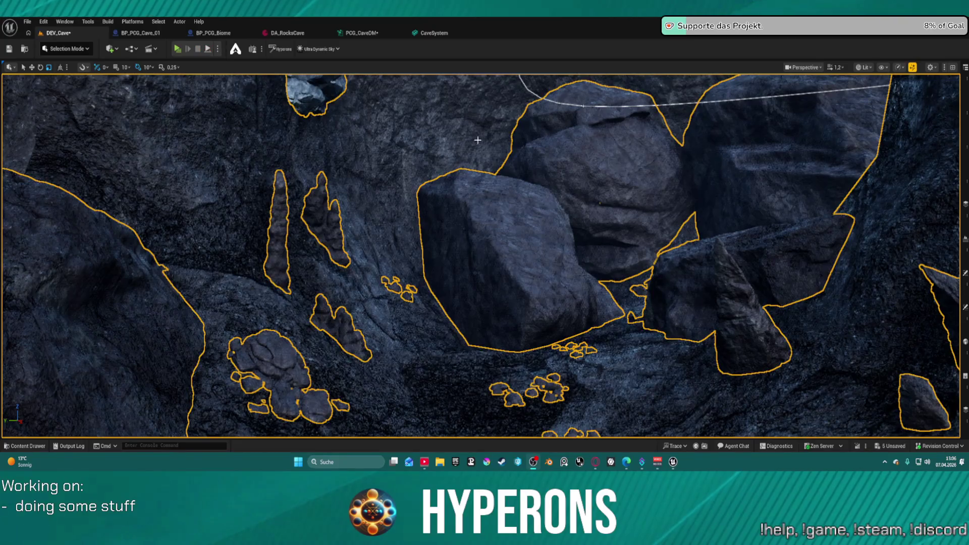
Step: Browse to ActionRPGStarterSystem > Character > Blueprints and select BP_ARPG_Character
{"action": "left_click", "coordinate": [27, 446]}
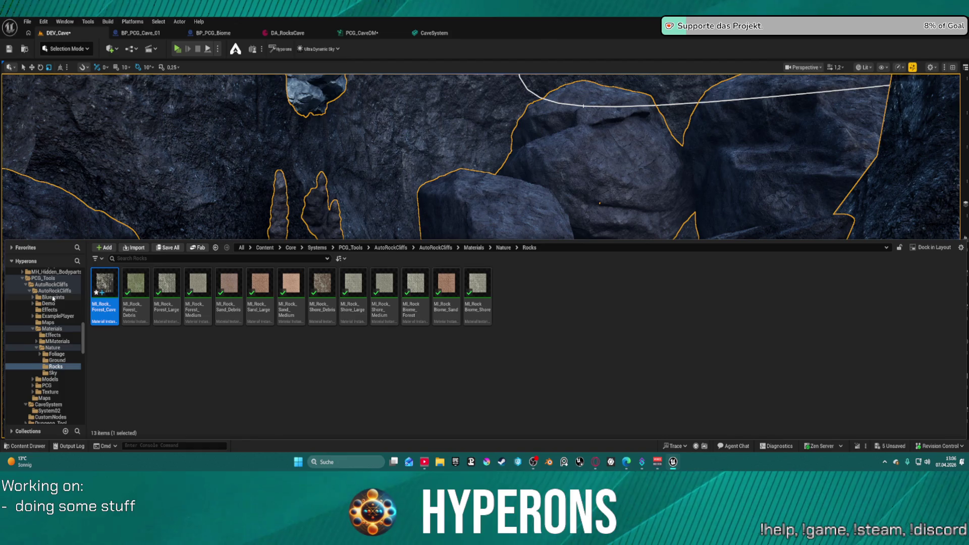
{"action": "scroll", "coordinate": [43, 348], "scroll_direction": "up", "scroll_amount": 8}
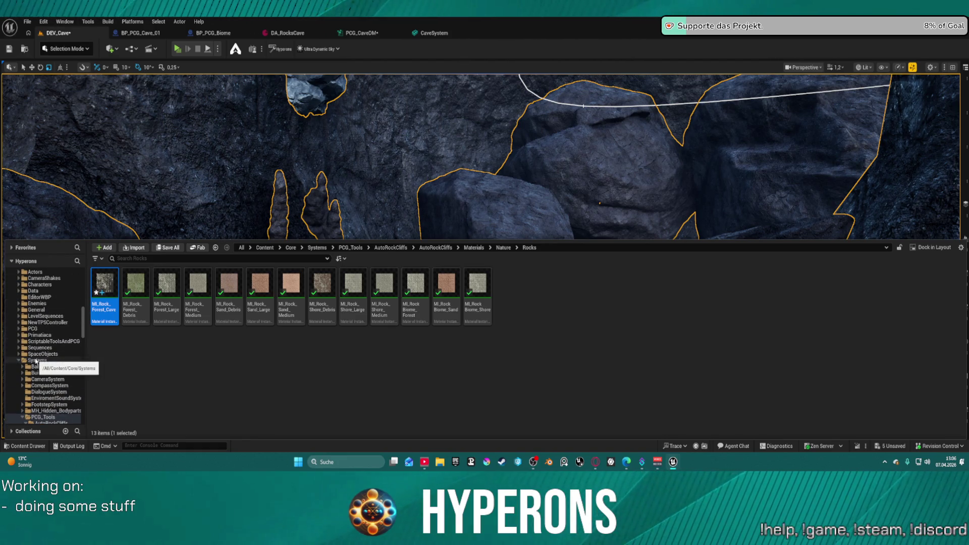
{"action": "scroll", "coordinate": [53, 345], "scroll_direction": "up", "scroll_amount": 4}
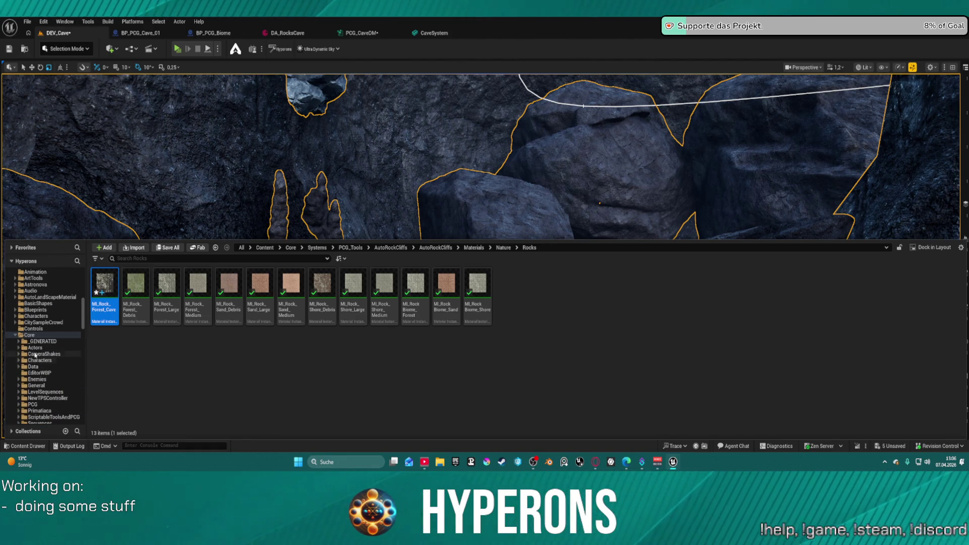
{"action": "left_click", "coordinate": [40, 360]}
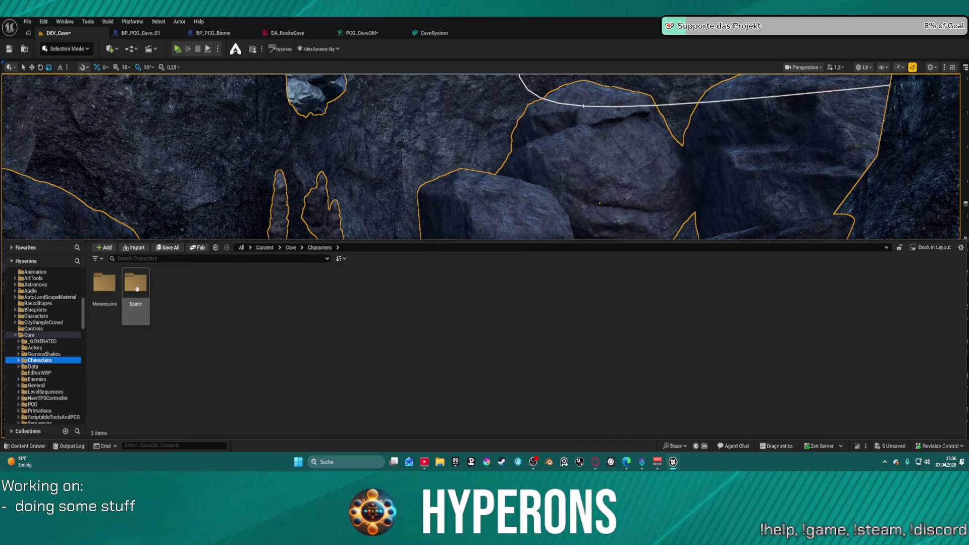
{"action": "left_click", "coordinate": [56, 298]}
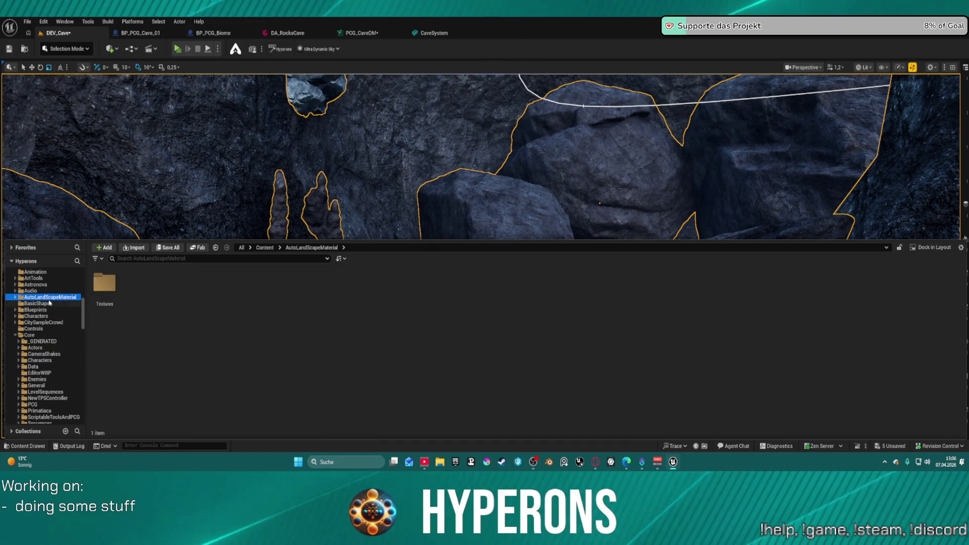
{"action": "scroll", "coordinate": [58, 303], "scroll_direction": "up", "scroll_amount": 10}
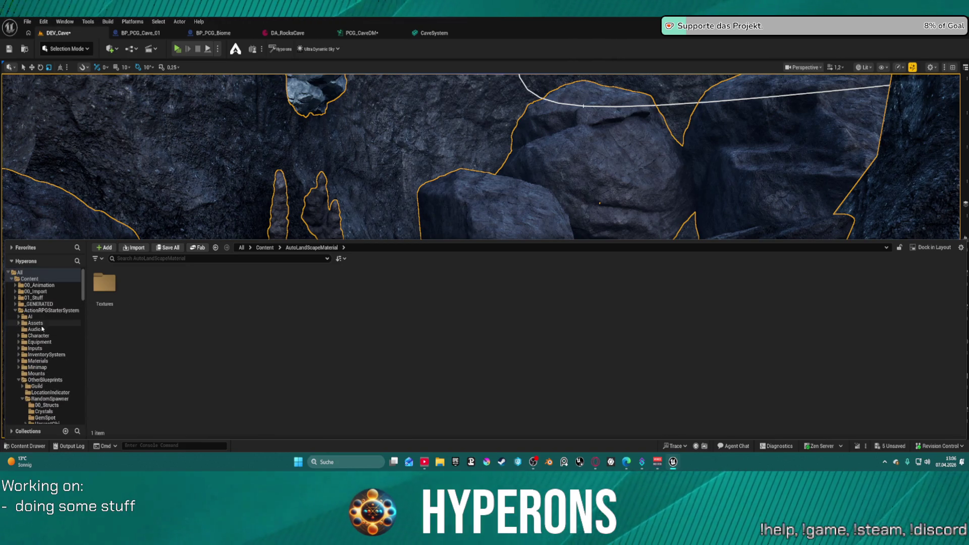
{"action": "scroll", "coordinate": [50, 348], "scroll_direction": "down", "scroll_amount": 3}
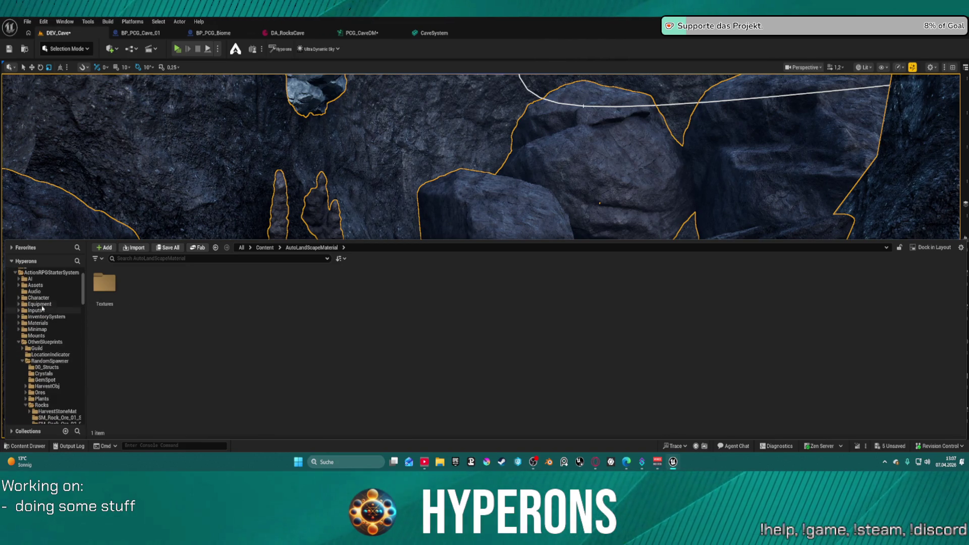
{"action": "left_click", "coordinate": [40, 298]}
{"action": "left_click", "coordinate": [116, 283]}
{"action": "double_click", "coordinate": [116, 284]}
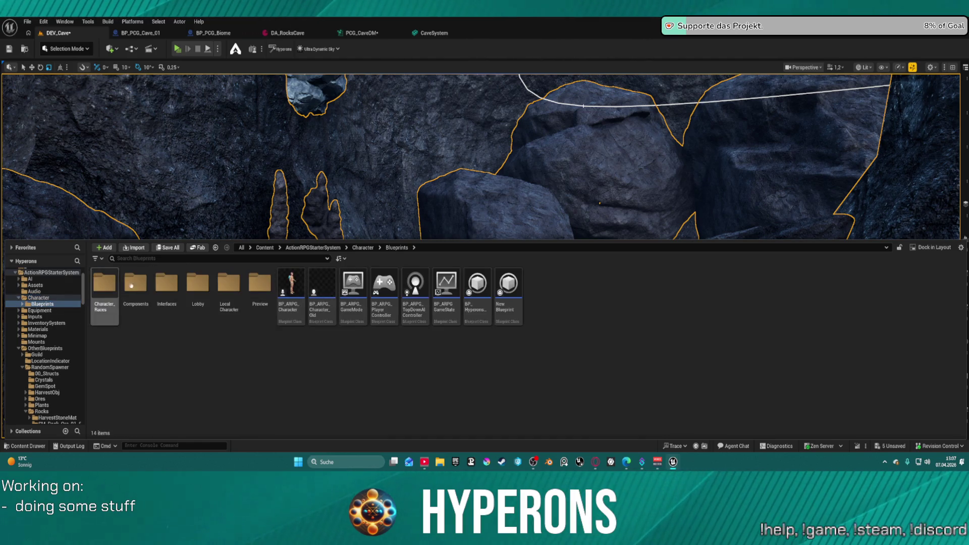
{"action": "left_click", "coordinate": [300, 282]}
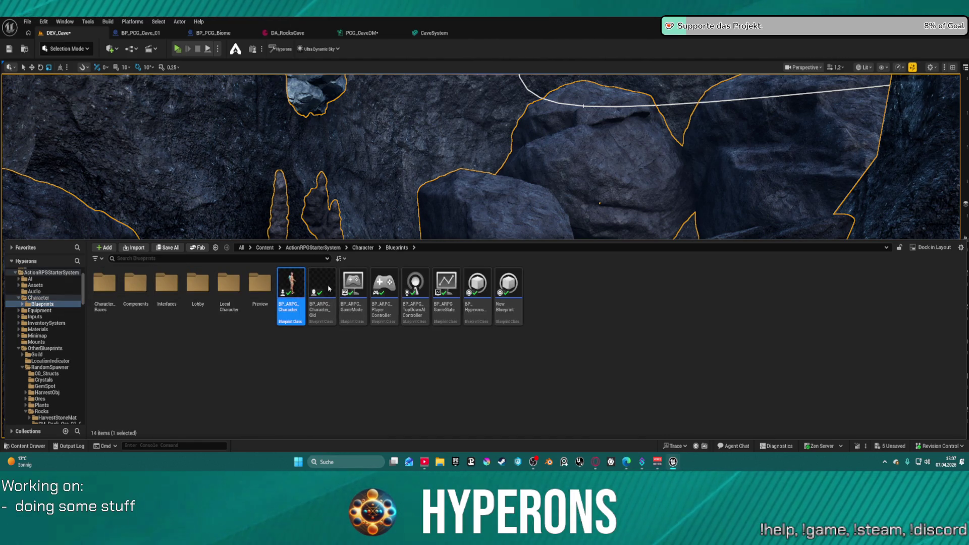
Step: Hide the Content Drawer, run the character past the rock wall and misty pool into the cave, then stop
{"action": "key", "text": "ctrl+space"}
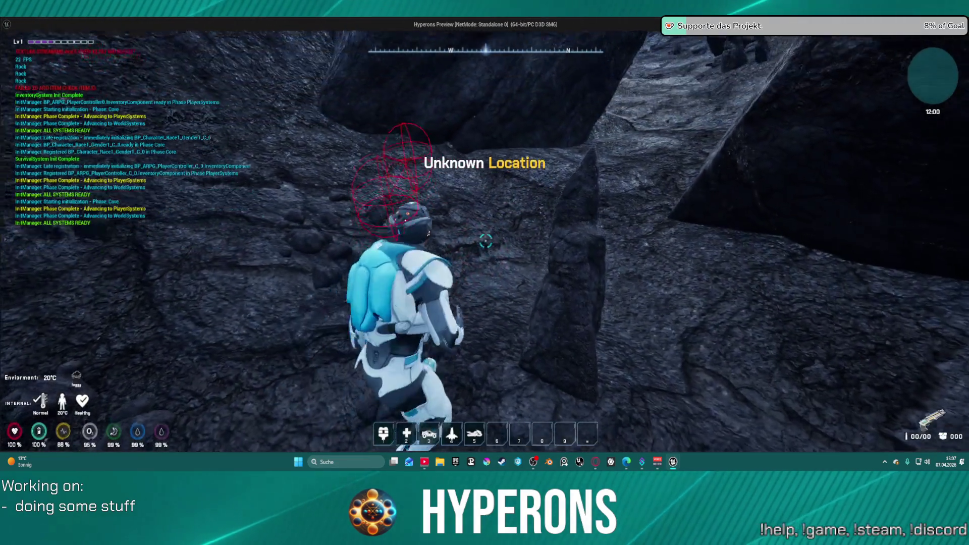
{"action": "key", "text": "w"}
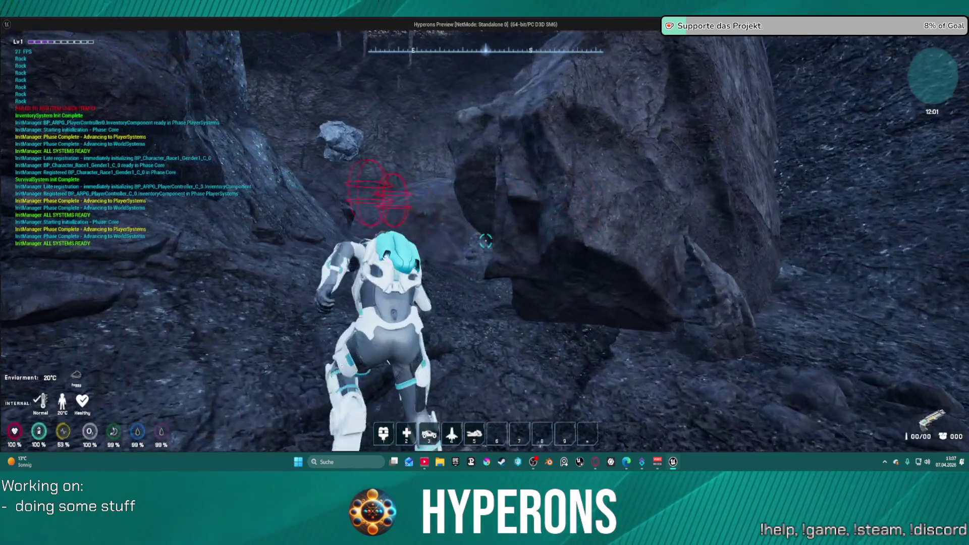
{"action": "key", "text": "w"}
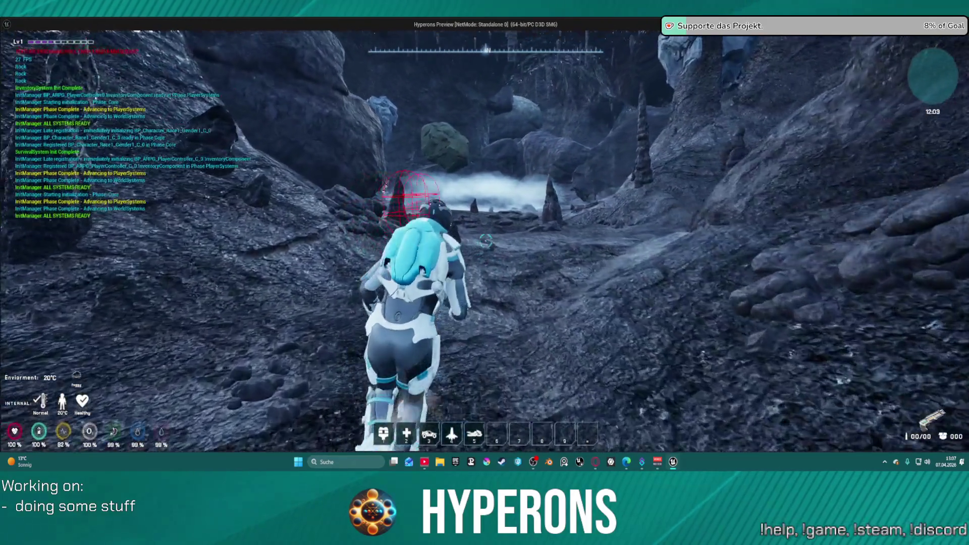
{"action": "key", "text": "w"}
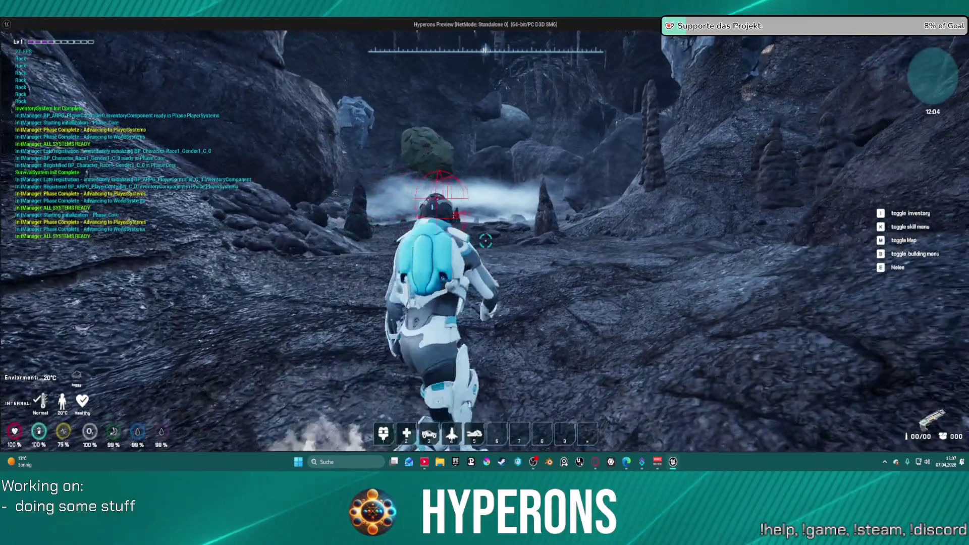
{"action": "key", "text": "w"}
{"action": "key", "text": "w"}
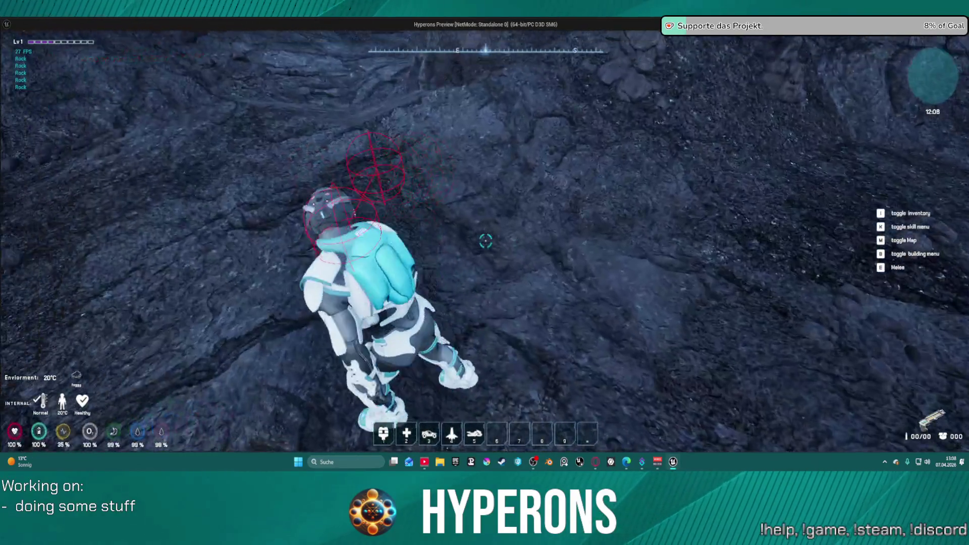
{"action": "key", "text": "w"}
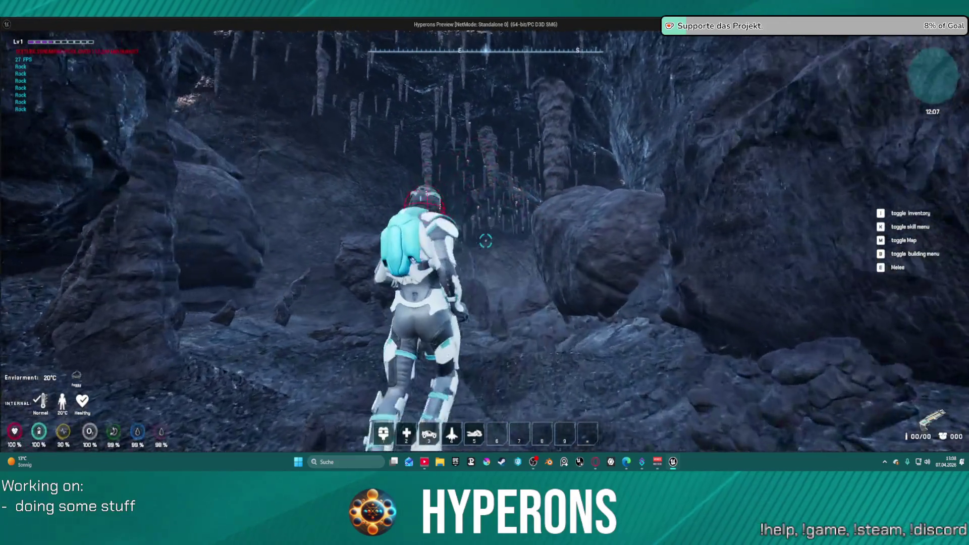
{"action": "key", "text": "Escape"}
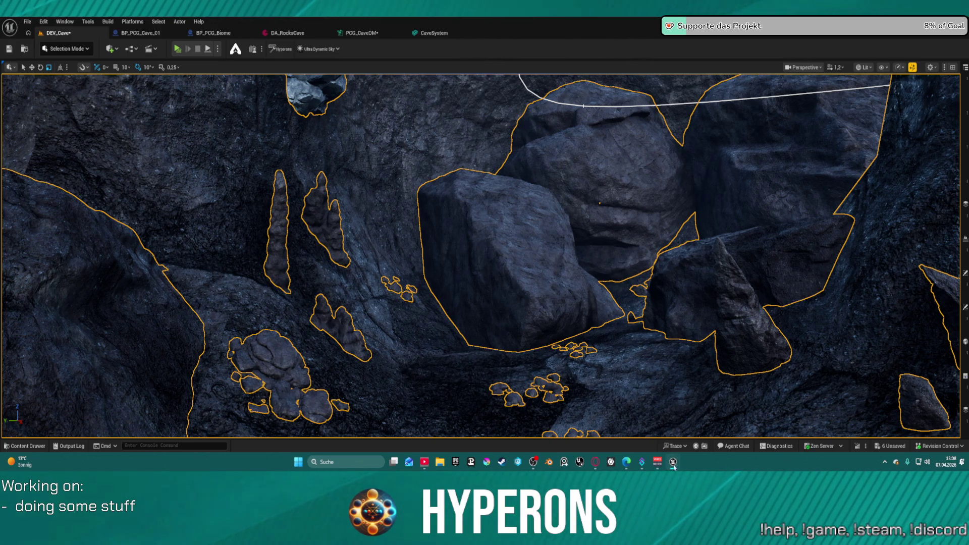
Step: Fly the viewport camera through the cave toward a large rock and a rock wall
{"action": "mouse_move", "coordinate": [673, 462]}
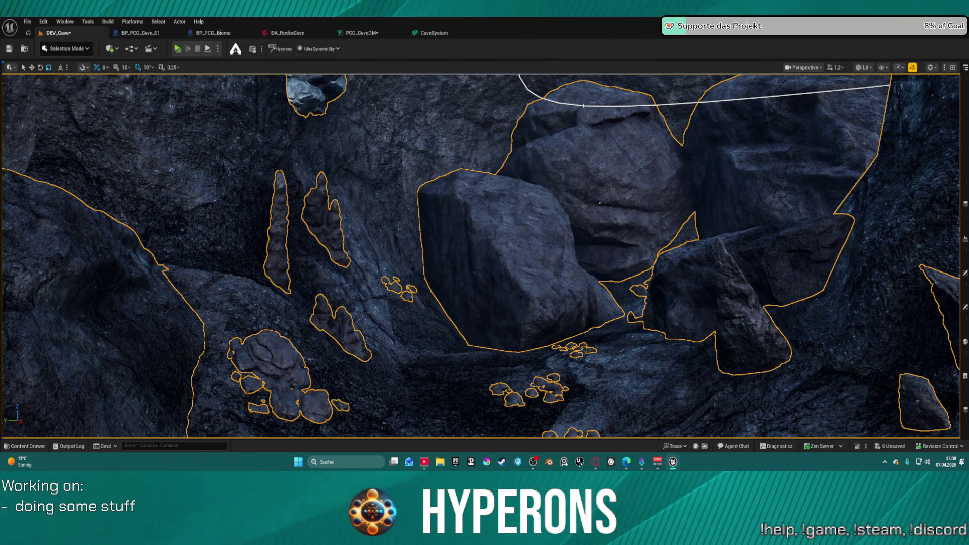
{"action": "left_click_drag", "start_coordinate": [489, 220], "coordinate": [524, 212]}
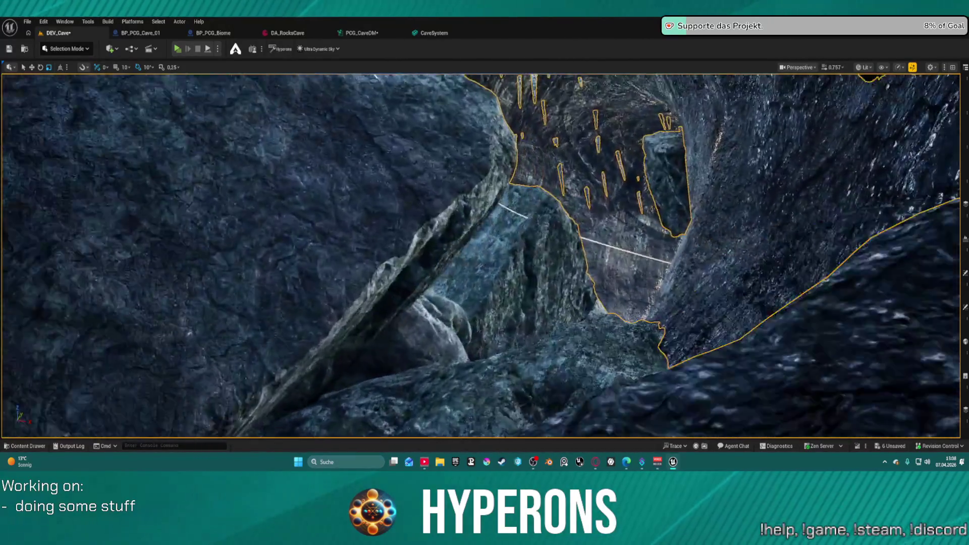
{"action": "left_click_drag", "start_coordinate": [525, 212], "coordinate": [570, 230]}
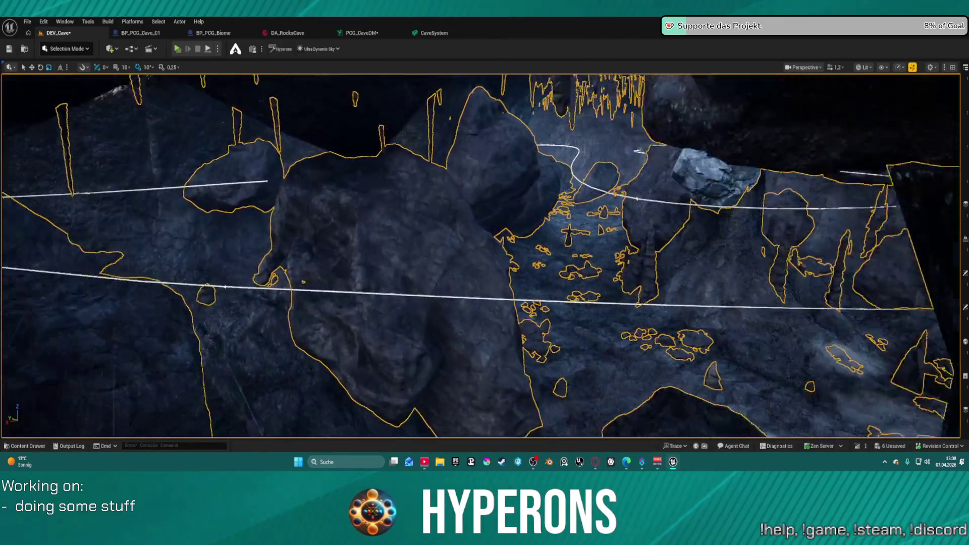
{"action": "left_click_drag", "start_coordinate": [570, 229], "coordinate": [585, 236]}
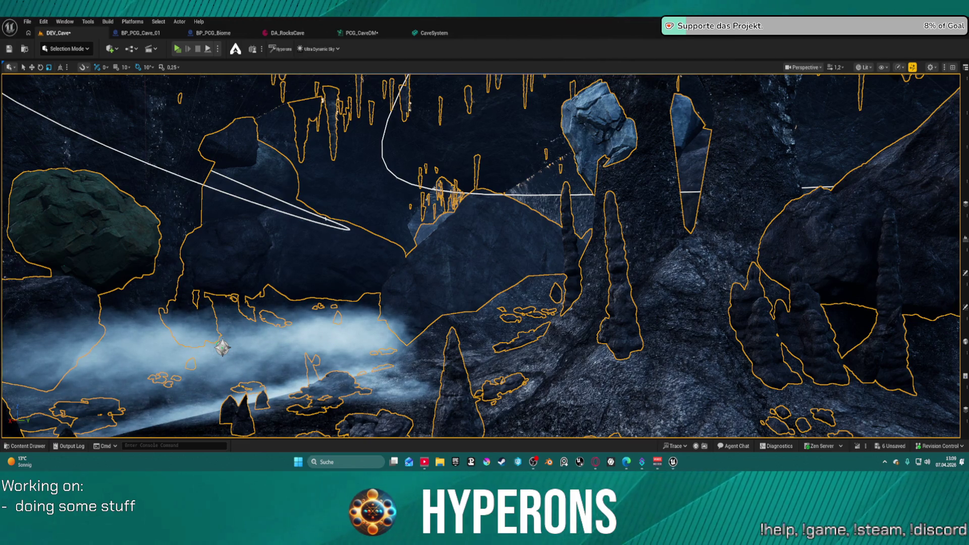
Step: Use Win+D to hide the editor and show the Windows desktop
{"action": "key", "text": "super+d"}
{"action": "key", "text": "super+d"}
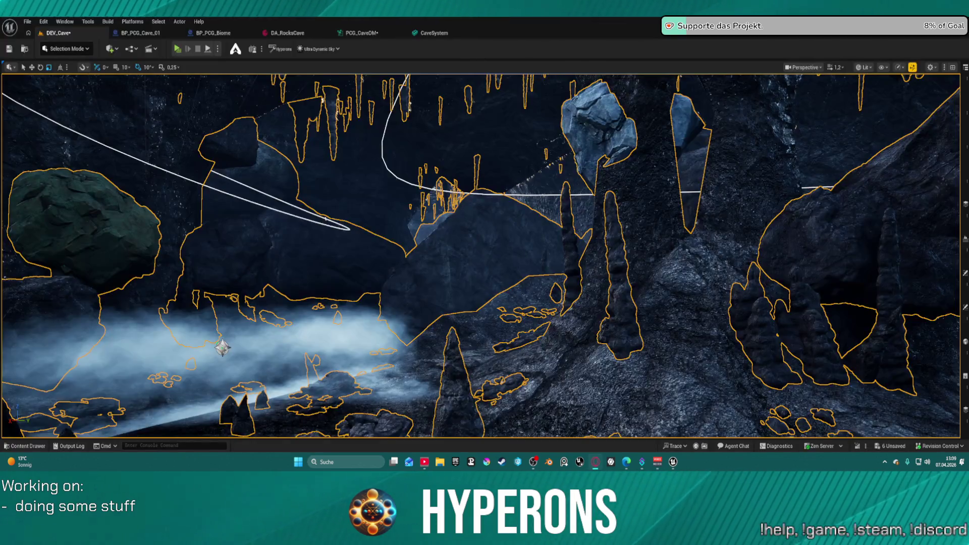
{"action": "key", "text": "super+d"}
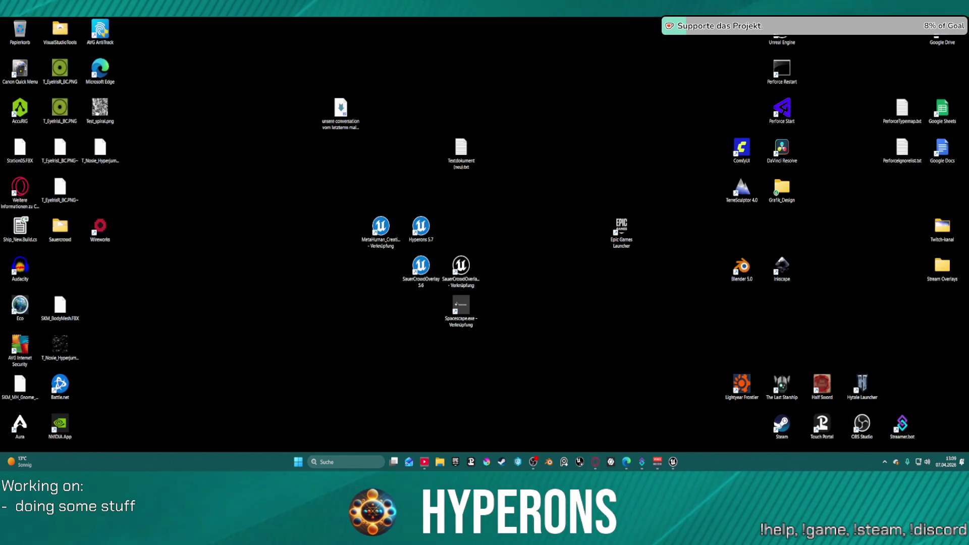
{"action": "key", "text": "super+d"}
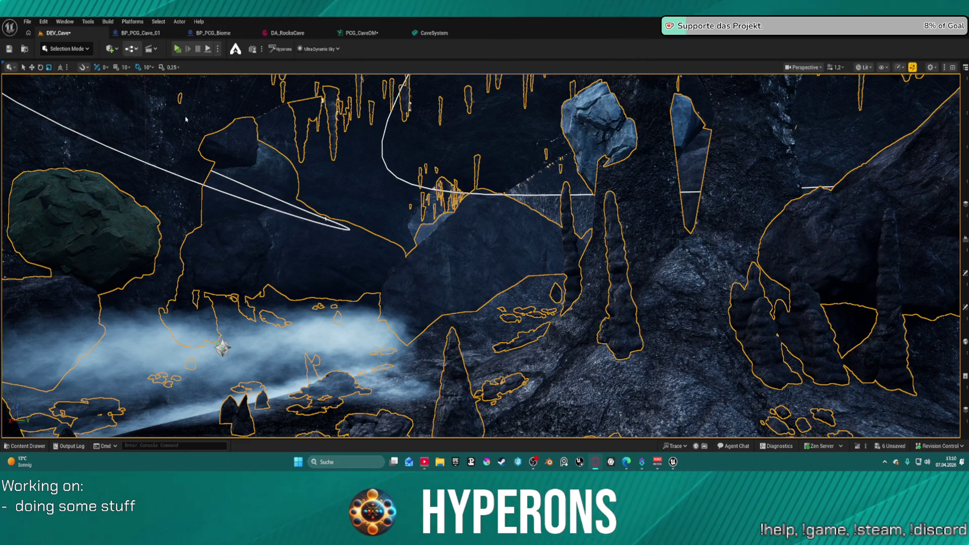
{"action": "key", "text": "w"}
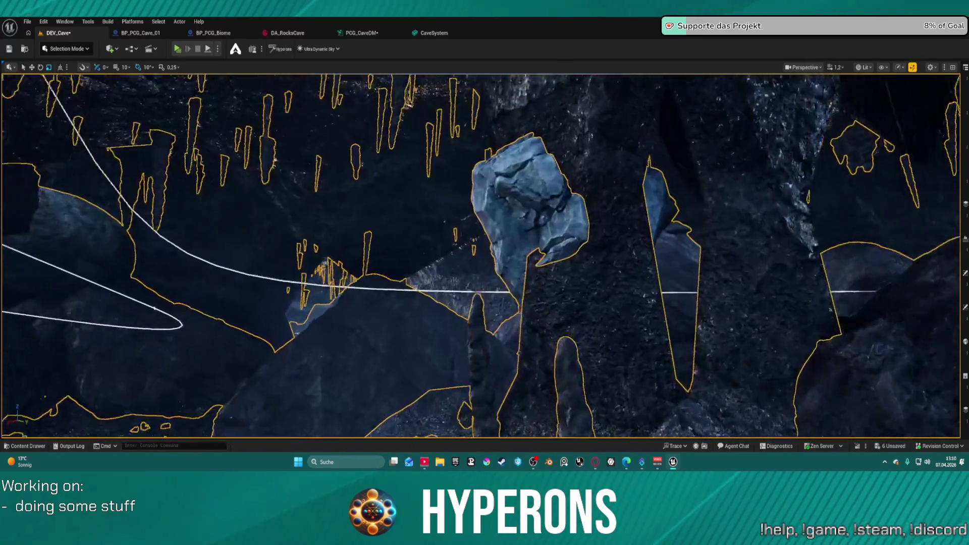
{"action": "key", "text": "a"}
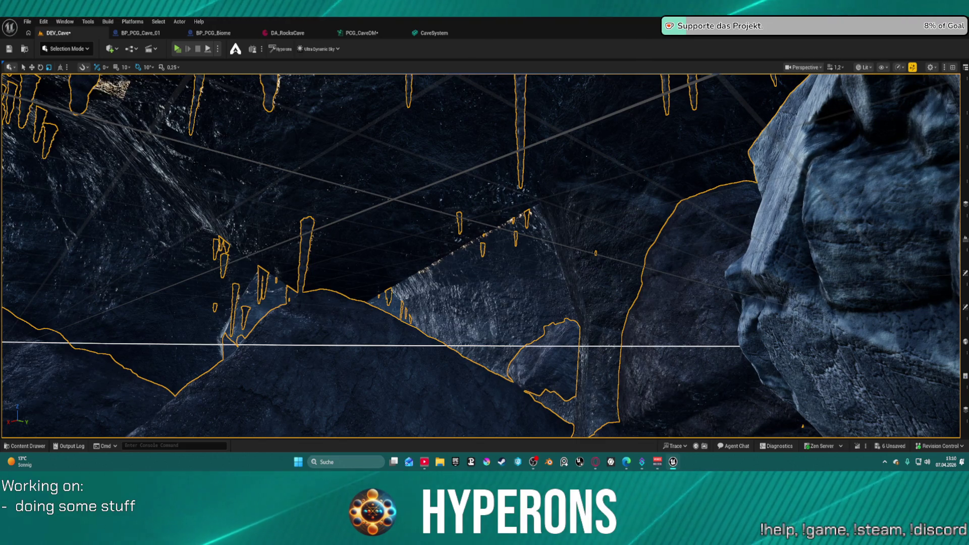
{"action": "left_click_drag", "start_coordinate": [439, 218], "coordinate": [439, 218]}
Step: Switch to the PCG_CaveDM graph and inspect the Dynamic Mesh Solidify node's settings
{"action": "left_click", "coordinate": [361, 33]}
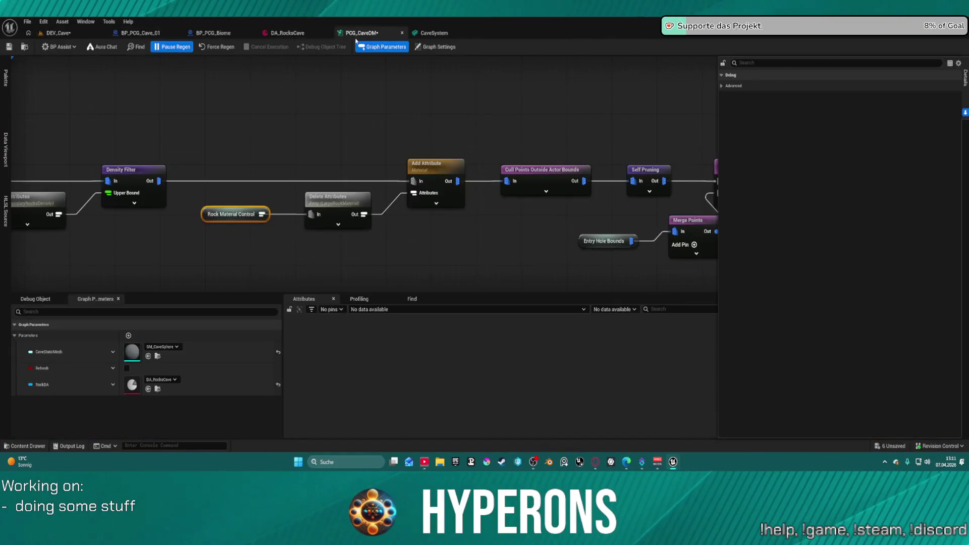
{"action": "scroll", "coordinate": [257, 207], "scroll_direction": "down", "scroll_amount": 8}
{"action": "scroll", "coordinate": [709, 158], "scroll_direction": "up", "scroll_amount": 8}
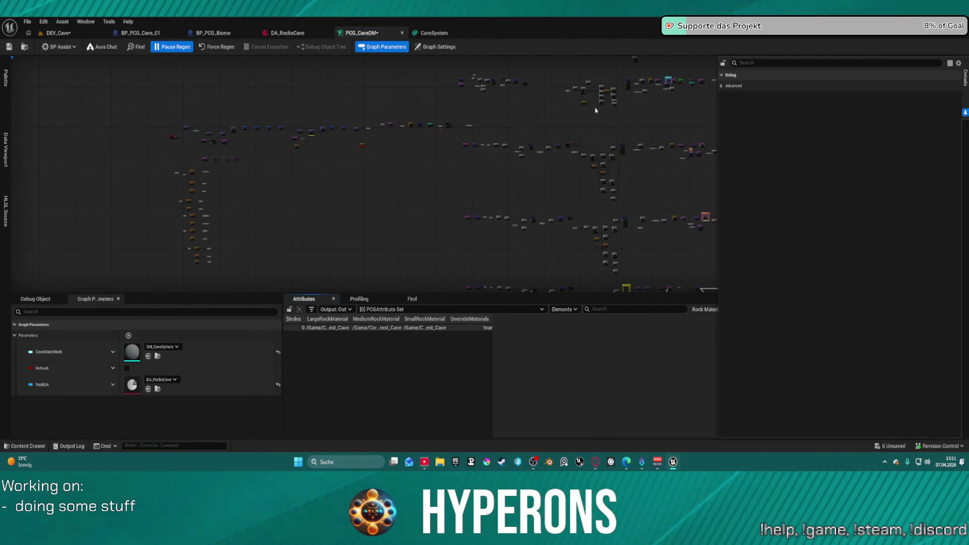
{"action": "left_click_drag", "start_coordinate": [258, 130], "coordinate": [845, 122]}
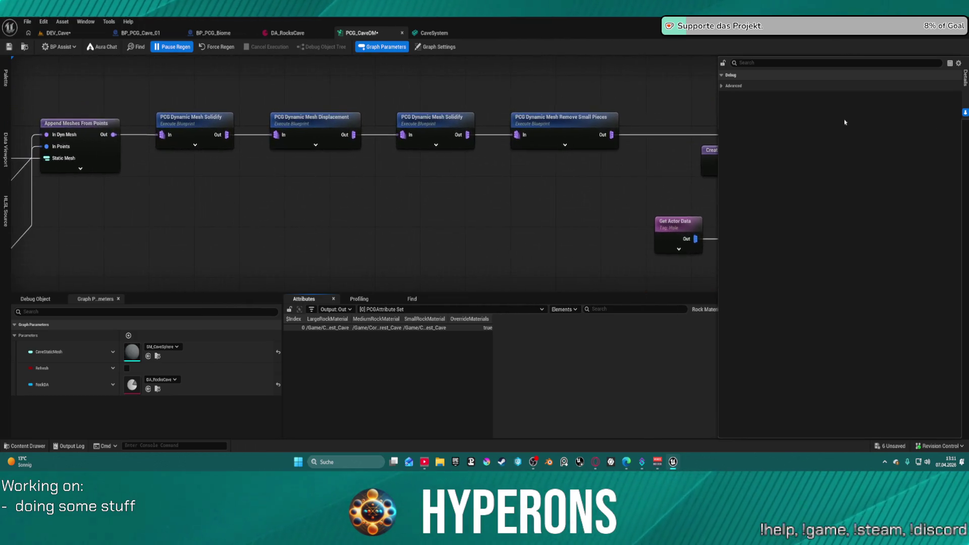
{"action": "left_click", "coordinate": [433, 126]}
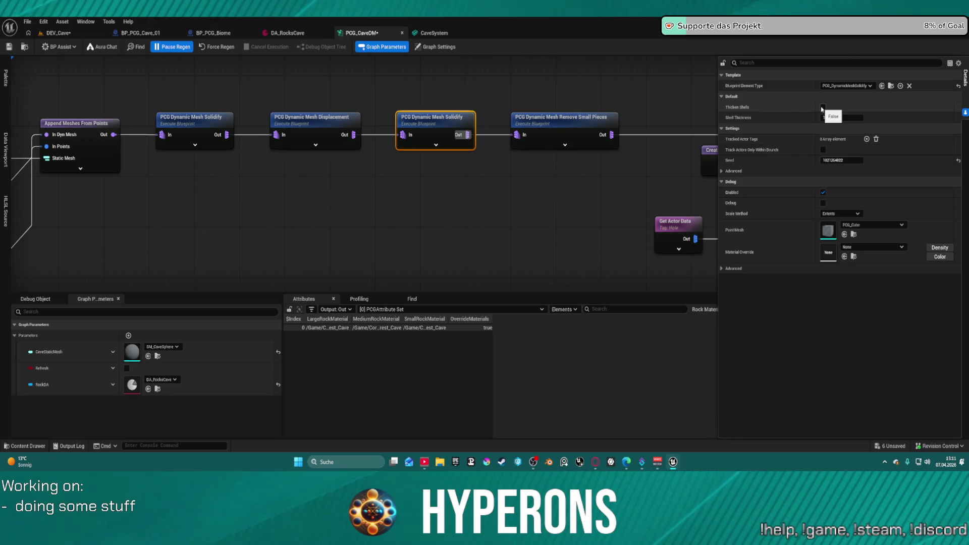
Step: Deselect the node, save all changes, and detach the PCG_CaveDM graph into its own window
{"action": "left_click", "coordinate": [500, 93]}
{"action": "key", "text": "ctrl+shift+s"}
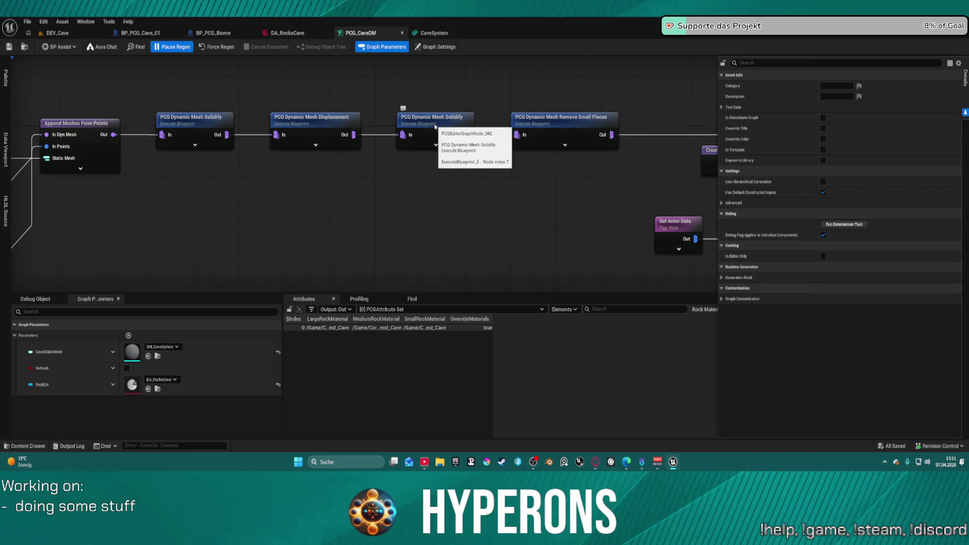
{"action": "mouse_move", "coordinate": [361, 33]}
{"action": "left_mouse_down"}
{"action": "mouse_move", "coordinate": [434, 132]}
{"action": "mouse_move", "coordinate": [449, 123]}
{"action": "left_mouse_up"}
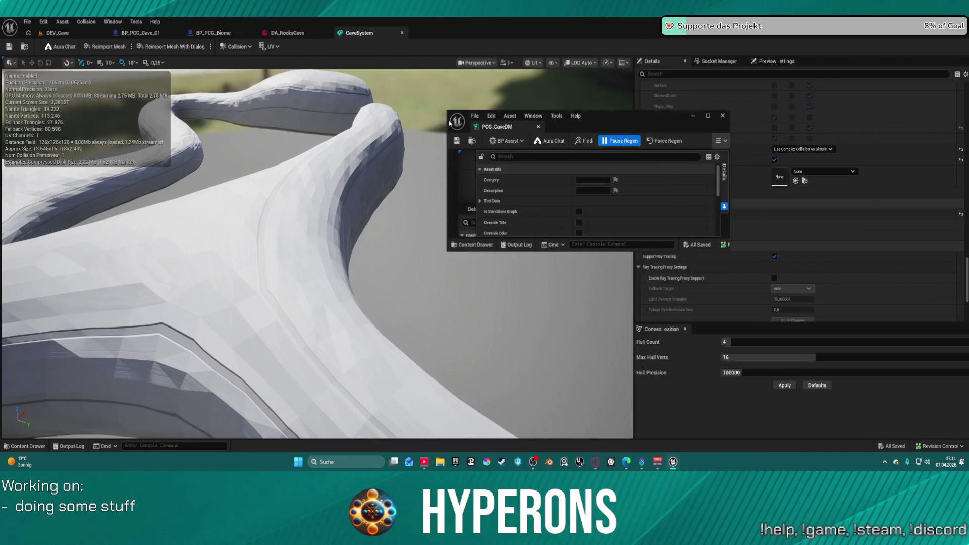
Step: Snap the PCG_CaveDM graph to the right half with the DEV_Cave level on the left
{"action": "key", "text": "super+Right"}
{"action": "left_click", "coordinate": [71, 71]}
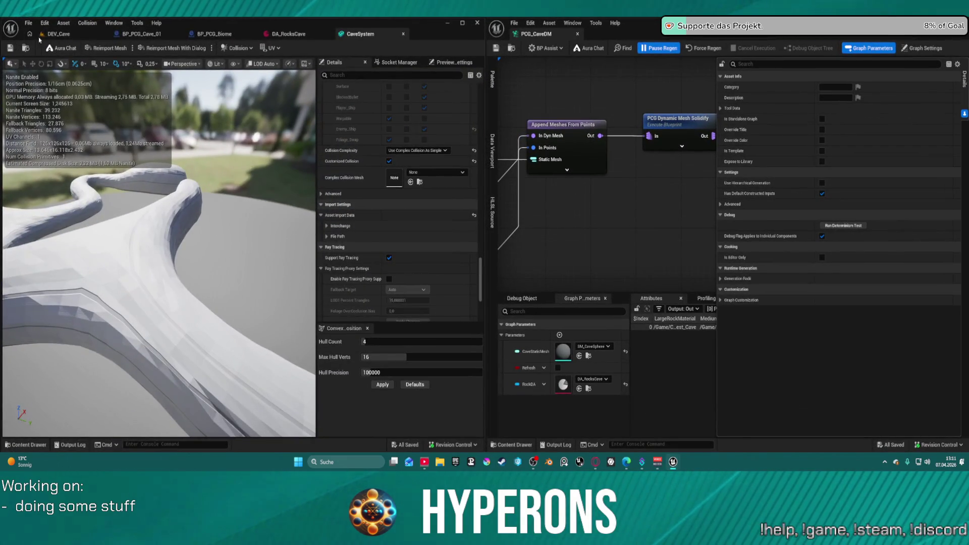
{"action": "left_click", "coordinate": [59, 34]}
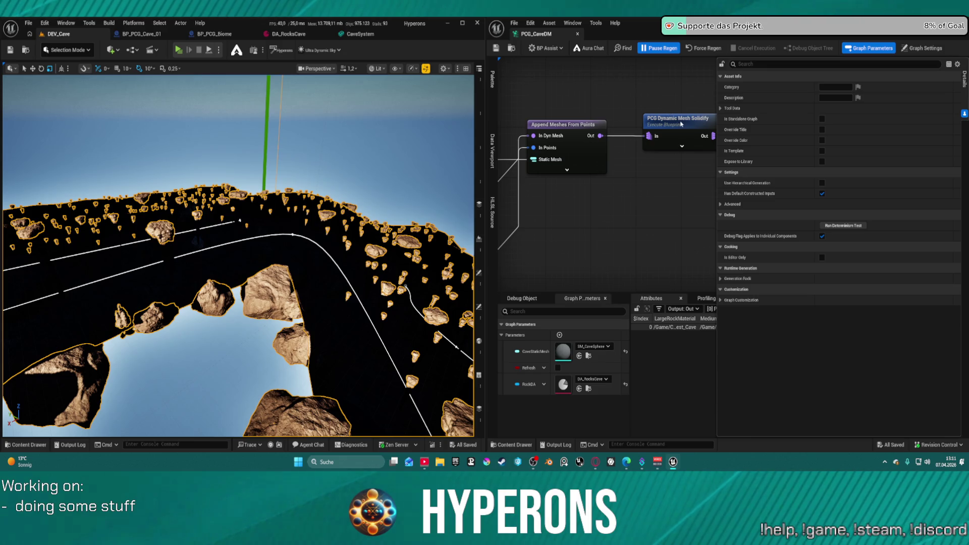
Step: Enable Thicken Shells with Shell Thickness 1.0 on the Solidify node and unpause regeneration
{"action": "left_click", "coordinate": [579, 129]}
{"action": "left_click", "coordinate": [821, 108]}
{"action": "left_click", "coordinate": [840, 118]}
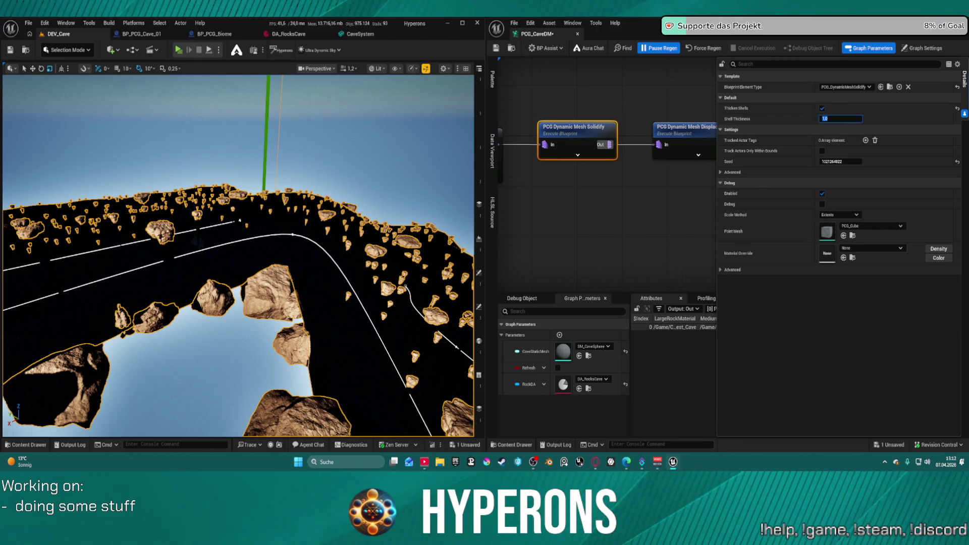
{"action": "left_click", "coordinate": [666, 48]}
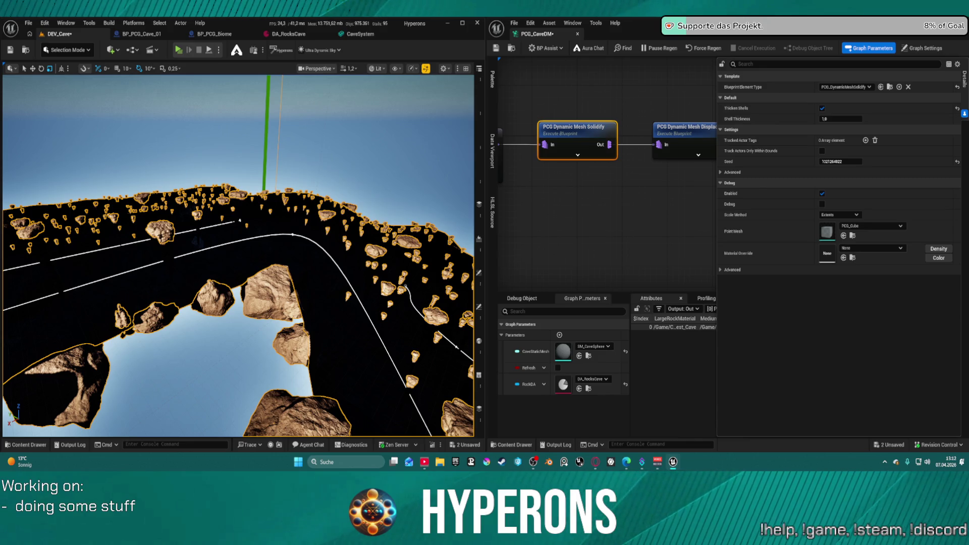
{"action": "double_click", "coordinate": [577, 127]}
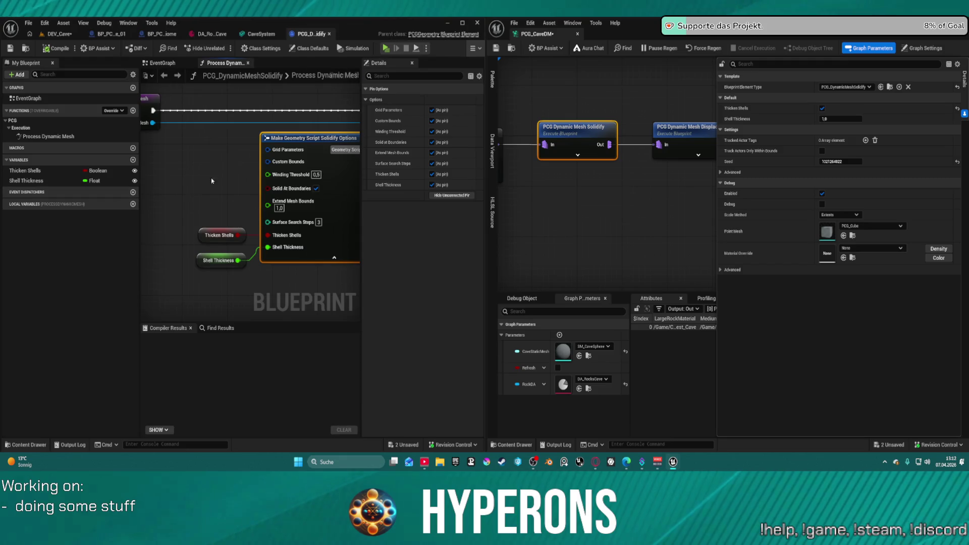
Step: In the Solidify blueprint, add a Make 3DGrid Parameters node, delete it, and select Shell Thickness
{"action": "left_click_drag", "start_coordinate": [268, 150], "coordinate": [214, 159]}
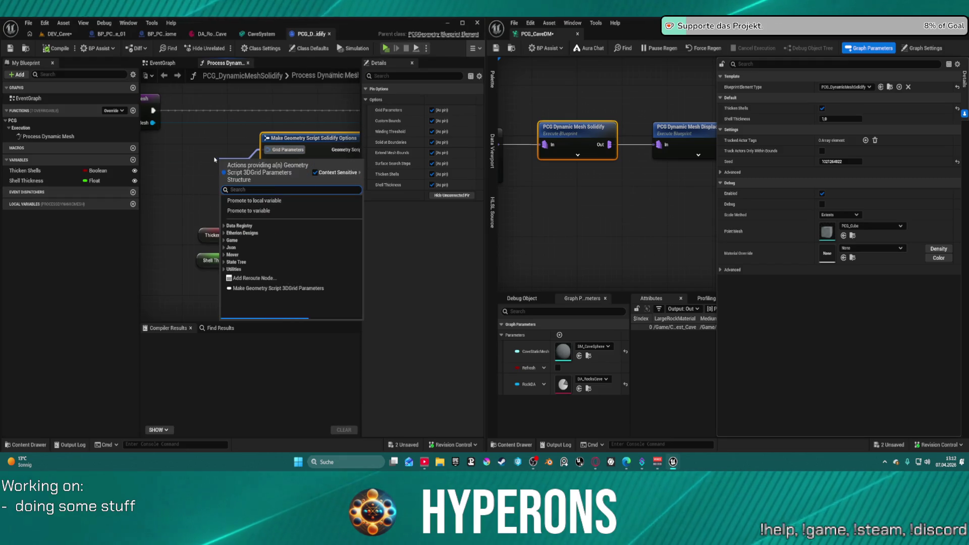
{"action": "type", "text": "make 3d"}
{"action": "key", "text": "Return"}
{"action": "left_click_drag", "start_coordinate": [225, 163], "coordinate": [160, 163]}
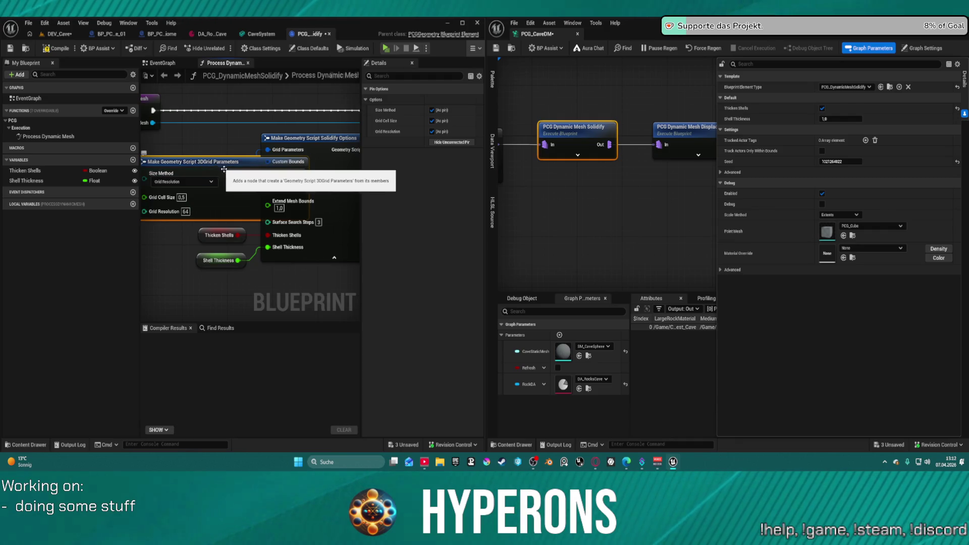
{"action": "key", "text": "Delete"}
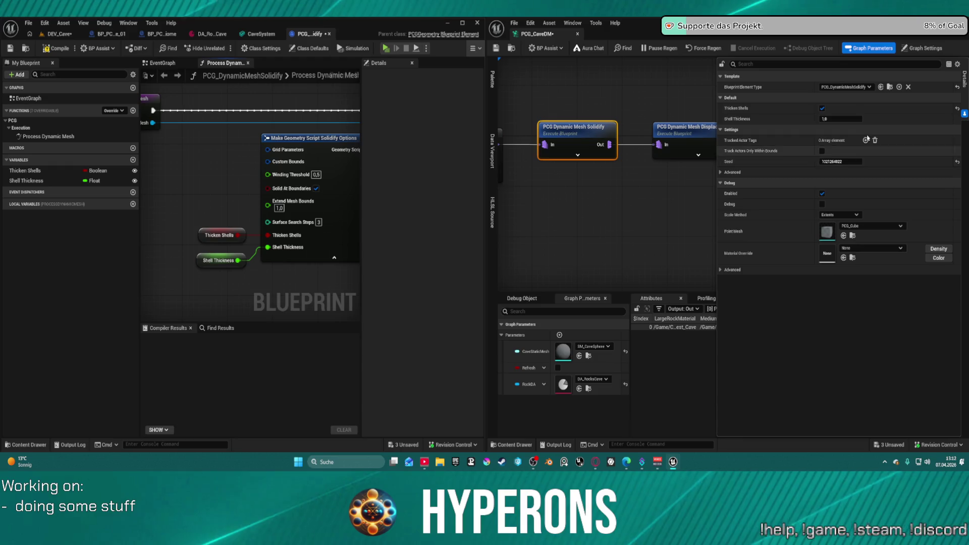
{"action": "left_click", "coordinate": [841, 120]}
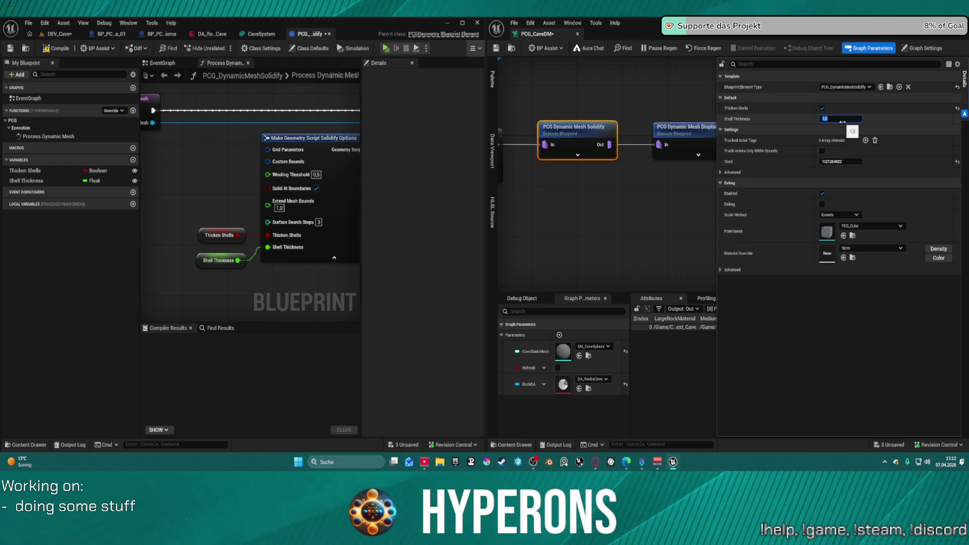
Step: Return to the DEV_Cave view and fly the camera in and out to check the cave rocks
{"action": "left_click", "coordinate": [49, 35]}
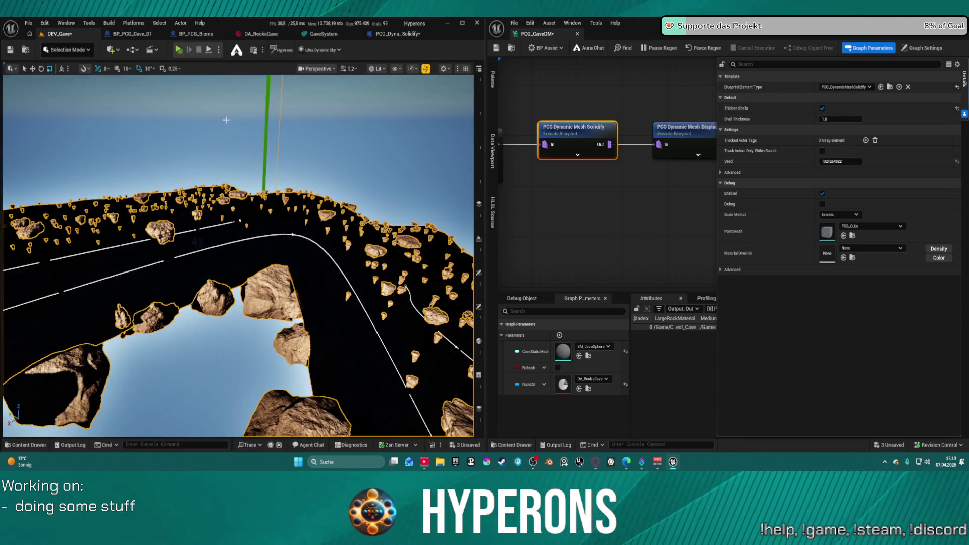
{"action": "key", "text": "w"}
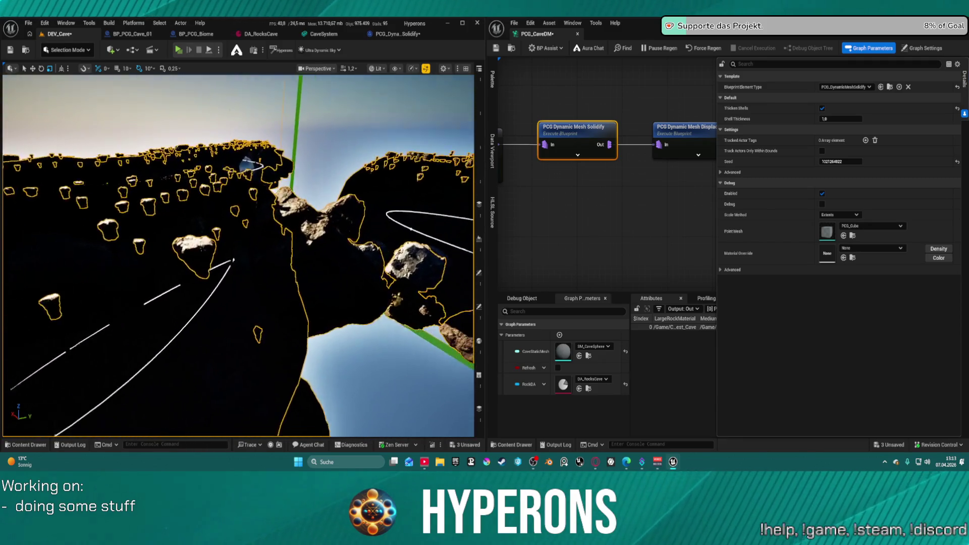
{"action": "key", "text": "s"}
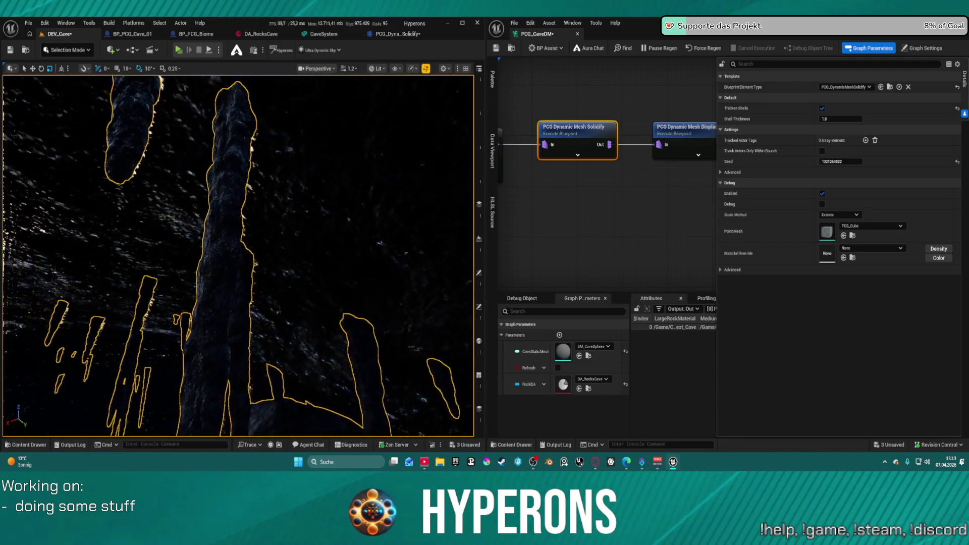
{"action": "key", "text": "w"}
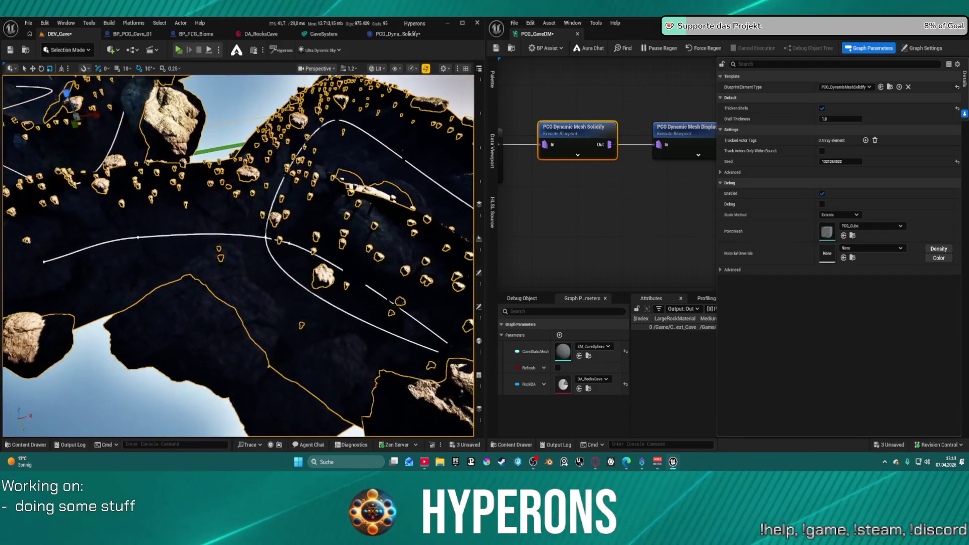
{"action": "key", "text": "s"}
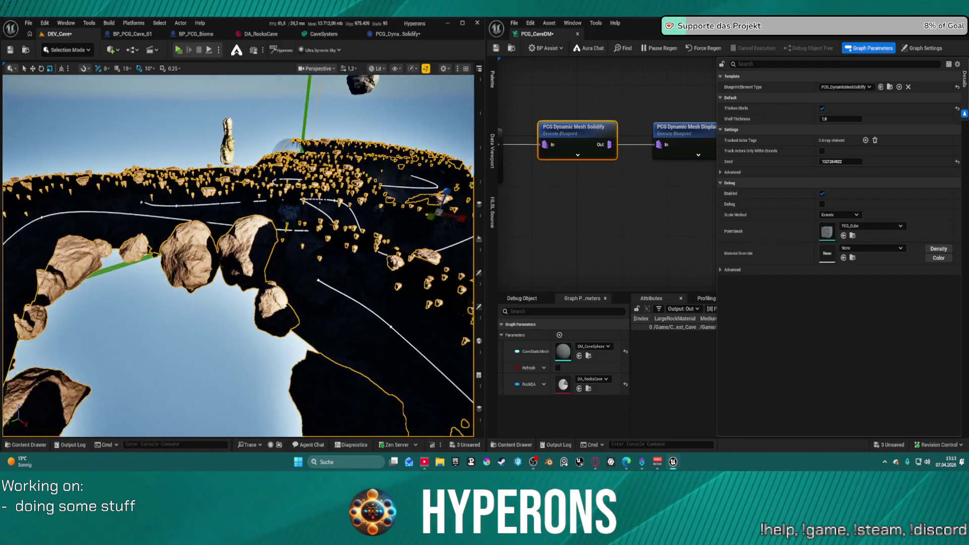
Step: Set Shell Thickness to 20 and fly the view deeper into the regenerated cave
{"action": "left_click", "coordinate": [837, 117]}
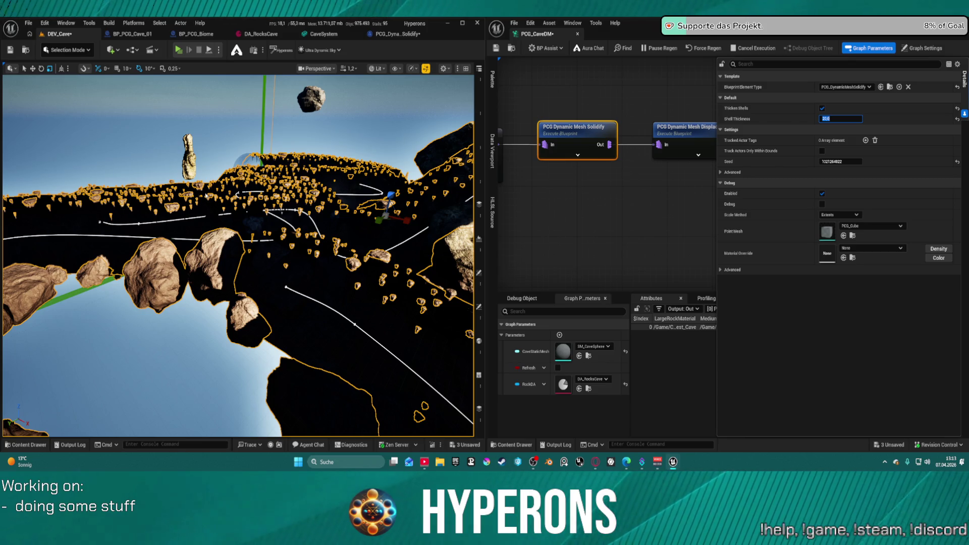
{"action": "key", "text": "ctrl+s"}
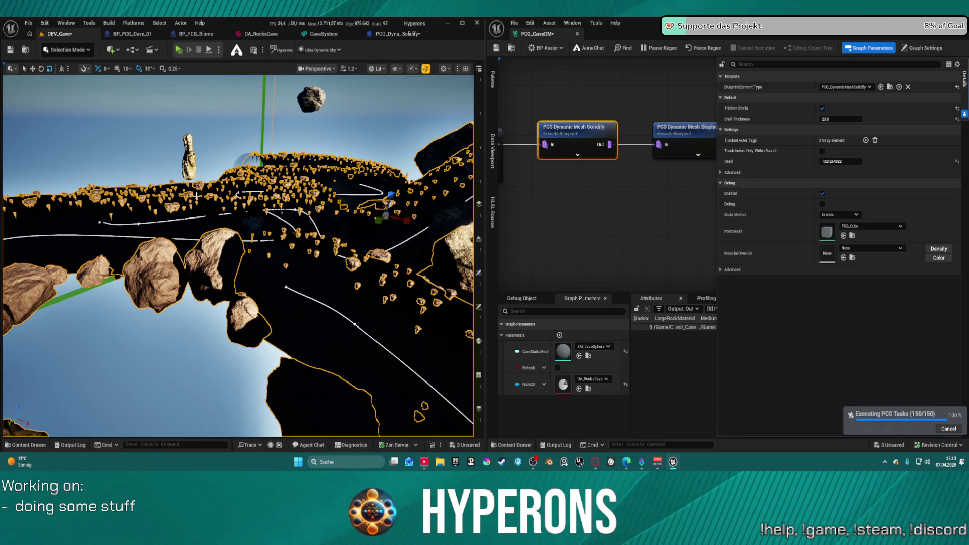
{"action": "key", "text": "w"}
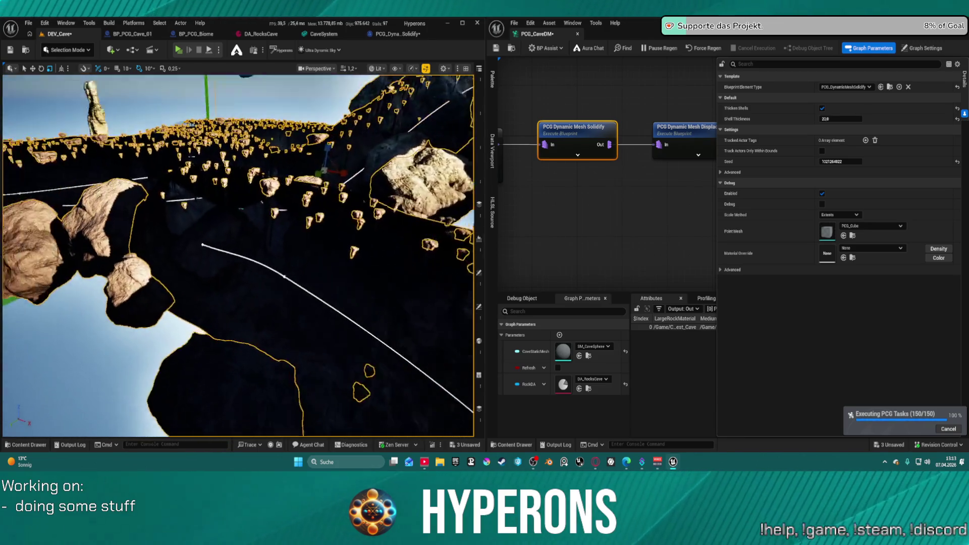
{"action": "key", "text": "w"}
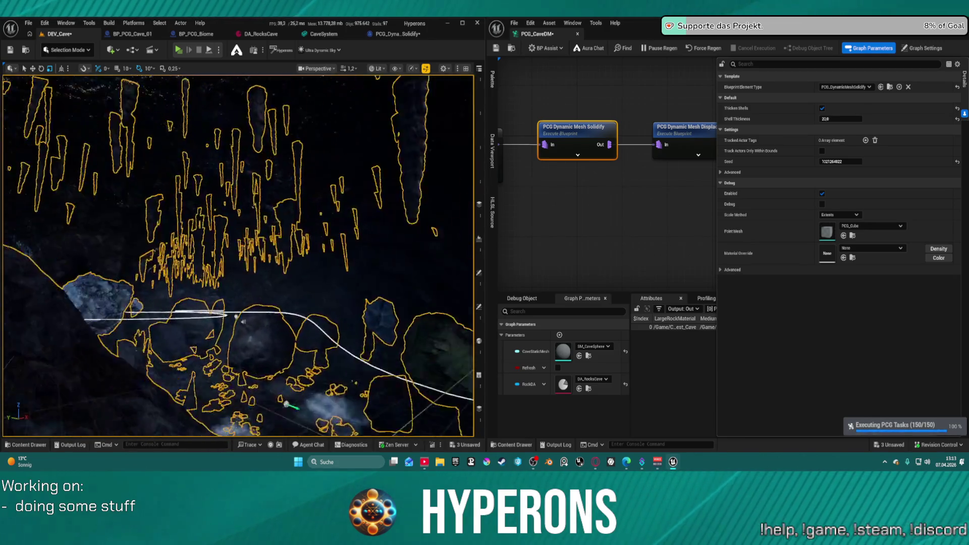
{"action": "key", "text": "w"}
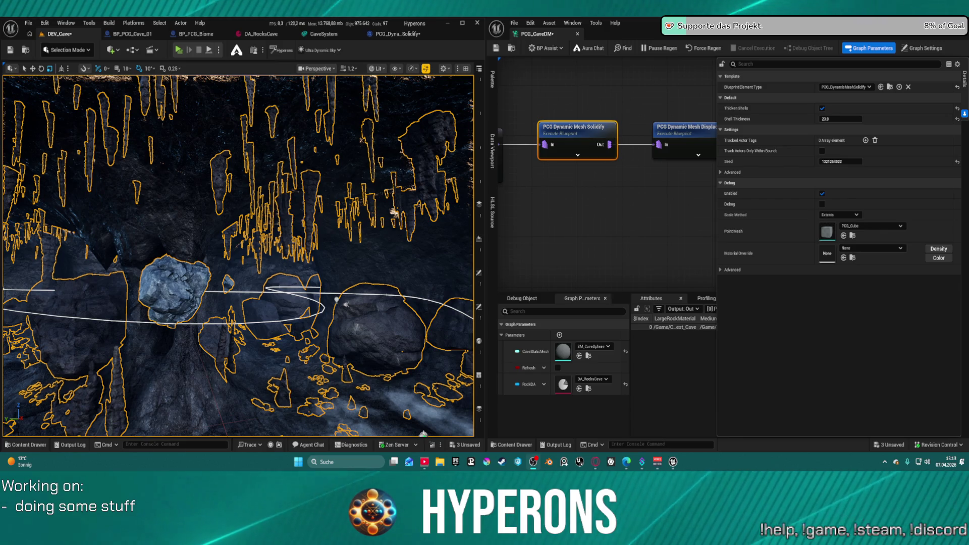
Step: Deselect the Solidify node to show the graph's settings and zoom the viewport out over the cave
{"action": "left_click", "coordinate": [625, 208]}
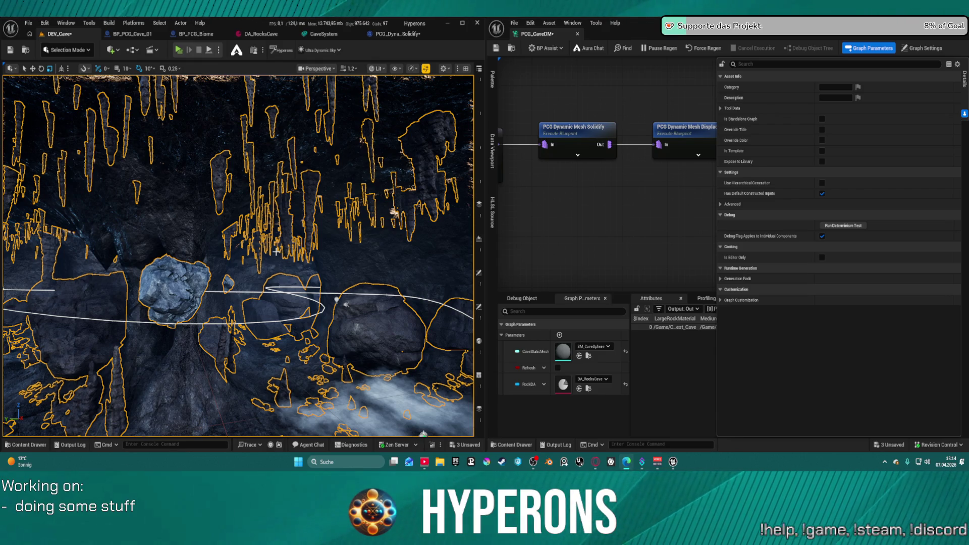
{"action": "scroll", "coordinate": [275, 251], "scroll_direction": "up", "scroll_amount": 10}
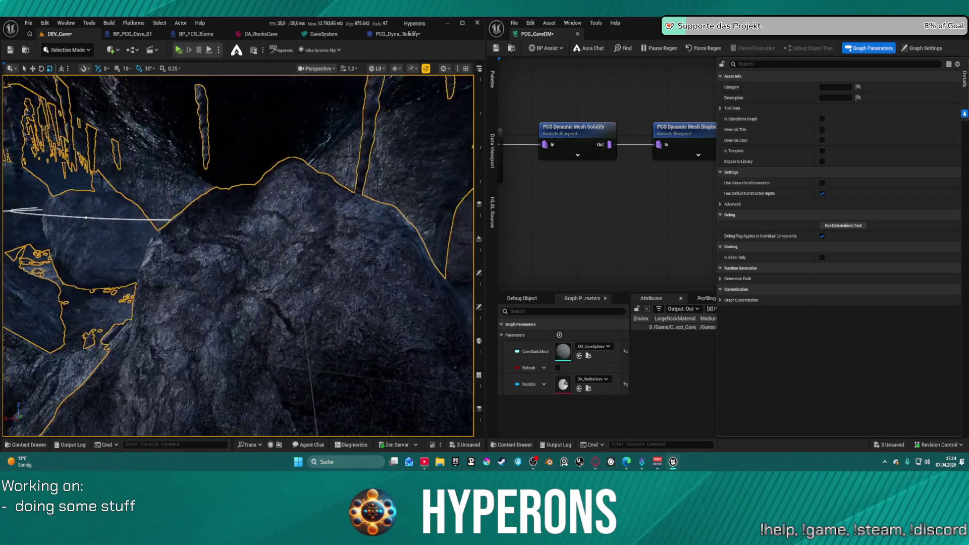
{"action": "scroll", "coordinate": [238, 255], "scroll_direction": "up", "scroll_amount": 15}
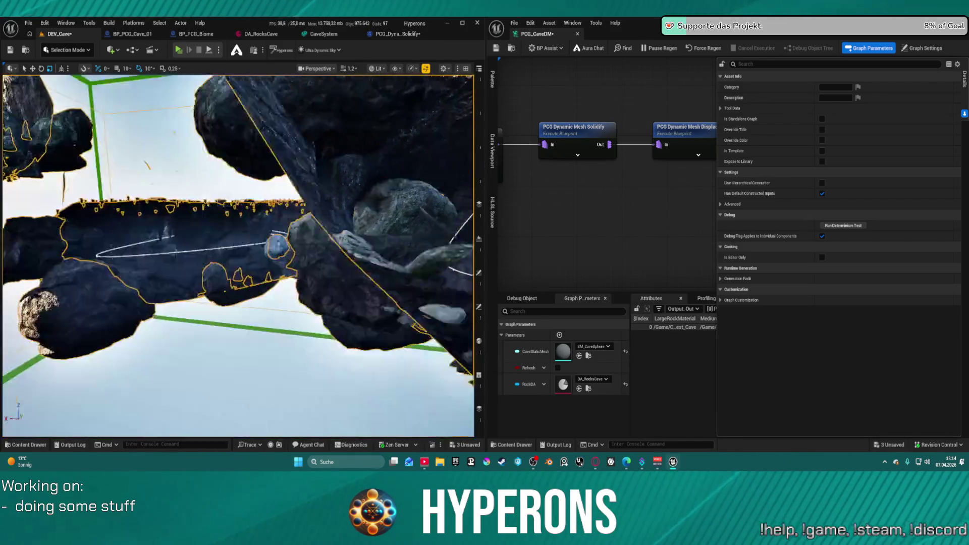
{"action": "scroll", "coordinate": [238, 255], "scroll_direction": "up", "scroll_amount": 8}
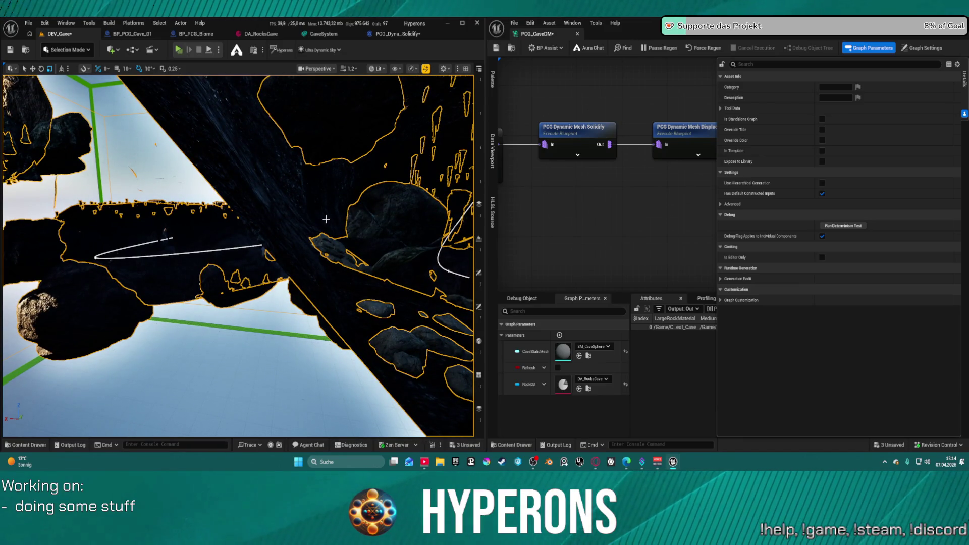
{"action": "scroll", "coordinate": [326, 218], "scroll_direction": "down", "scroll_amount": 12}
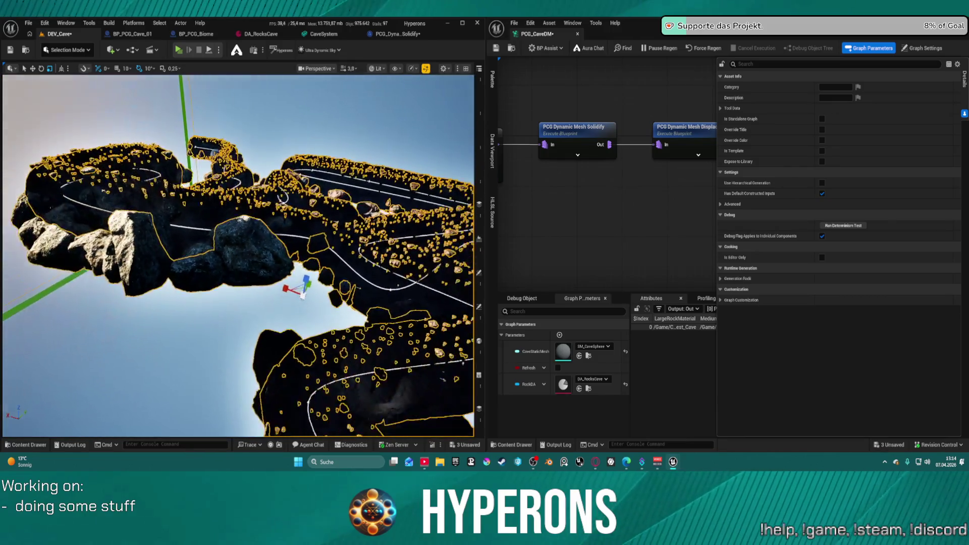
{"action": "scroll", "coordinate": [326, 218], "scroll_direction": "down", "scroll_amount": 10}
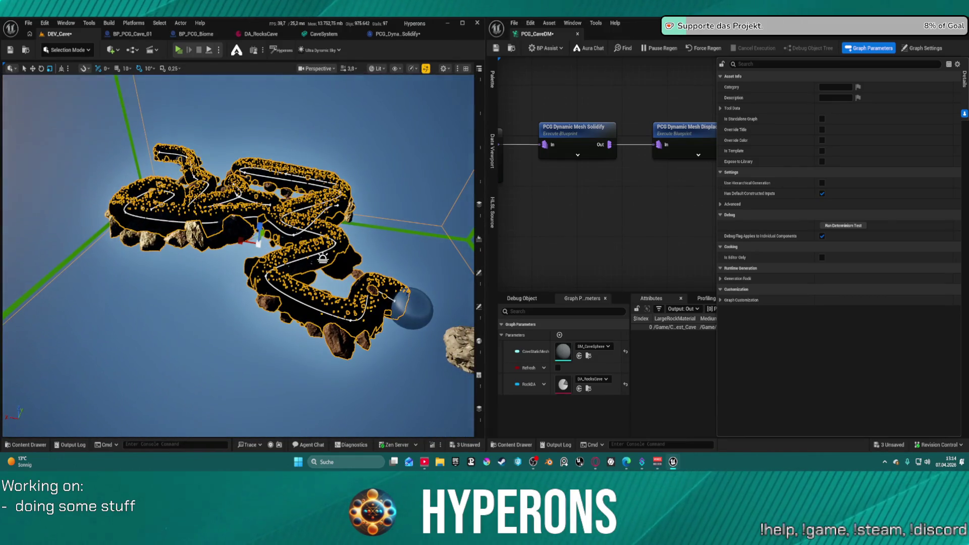
Step: Orbit around the serpentine cave, looking down onto the tunnel and out to its end
{"action": "left_click_drag", "start_coordinate": [326, 218], "coordinate": [424, 231]}
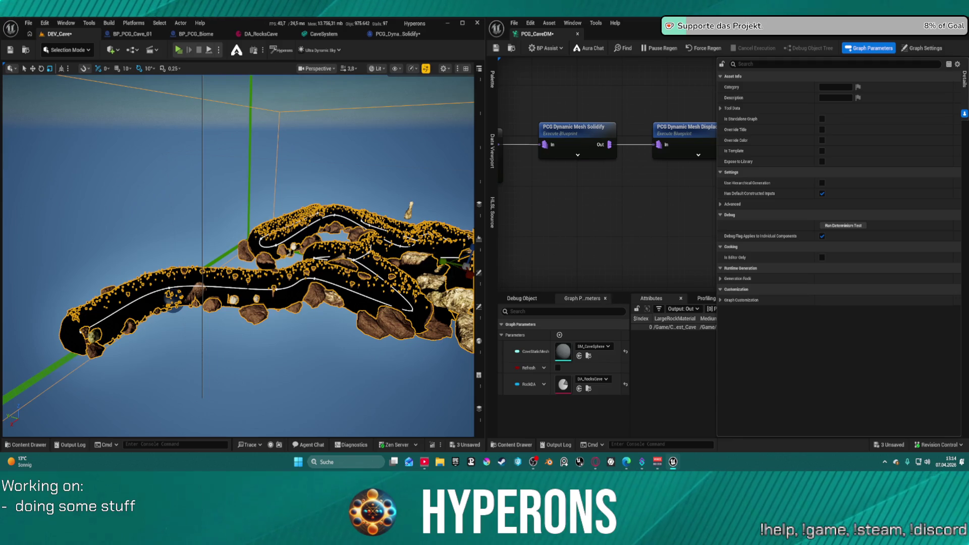
{"action": "mouse_move", "coordinate": [424, 231]}
{"action": "left_mouse_down"}
{"action": "mouse_move", "coordinate": [436, 300]}
{"action": "mouse_move", "coordinate": [437, 255]}
{"action": "mouse_move", "coordinate": [437, 290]}
{"action": "mouse_move", "coordinate": [415, 255]}
{"action": "mouse_move", "coordinate": [406, 210]}
{"action": "left_mouse_up"}
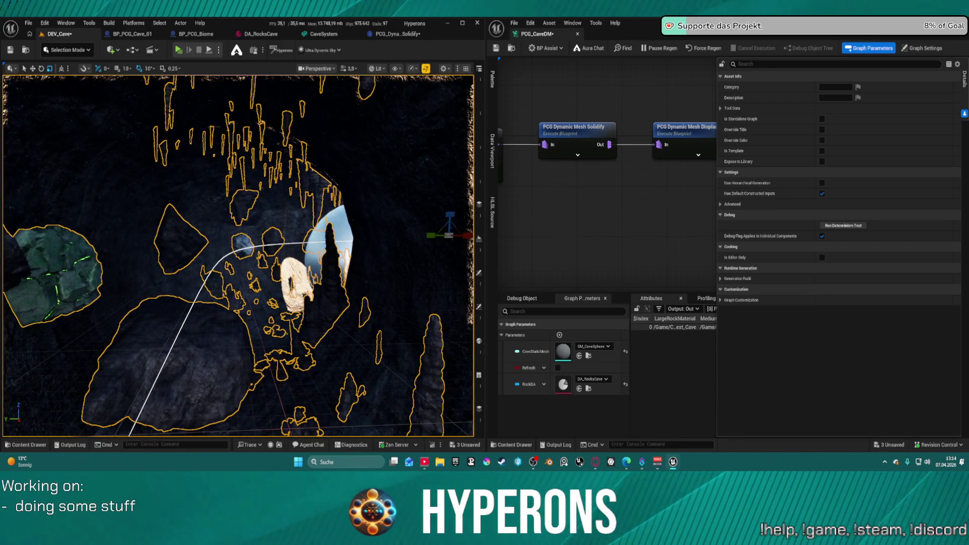
{"action": "mouse_move", "coordinate": [407, 209]}
{"action": "left_mouse_down"}
{"action": "mouse_move", "coordinate": [398, 192]}
{"action": "mouse_move", "coordinate": [313, 207]}
{"action": "left_mouse_up"}
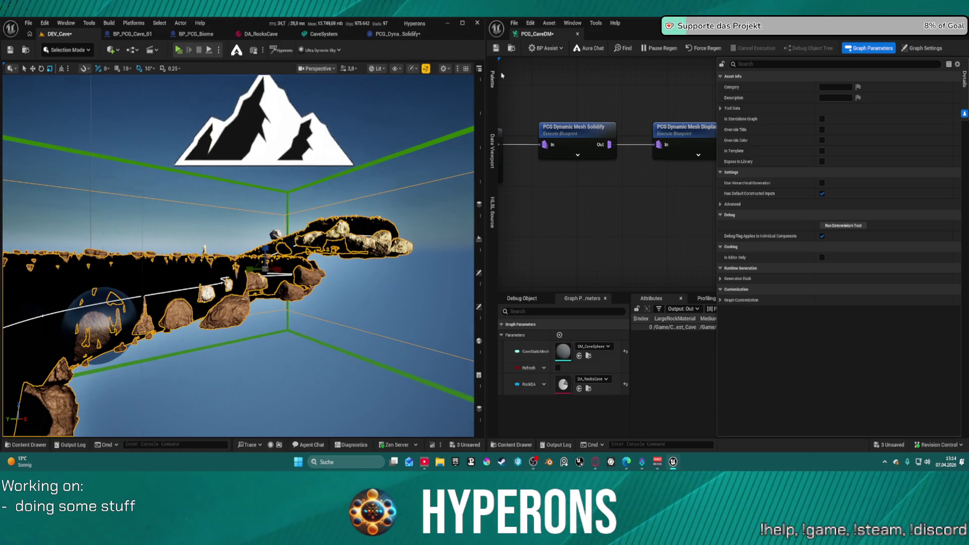
Step: Select Ultra_Dynamic_Sky1 in the Outliner and drag its Overall Intensity down to about 0.1
{"action": "left_click", "coordinate": [479, 78]}
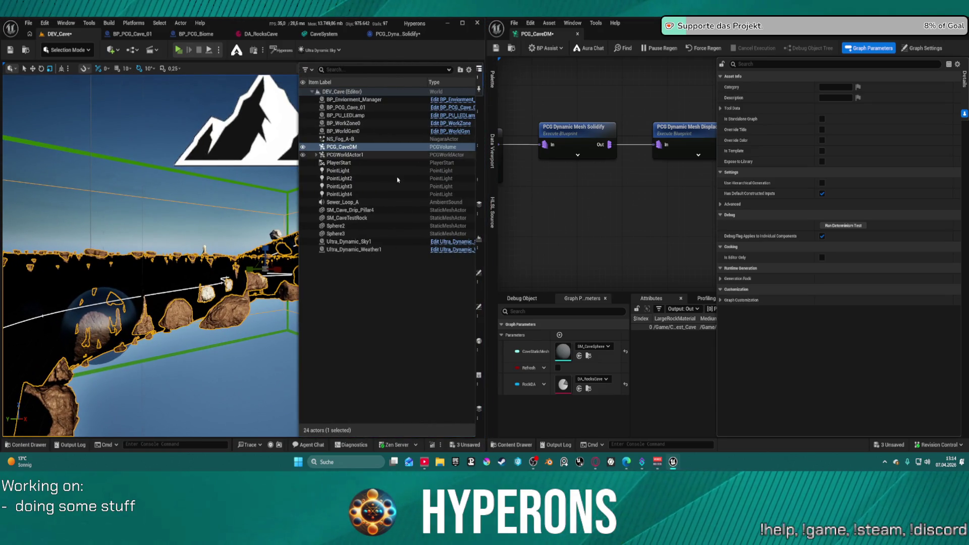
{"action": "left_click", "coordinate": [367, 242]}
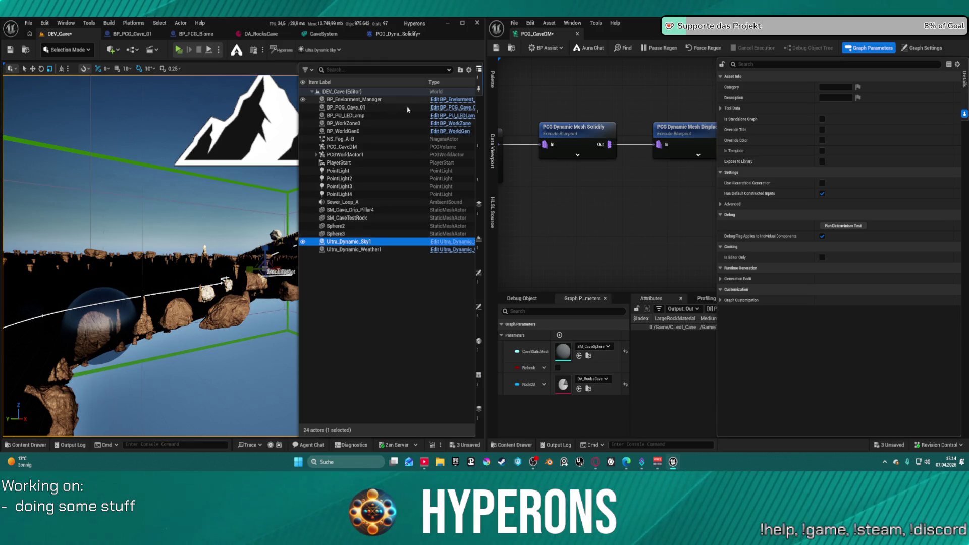
{"action": "left_click", "coordinate": [479, 375]}
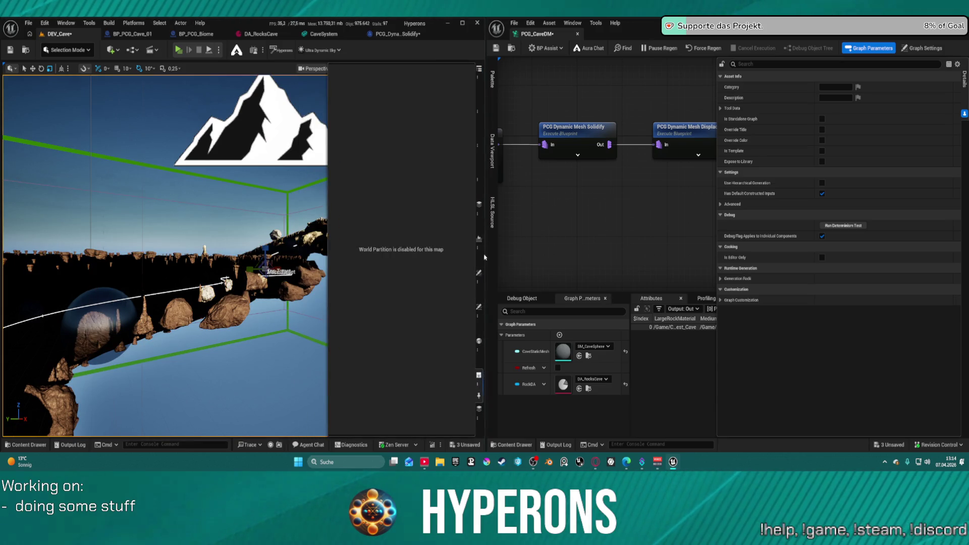
{"action": "left_click", "coordinate": [479, 307]}
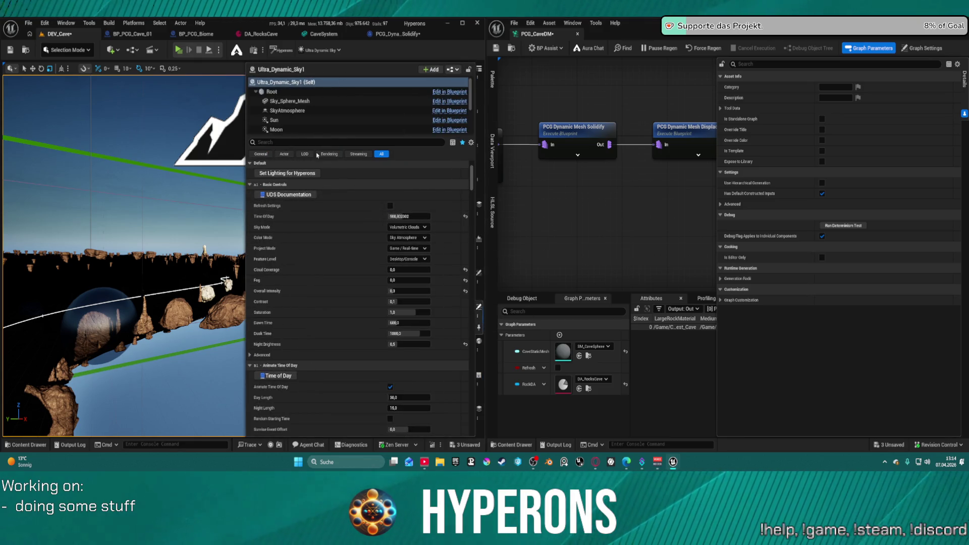
{"action": "type", "text": "ove"}
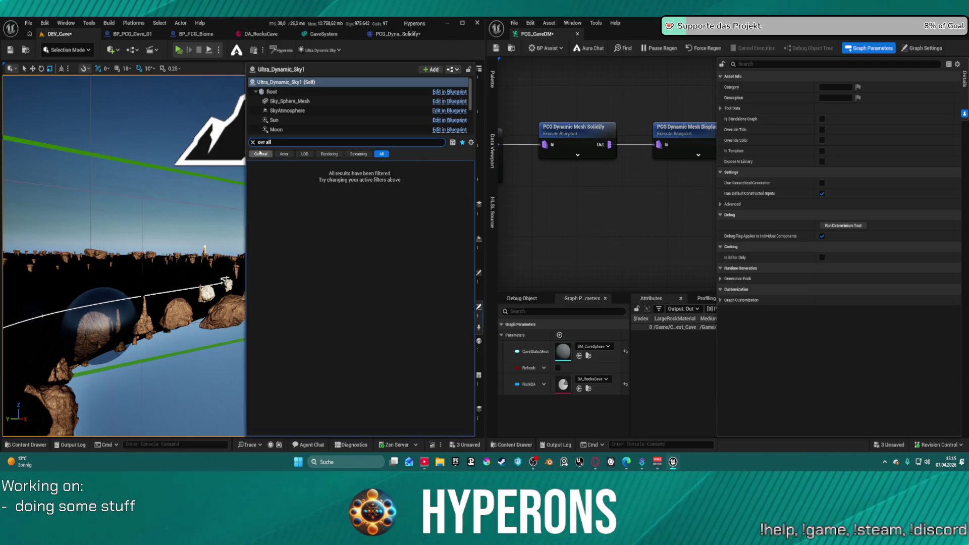
{"action": "type", "text": "e"}
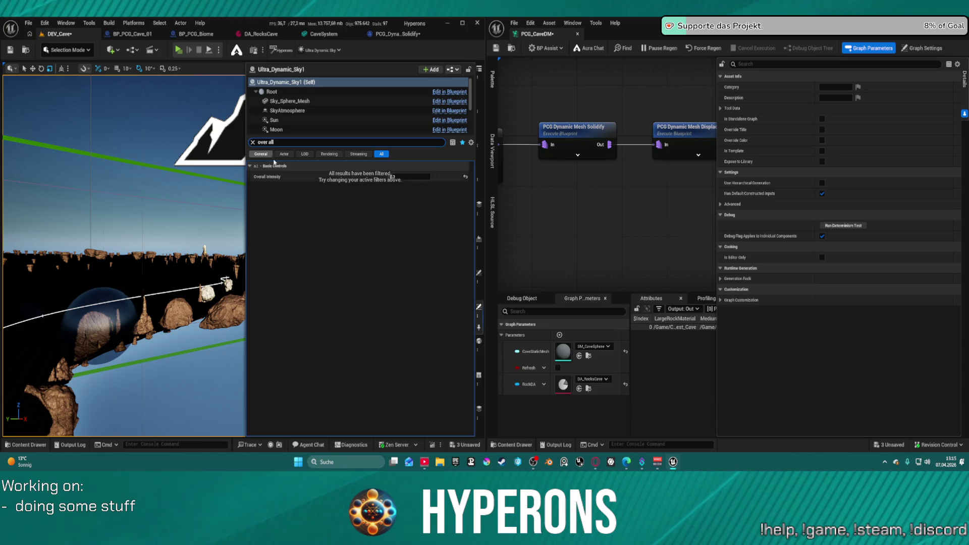
{"action": "left_click_drag", "start_coordinate": [413, 177], "coordinate": [360, 177]}
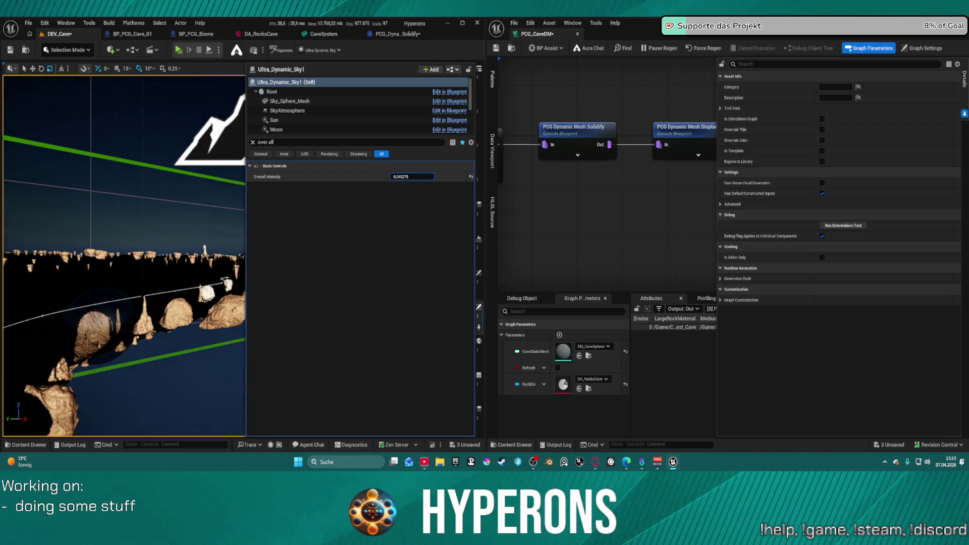
{"action": "mouse_move", "coordinate": [151, 252]}
{"action": "left_mouse_down"}
{"action": "mouse_move", "coordinate": [343, 215]}
{"action": "mouse_move", "coordinate": [140, 249]}
{"action": "left_mouse_up"}
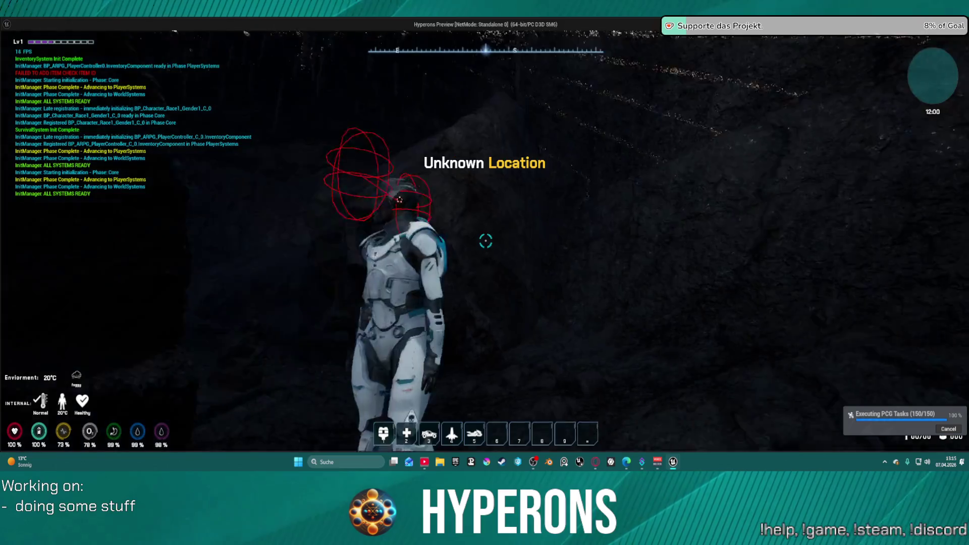
Step: Walk the character deep into the dark cave, past the pillar and over the ridge, then end the playtest
{"action": "mouse_move", "coordinate": [484, 241]}
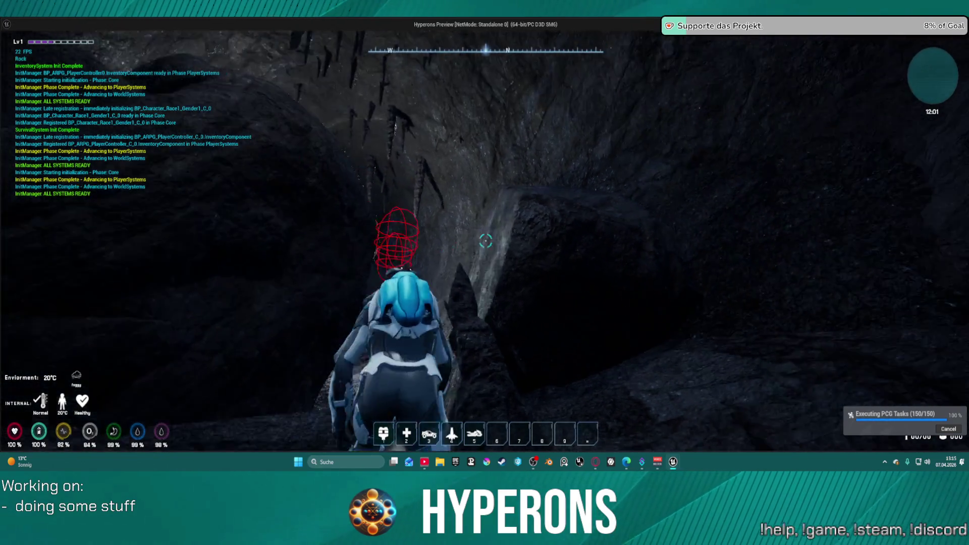
{"action": "key", "text": "w"}
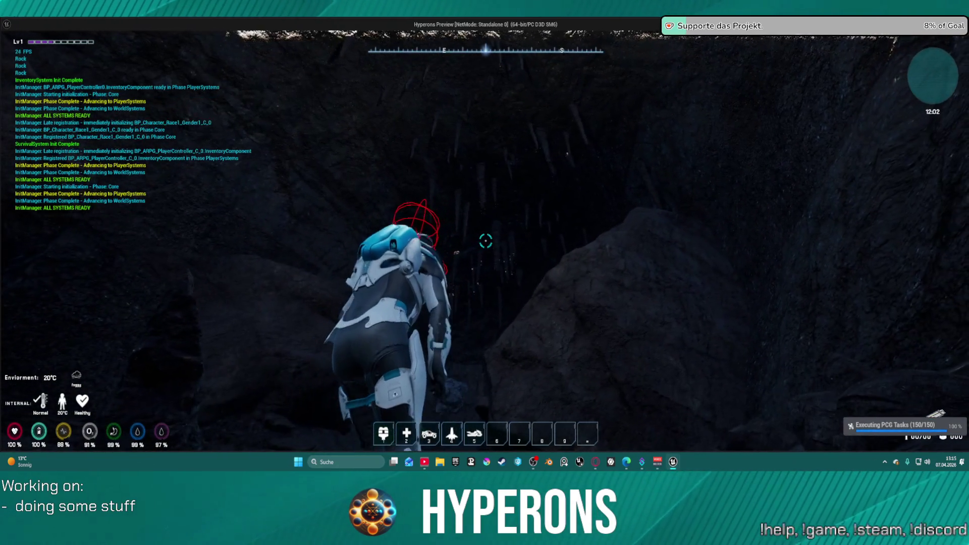
{"action": "key", "text": "w"}
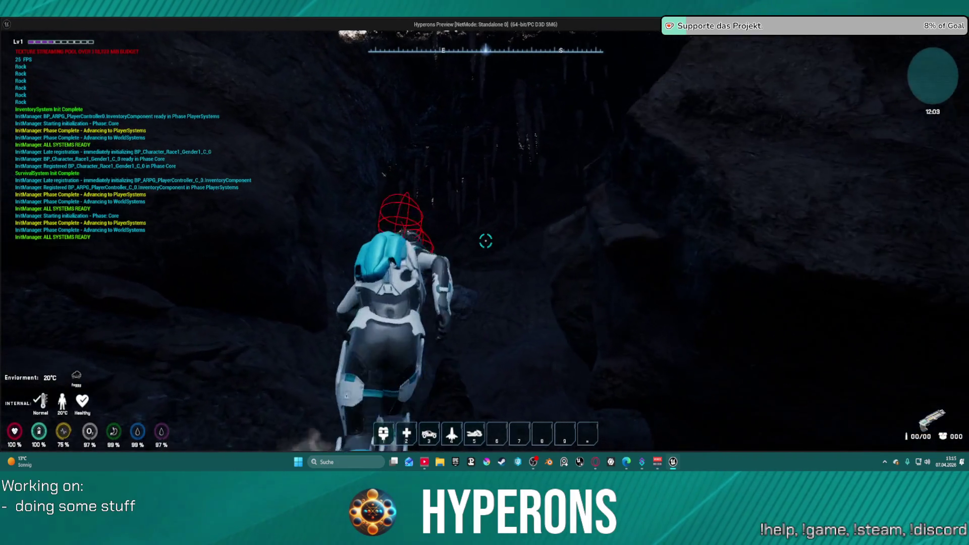
{"action": "key", "text": "w"}
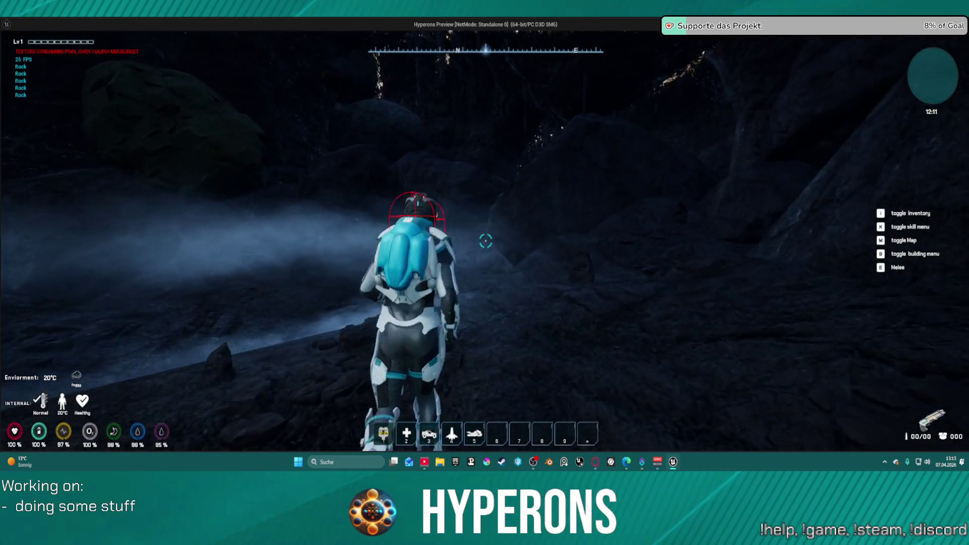
{"action": "key", "text": "w"}
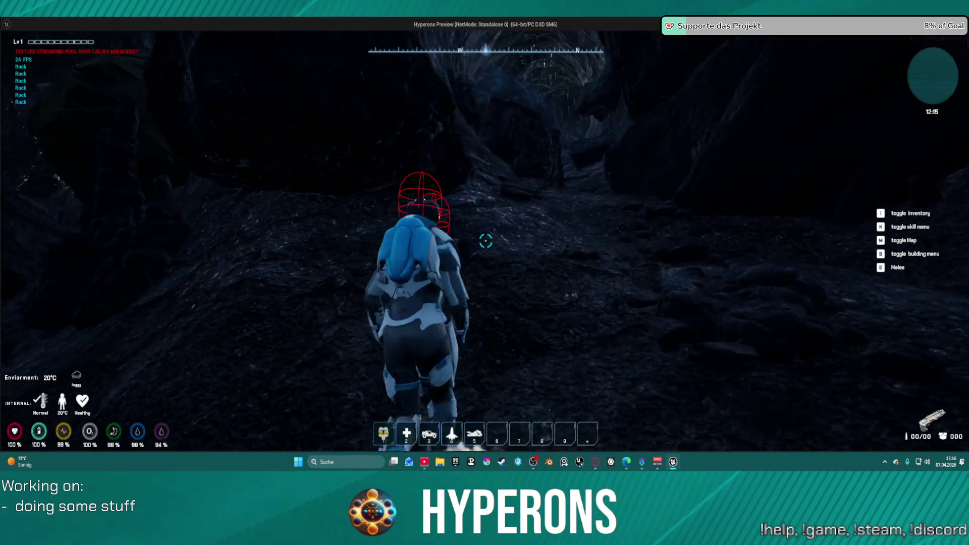
{"action": "key", "text": "w"}
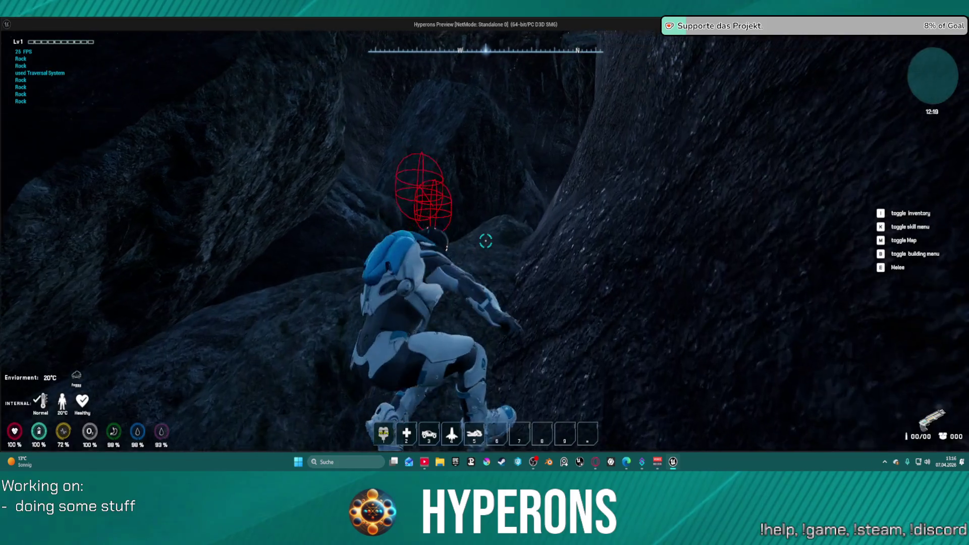
{"action": "key", "text": "w"}
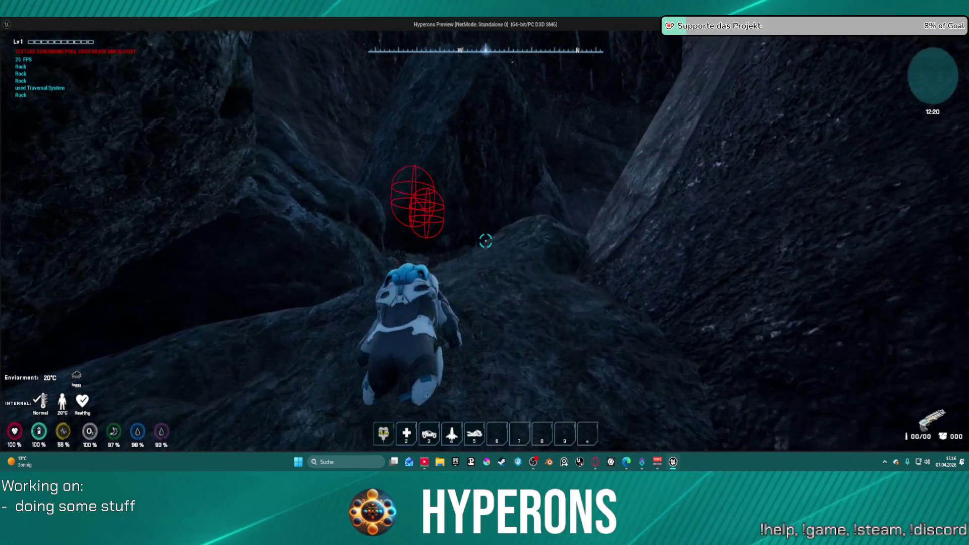
{"action": "key", "text": "w"}
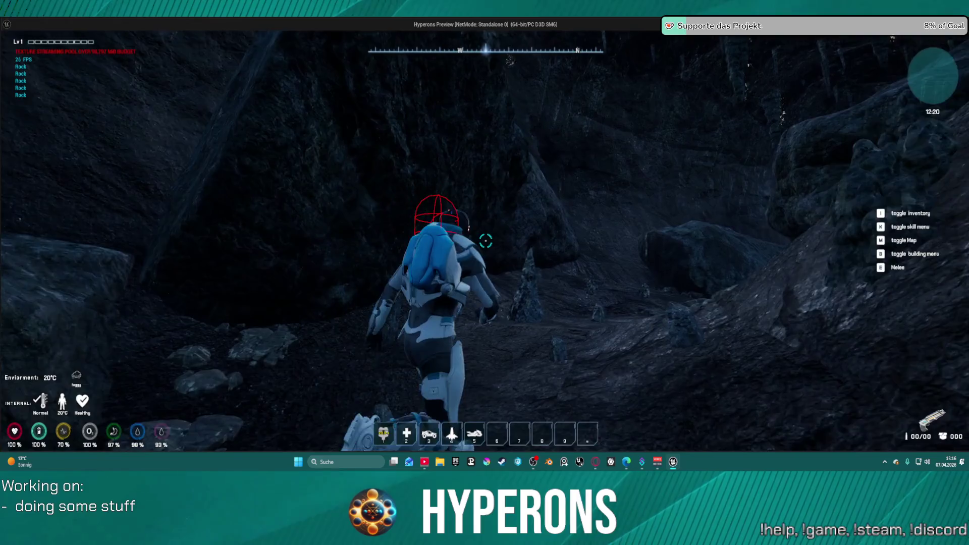
{"action": "key", "text": "w"}
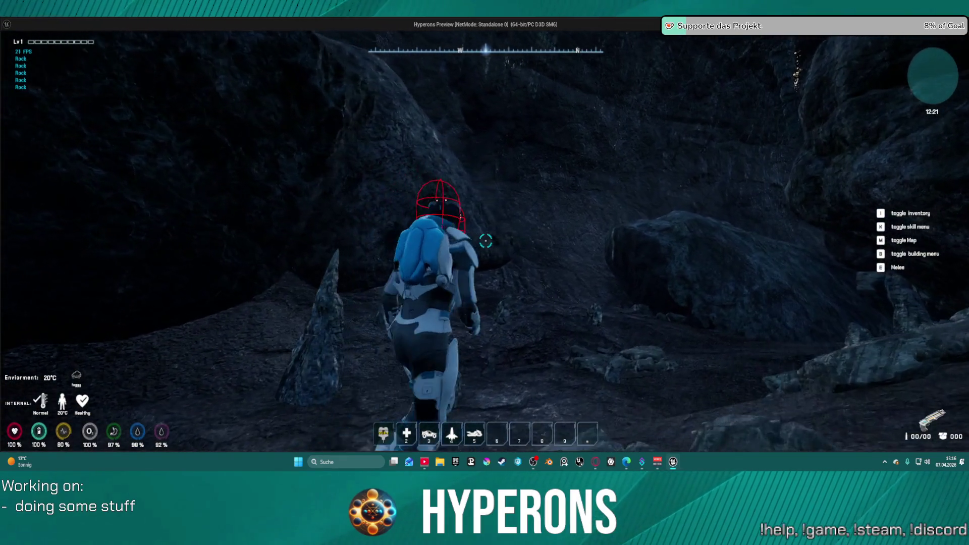
{"action": "key", "text": "Escape"}
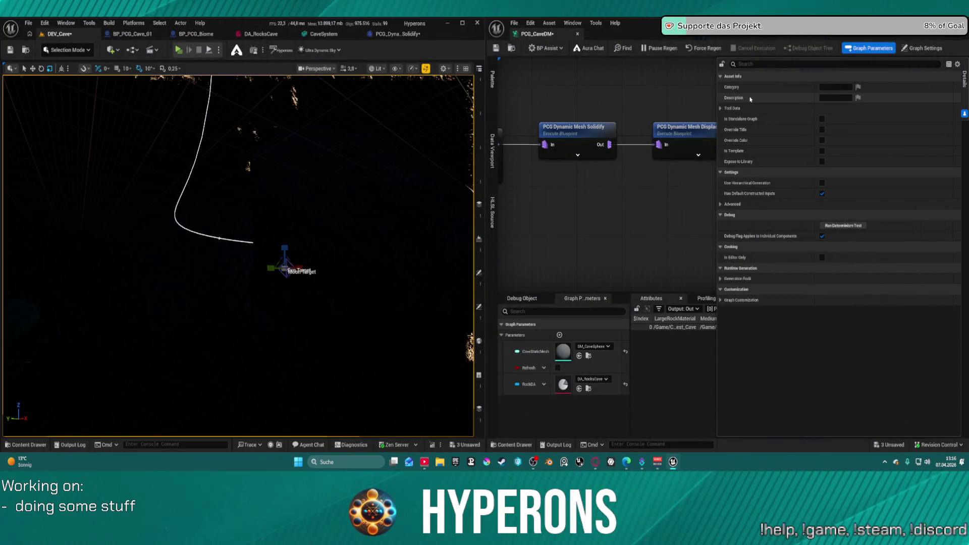
Step: Select Ultra_Dynamic_Sky1 in the Outliner, set its Overall Intensity to 0, and close its Details panel
{"action": "left_click", "coordinate": [478, 68]}
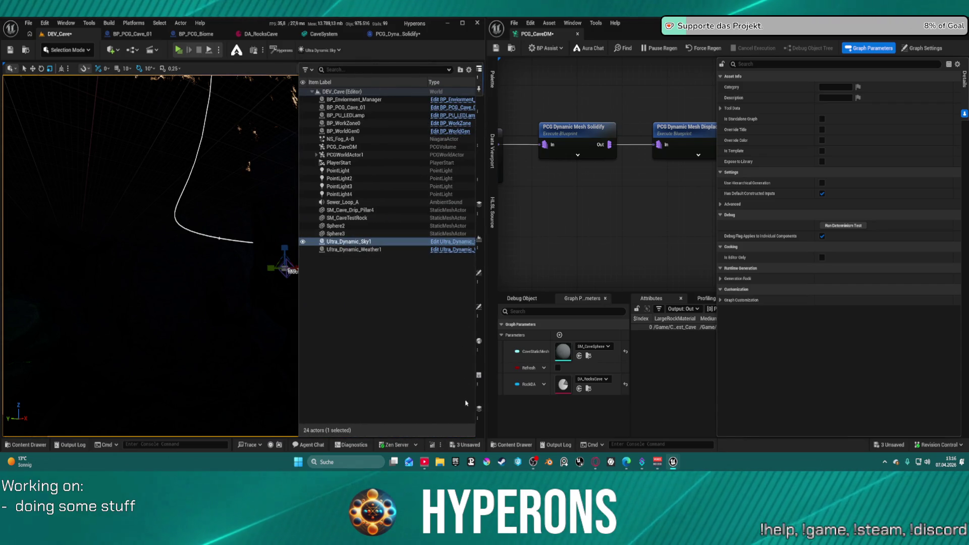
{"action": "left_click", "coordinate": [479, 408]}
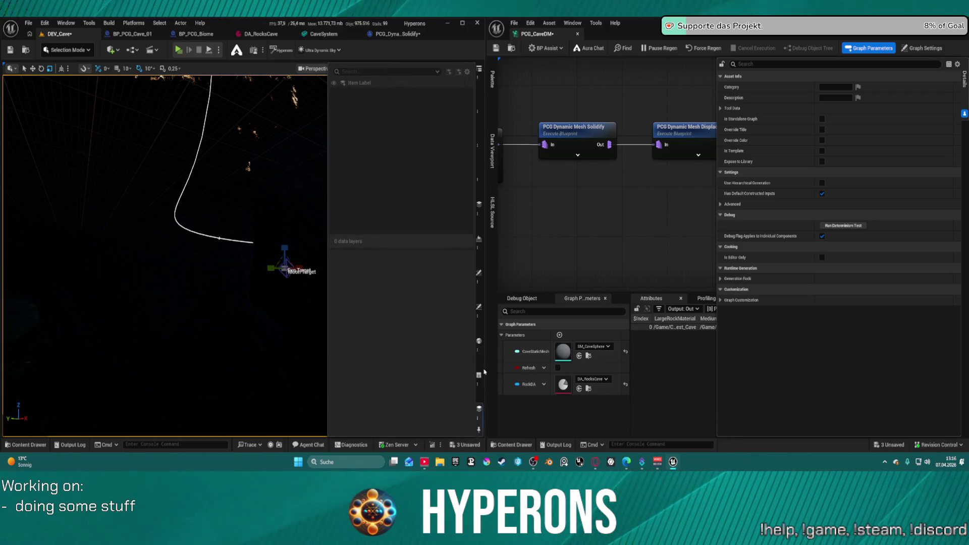
{"action": "left_click_drag", "start_coordinate": [479, 430], "coordinate": [479, 323]}
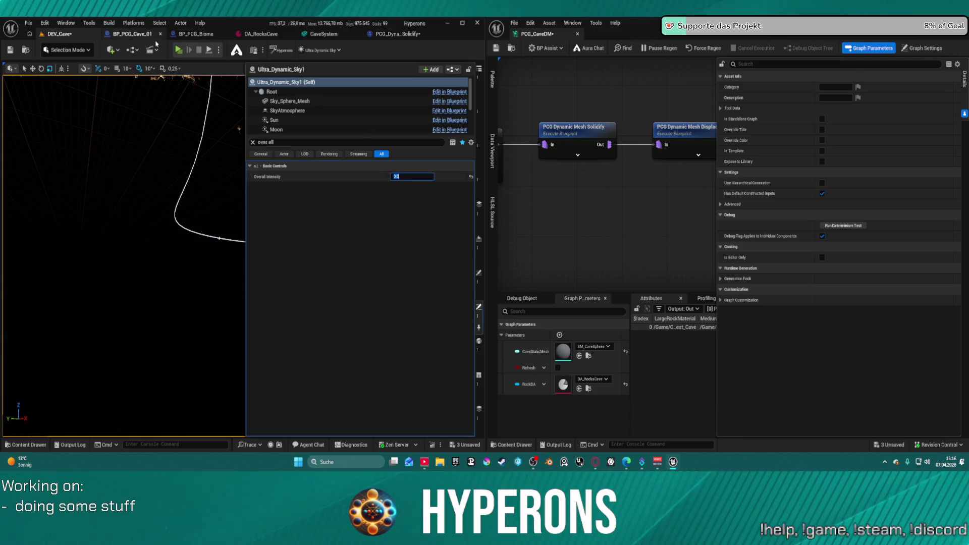
{"action": "left_click", "coordinate": [182, 54]}
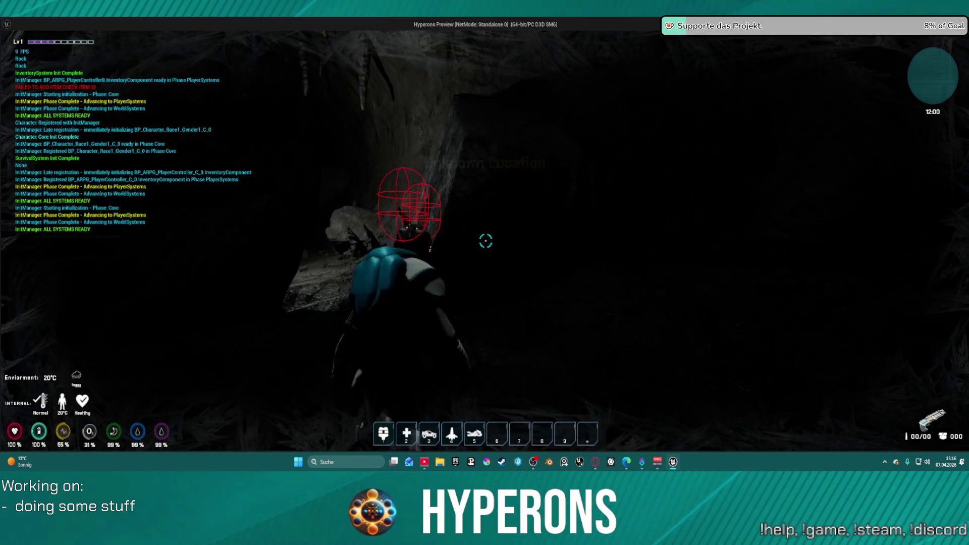
Step: Walk the character through the near pitch-black cave, looking around its interior, then end the playtest
{"action": "key", "text": "w"}
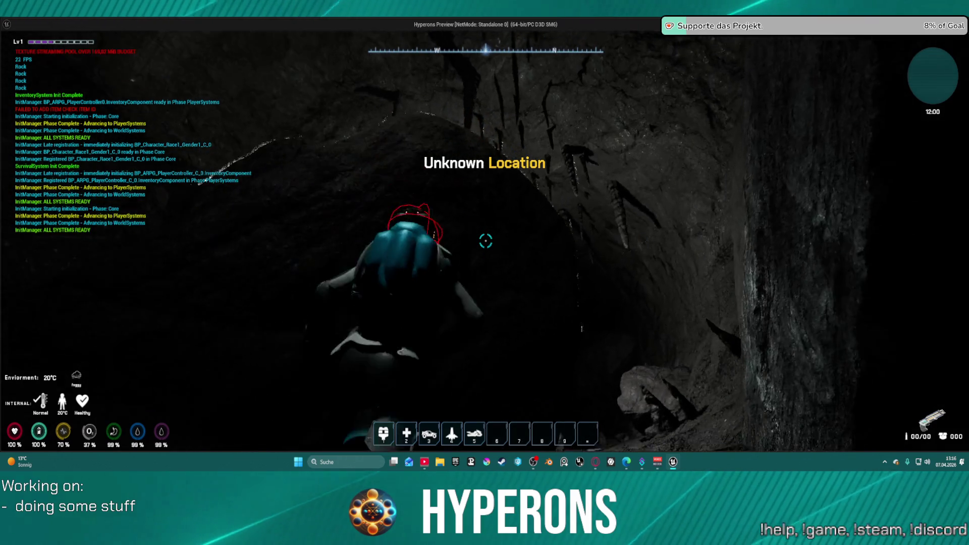
{"action": "key", "text": "w"}
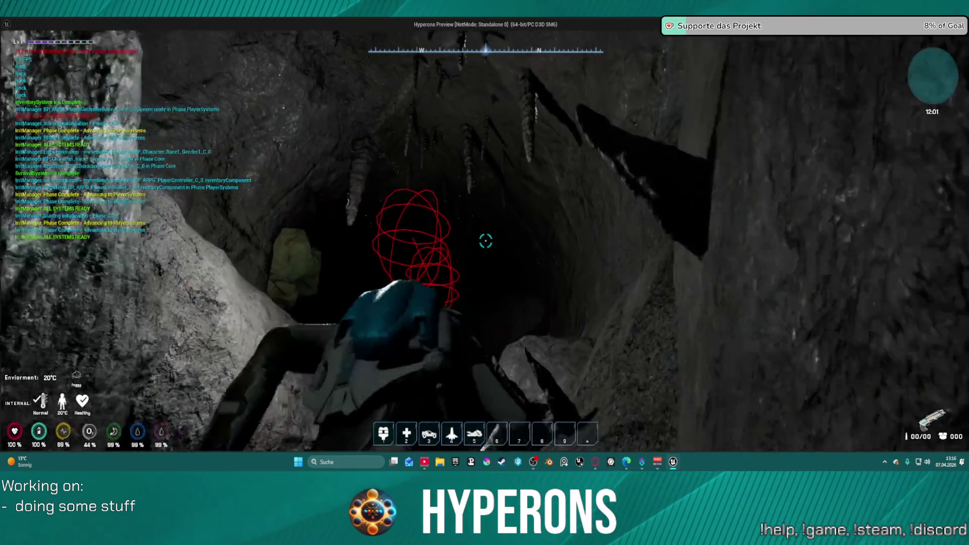
{"action": "key", "text": "w"}
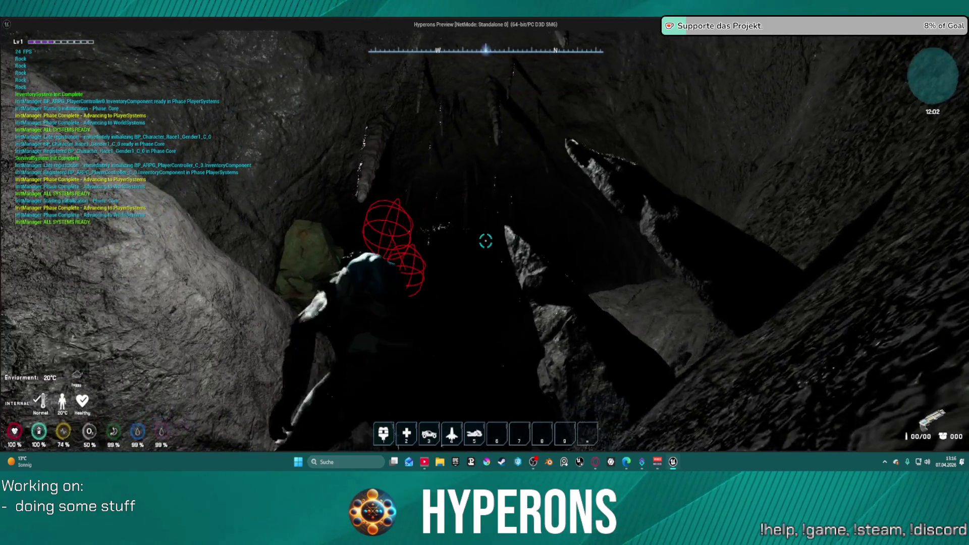
{"action": "key", "text": "w"}
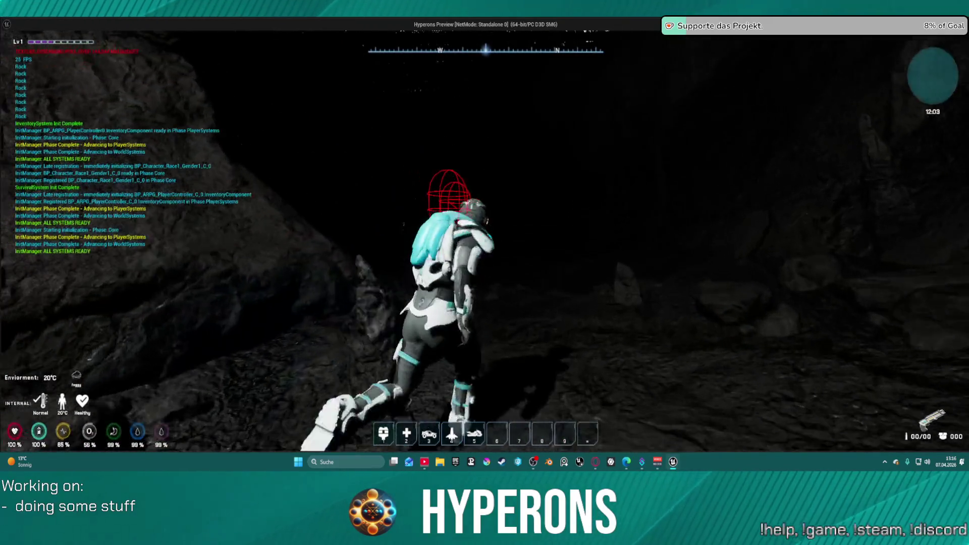
{"action": "key", "text": "w"}
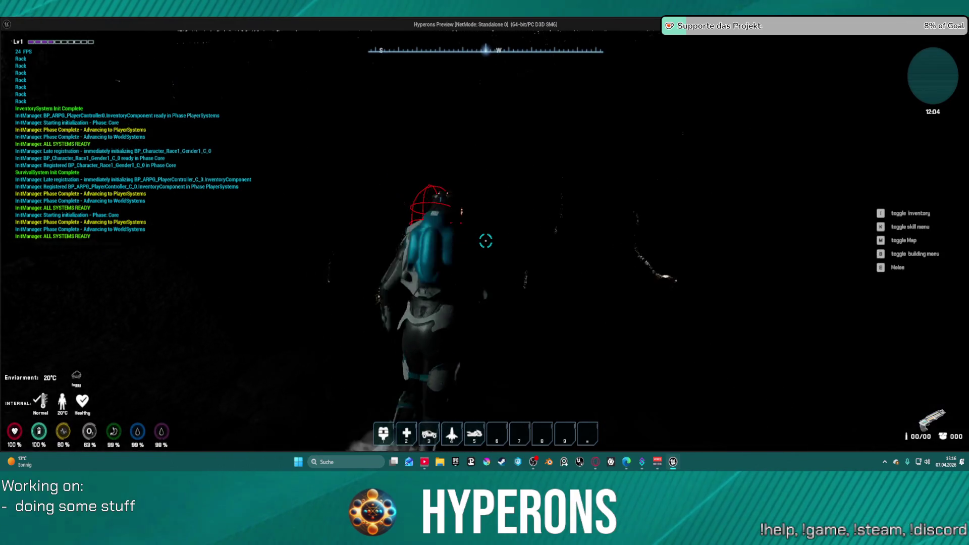
{"action": "key", "text": "w"}
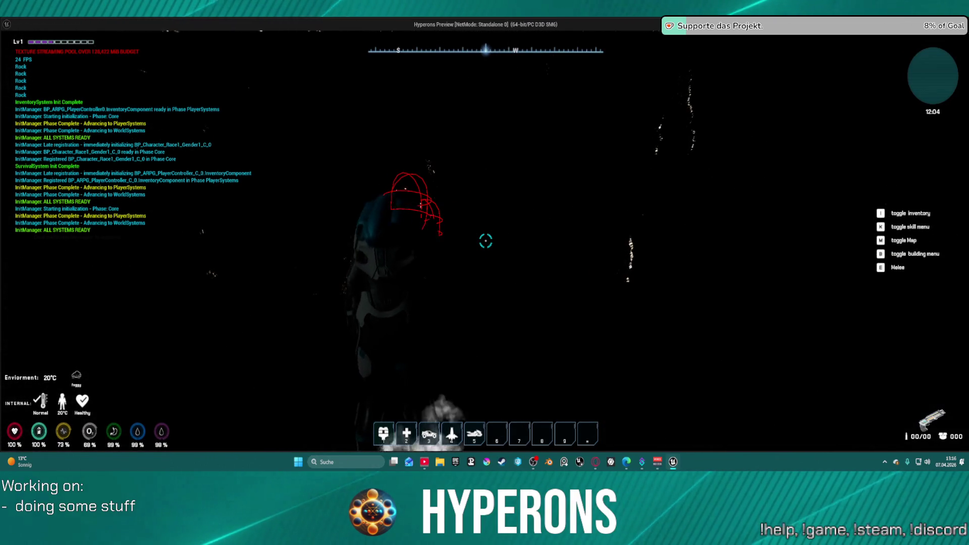
{"action": "key", "text": "w"}
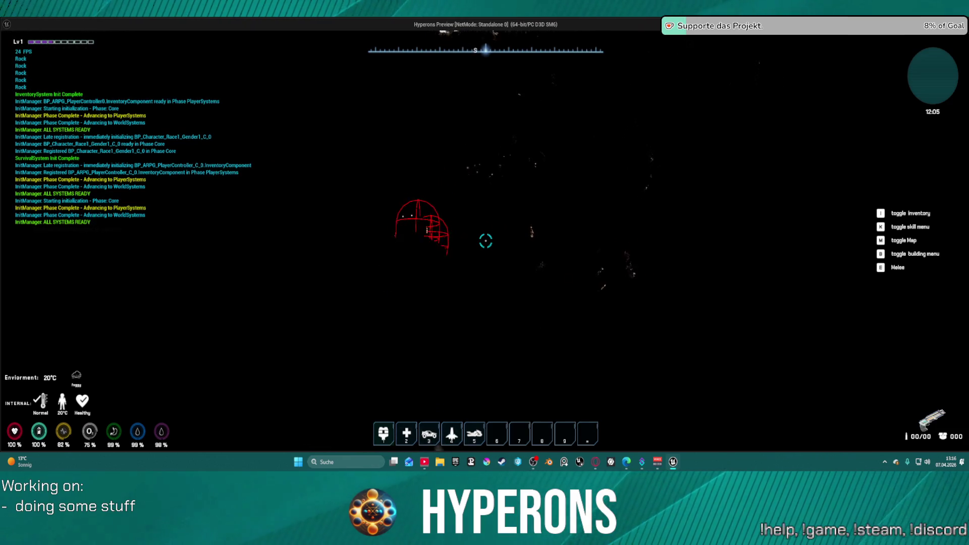
{"action": "key", "text": "w"}
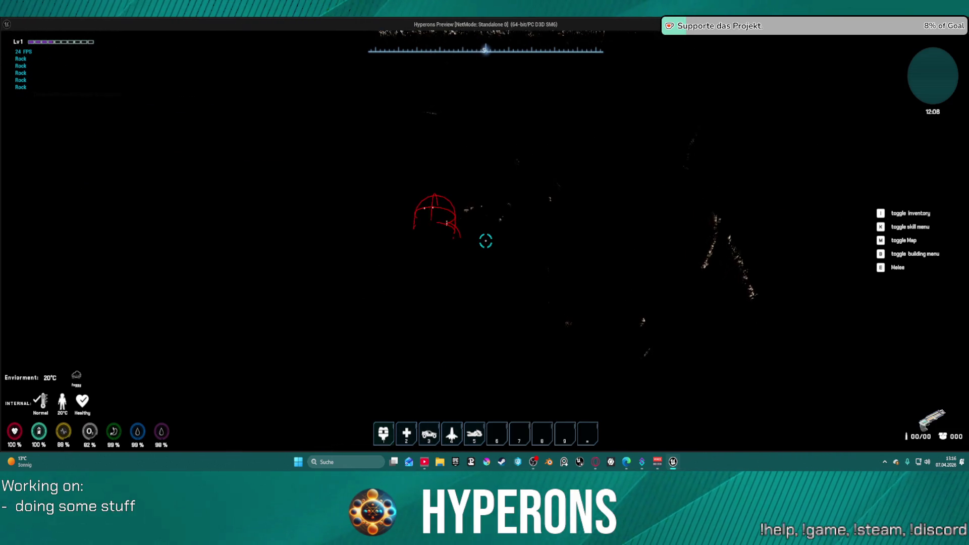
{"action": "key", "text": "w"}
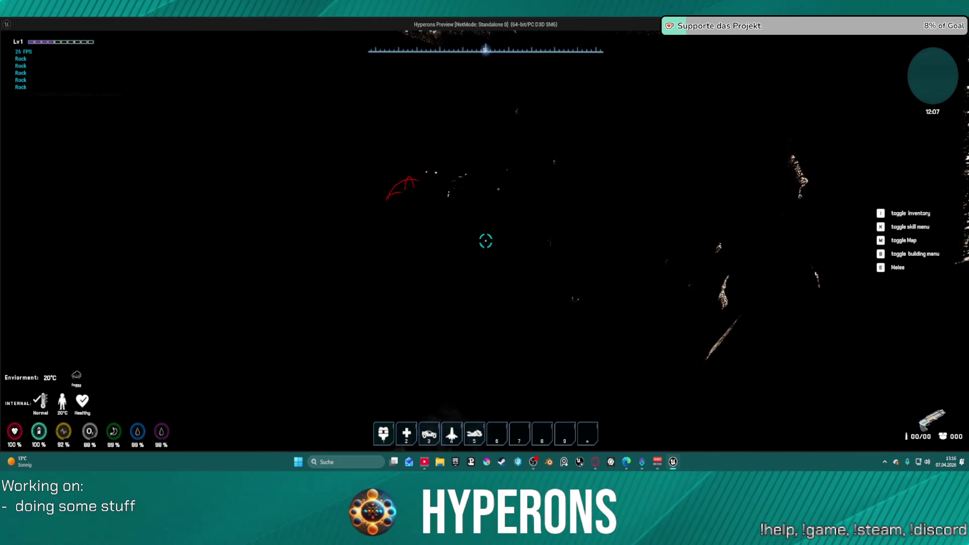
{"action": "key", "text": "Escape"}
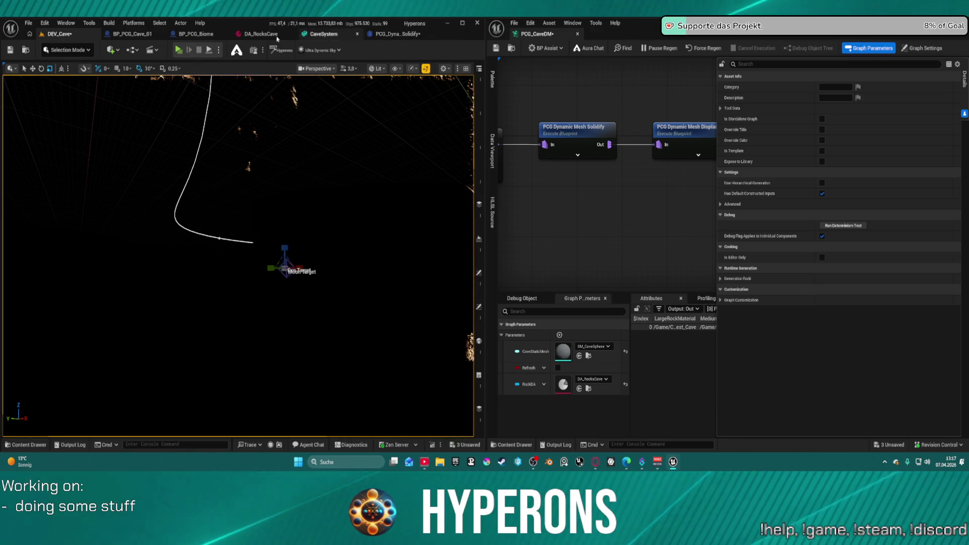
Step: Look over the BP_PCG_Cave_01 blueprint, then return to DEV_Cave and orbit around the cave spline
{"action": "left_click", "coordinate": [129, 33]}
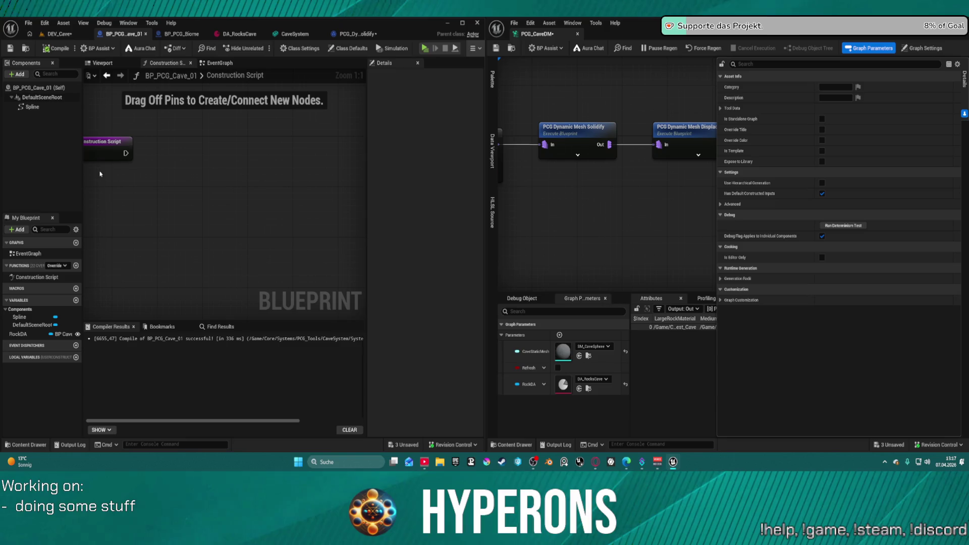
{"action": "scroll", "coordinate": [270, 157], "scroll_direction": "down", "scroll_amount": 5}
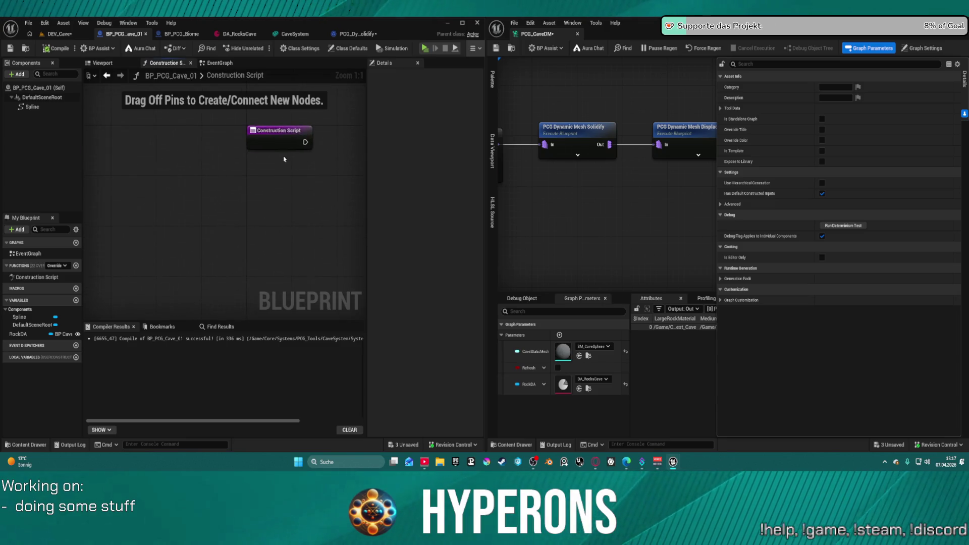
{"action": "left_click", "coordinate": [67, 35]}
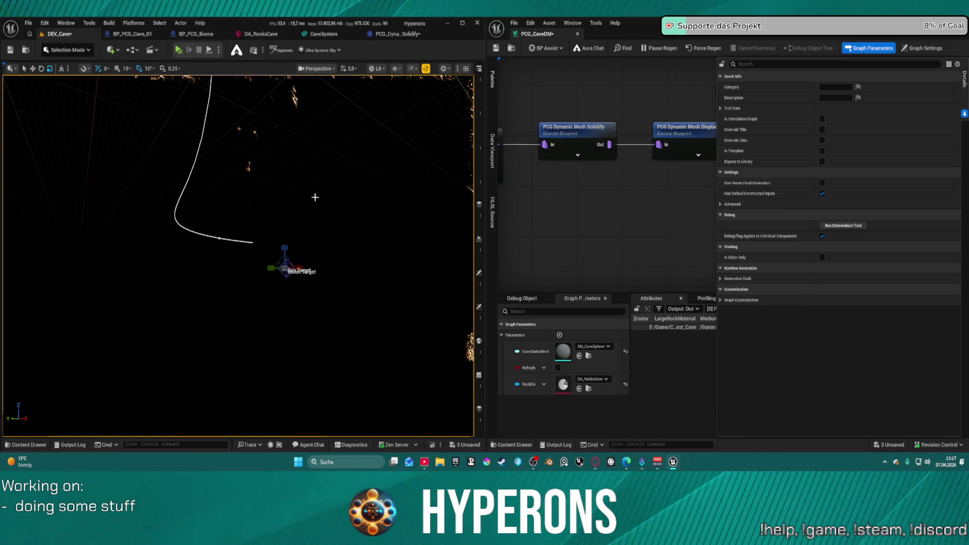
{"action": "left_click_drag", "start_coordinate": [428, 151], "coordinate": [428, 150]}
Step: Reset Ultra_Dynamic_Sky1's Overall Intensity to its default and fly over the daylit rock cave
{"action": "left_click", "coordinate": [479, 89]}
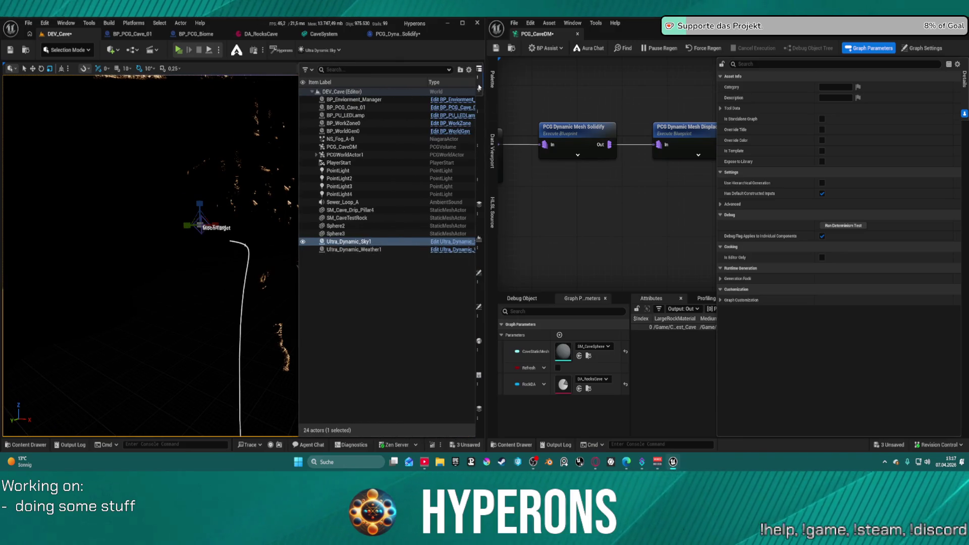
{"action": "left_click", "coordinate": [479, 239]}
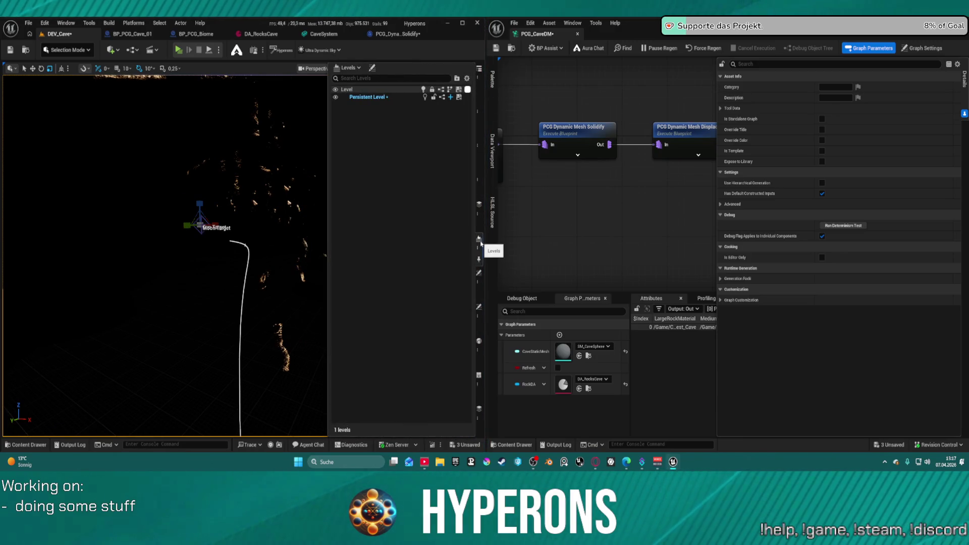
{"action": "left_click", "coordinate": [479, 306]}
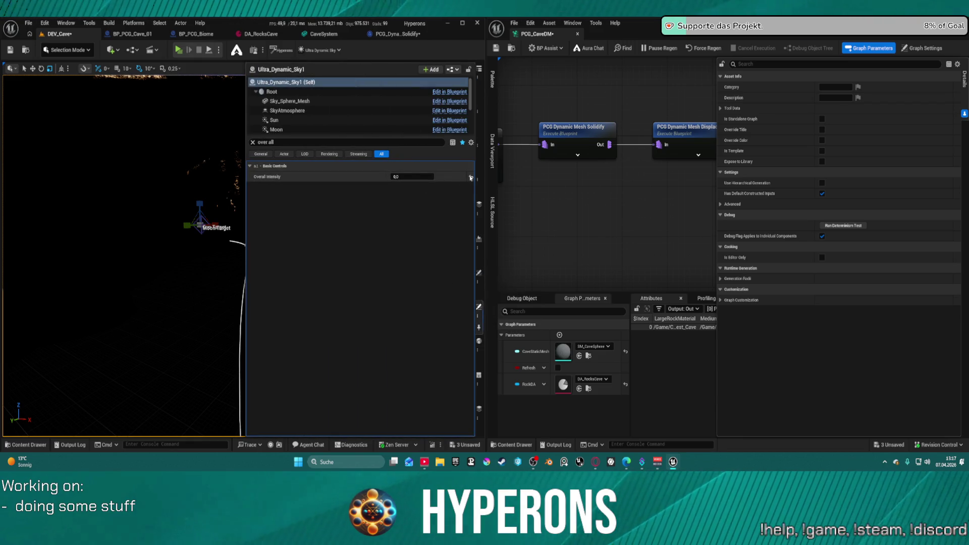
{"action": "left_click", "coordinate": [470, 177]}
{"action": "mouse_move", "coordinate": [237, 252]}
{"action": "left_mouse_down"}
{"action": "mouse_move", "coordinate": [212, 273]}
{"action": "mouse_move", "coordinate": [247, 243]}
{"action": "left_mouse_up"}
{"action": "key", "text": "ctrl+space"}
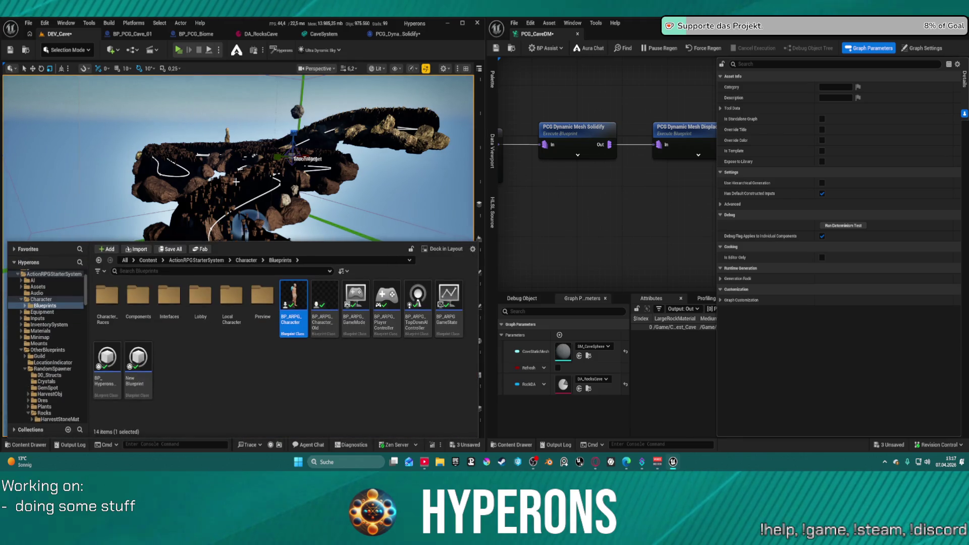
{"action": "key", "text": "ctrl+space"}
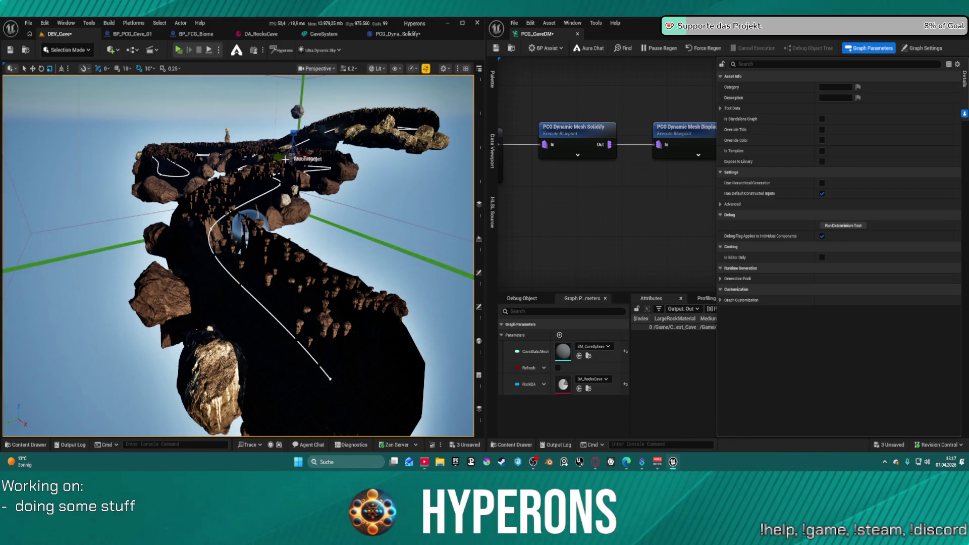
{"action": "left_click", "coordinate": [30, 24]}
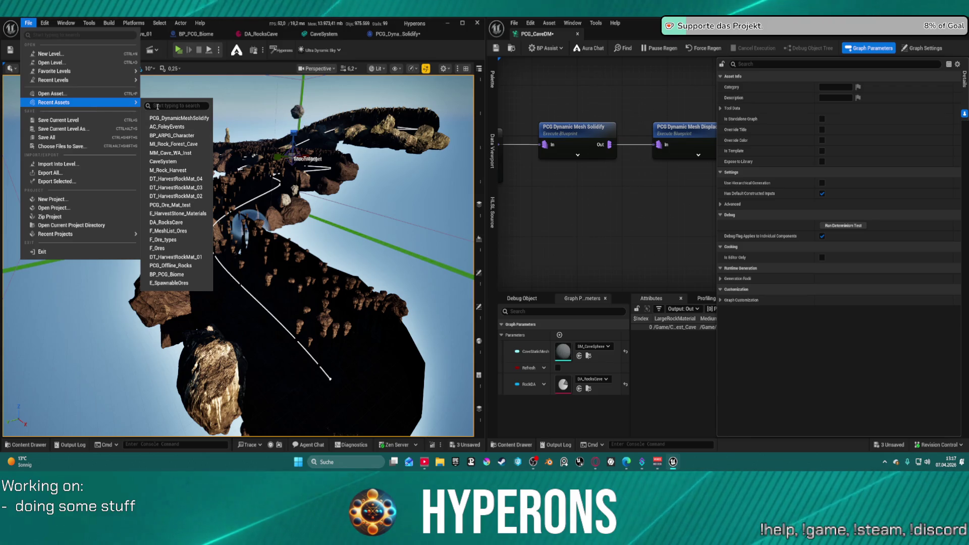
{"action": "left_click", "coordinate": [51, 62]}
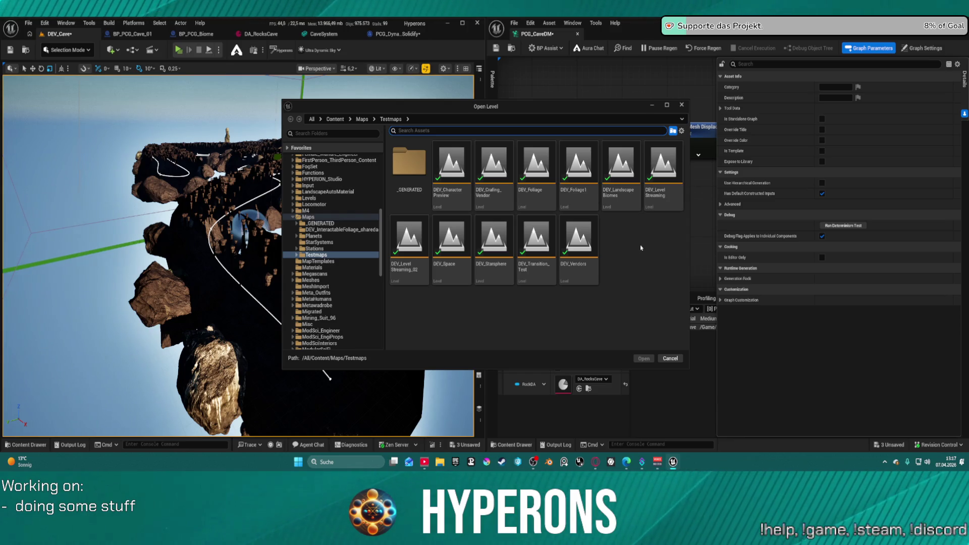
{"action": "left_click", "coordinate": [322, 242]}
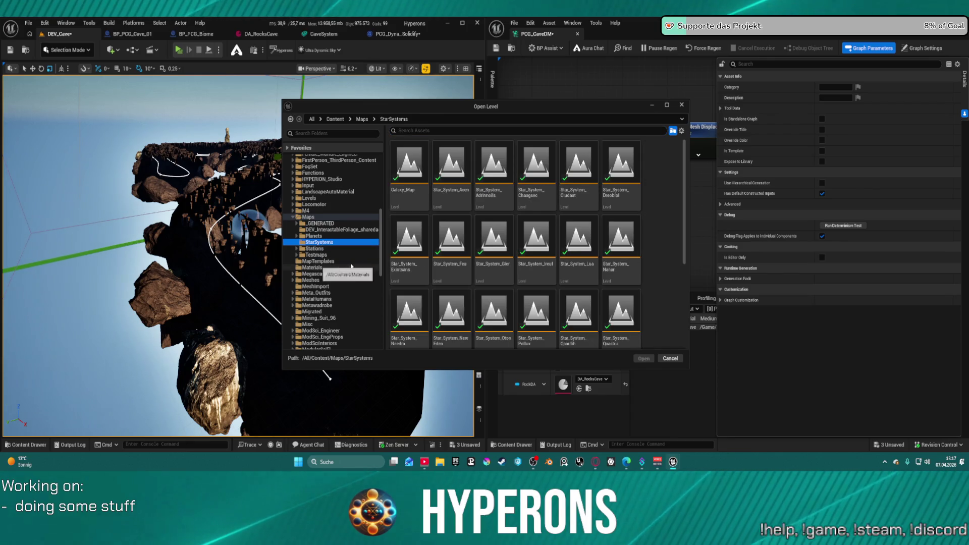
{"action": "left_click", "coordinate": [313, 249]}
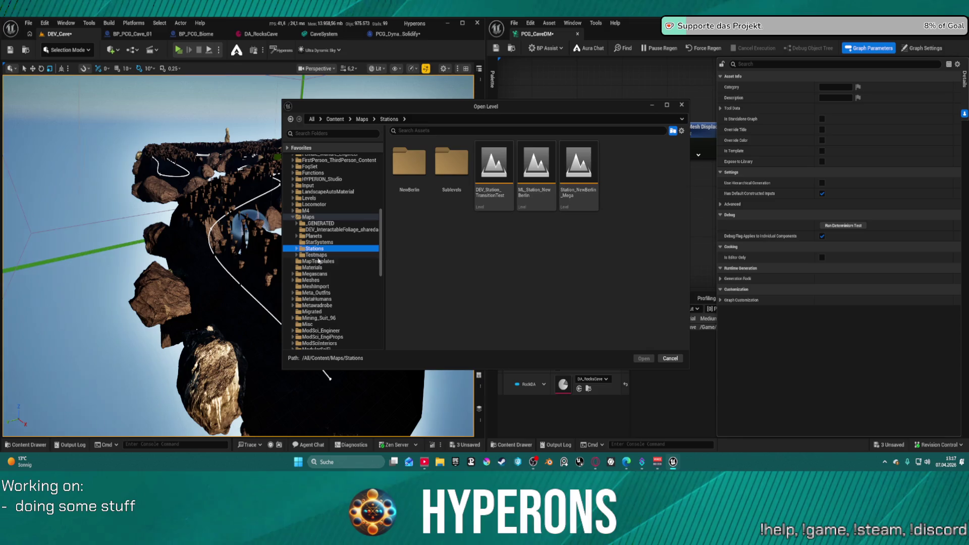
{"action": "left_click", "coordinate": [323, 256]}
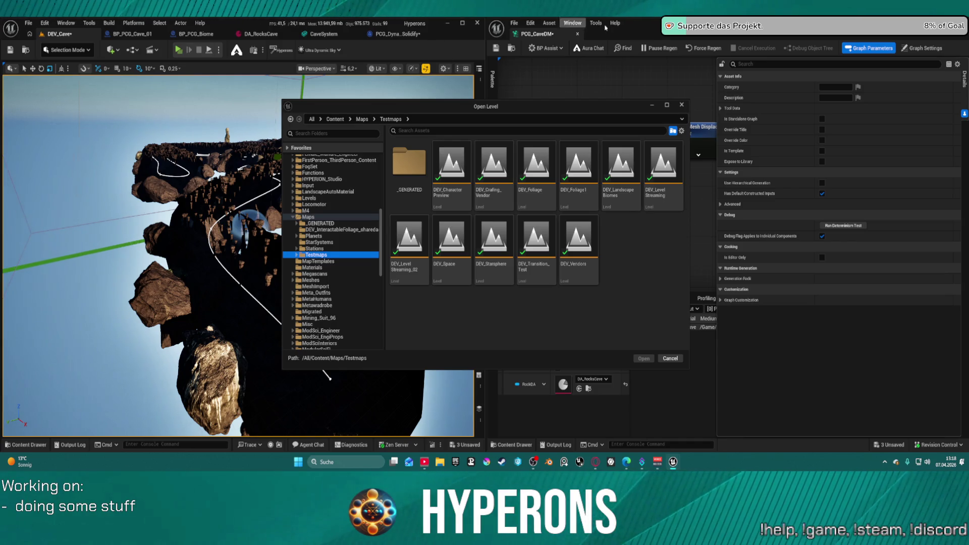
{"action": "left_click_drag", "start_coordinate": [656, 107], "coordinate": [526, 109]}
{"action": "left_click", "coordinate": [549, 104]}
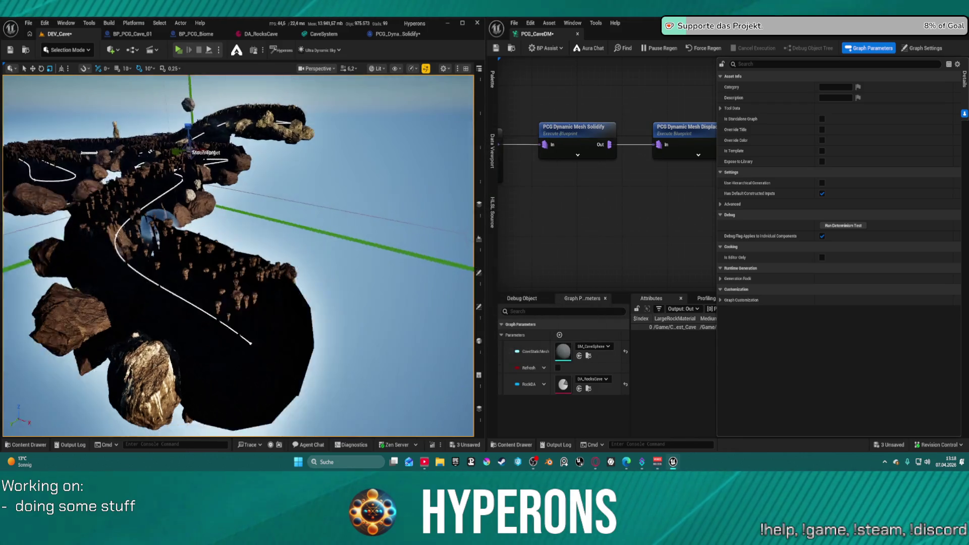
Step: Browse to BP_PCG_Cave_01's asset, select PCG_CaveMesh in the CaveSystem folder, and return to the DEV_Cave tab
{"action": "key", "text": "ctrl+space"}
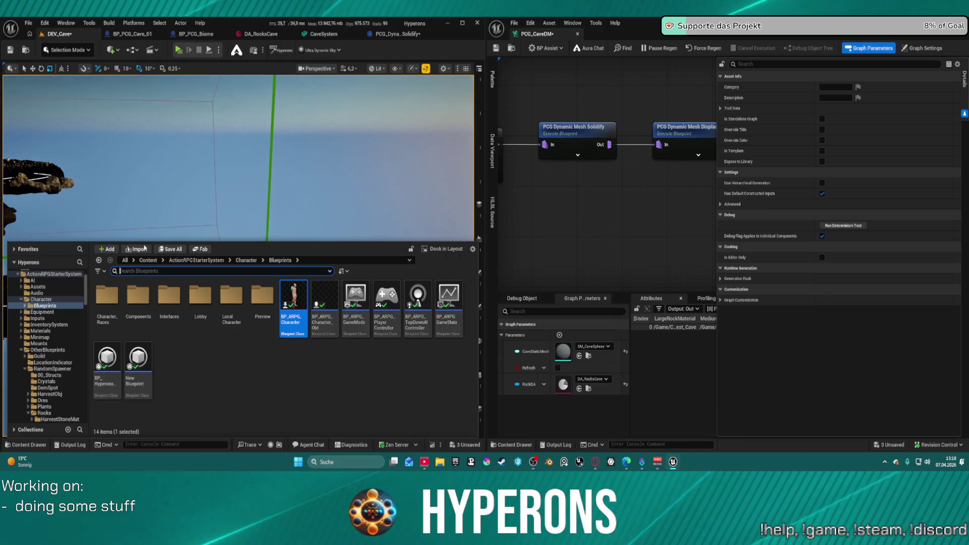
{"action": "scroll", "coordinate": [55, 354], "scroll_direction": "up", "scroll_amount": 3}
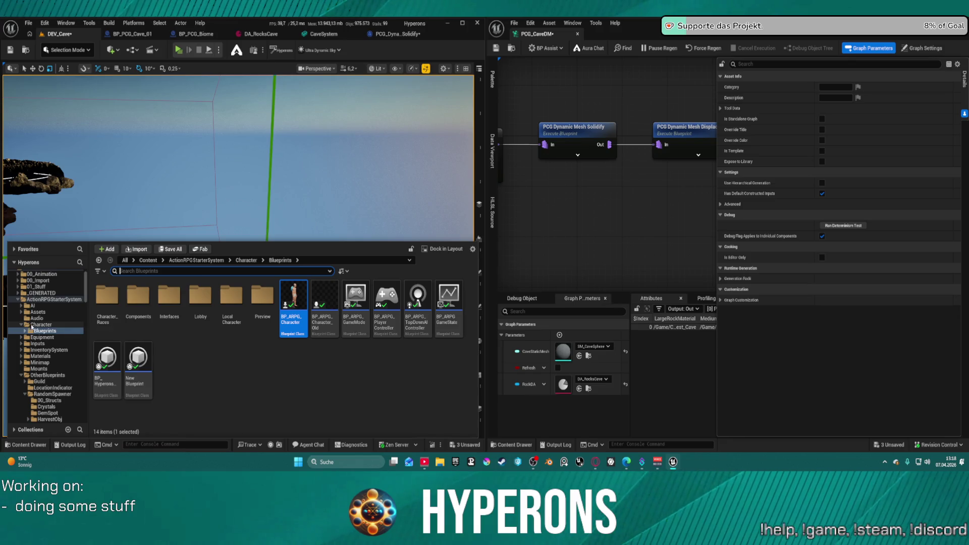
{"action": "left_click", "coordinate": [134, 35]}
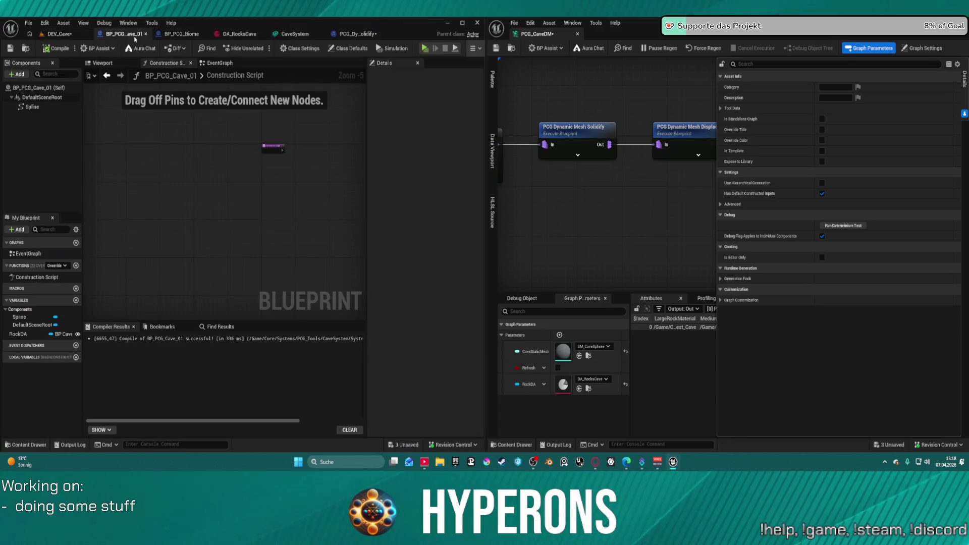
{"action": "left_click", "coordinate": [24, 49]}
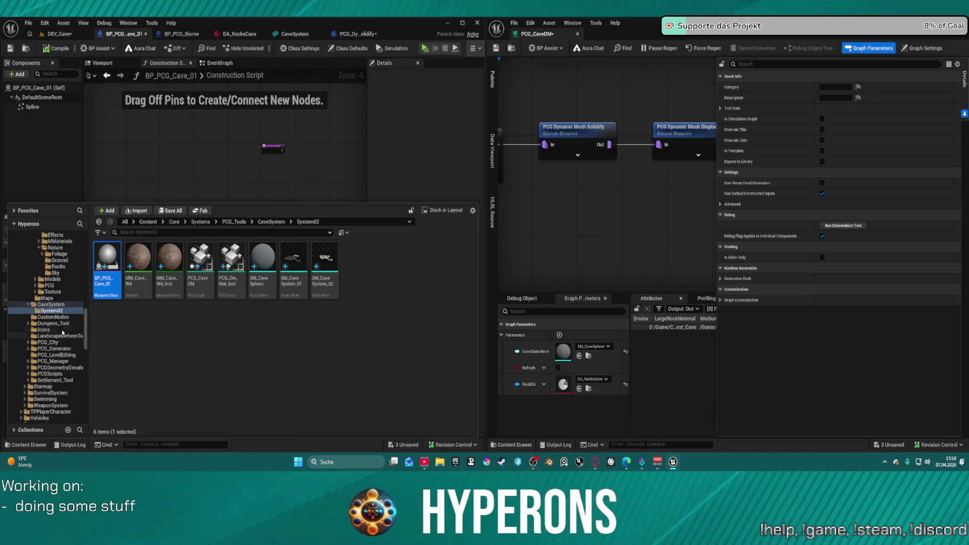
{"action": "left_click", "coordinate": [45, 304]}
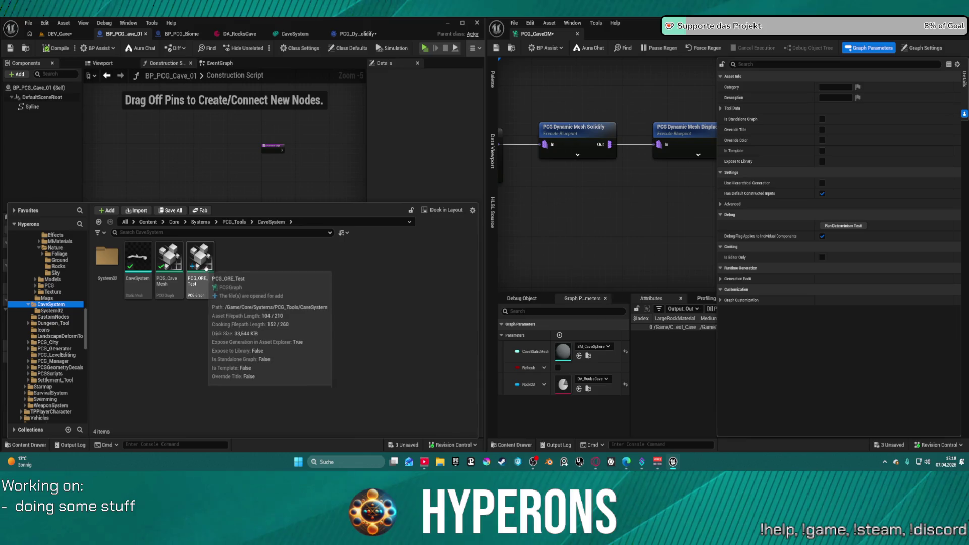
{"action": "left_click", "coordinate": [173, 254]}
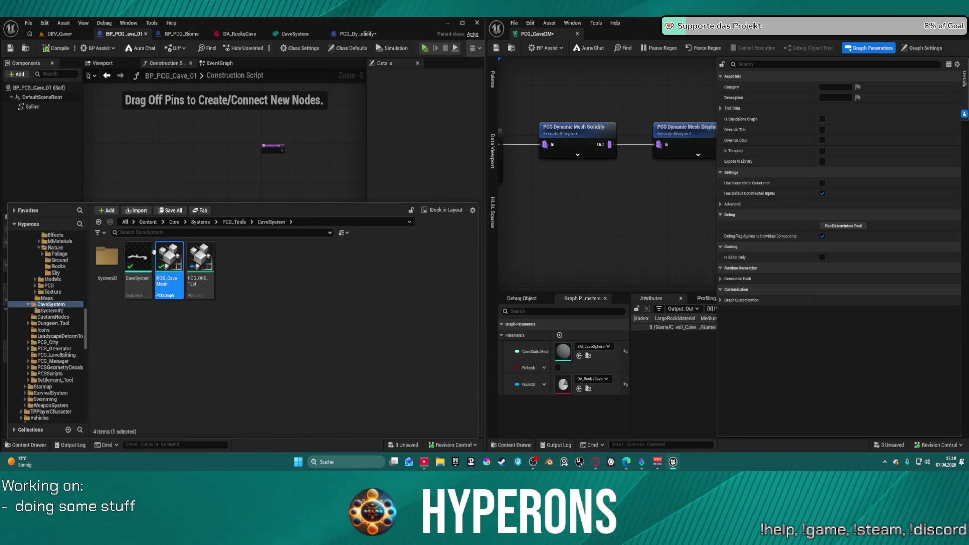
{"action": "left_click", "coordinate": [65, 37]}
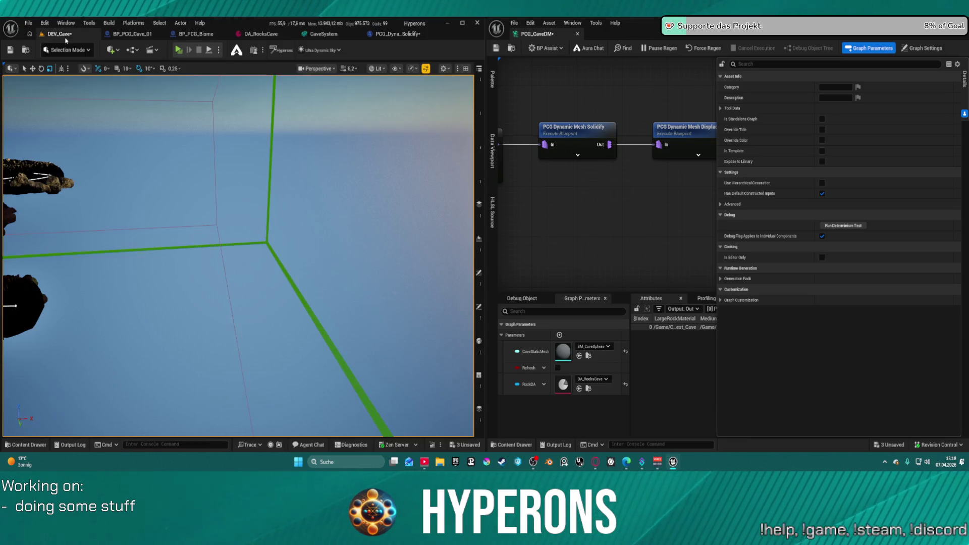
Step: Drag PCG_CaveMesh and a second mesh asset from the Content Drawer into the level
{"action": "key", "text": "ctrl+space"}
{"action": "left_click_drag", "start_coordinate": [169, 323], "coordinate": [166, 209]}
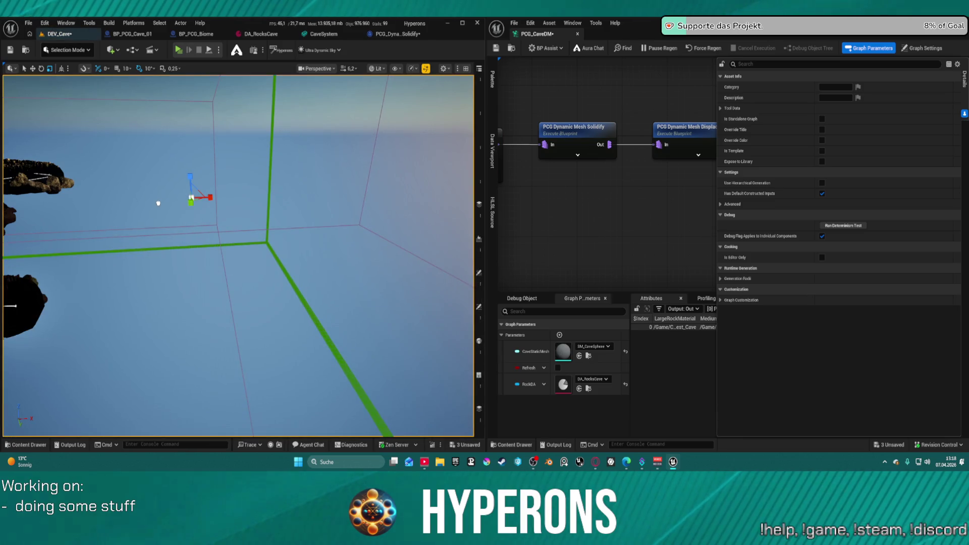
{"action": "key", "text": "f"}
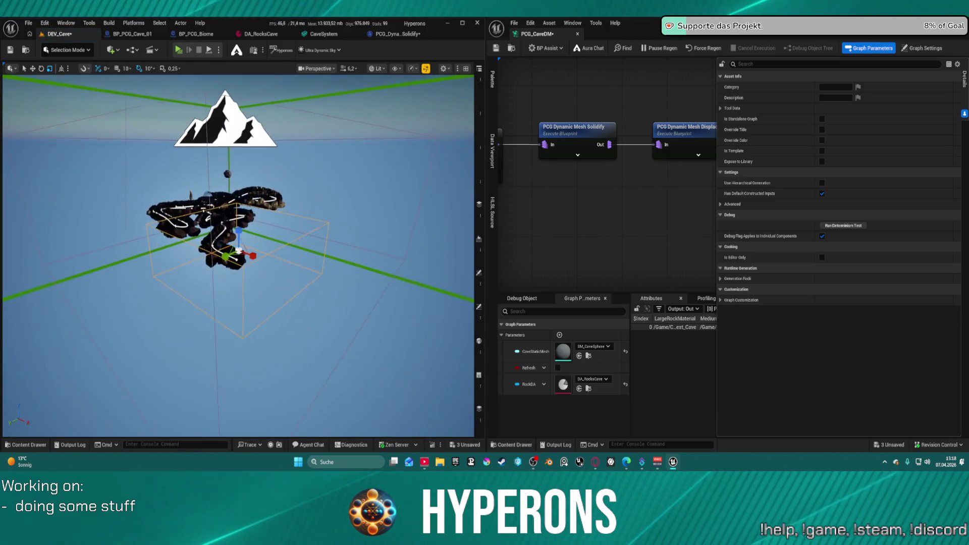
{"action": "key", "text": "ctrl+space"}
{"action": "left_click_drag", "start_coordinate": [170, 310], "coordinate": [223, 259]}
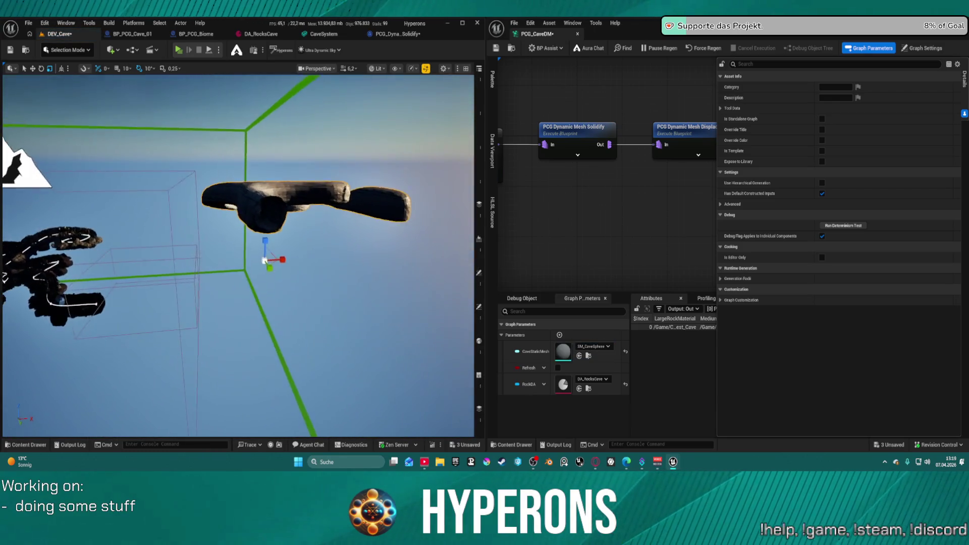
{"action": "left_click_drag", "start_coordinate": [206, 314], "coordinate": [206, 314]}
Step: Move the cave bounds volume down toward the camera and focus the view on it
{"action": "left_click", "coordinate": [202, 306]}
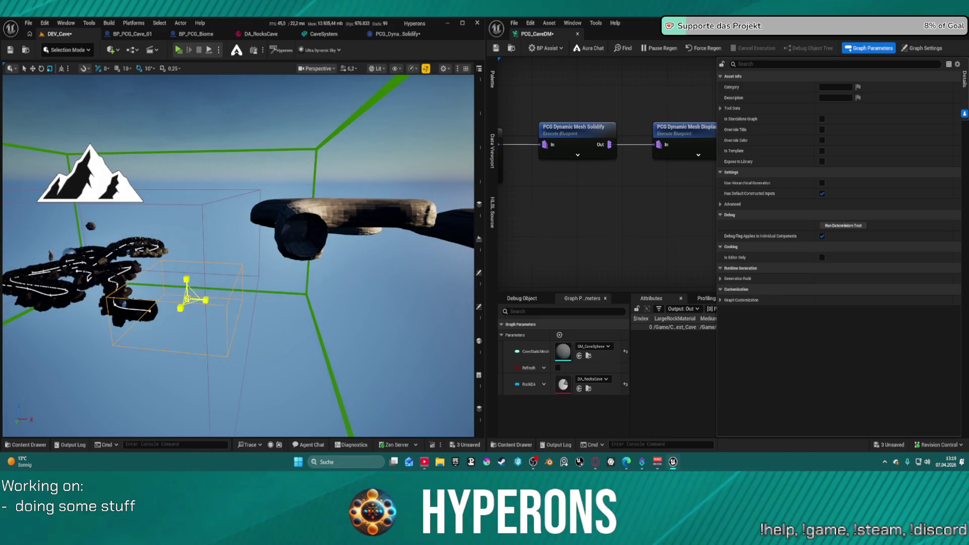
{"action": "mouse_move", "coordinate": [186, 299]}
{"action": "left_mouse_down"}
{"action": "mouse_move", "coordinate": [334, 299]}
{"action": "mouse_move", "coordinate": [323, 194]}
{"action": "left_mouse_up"}
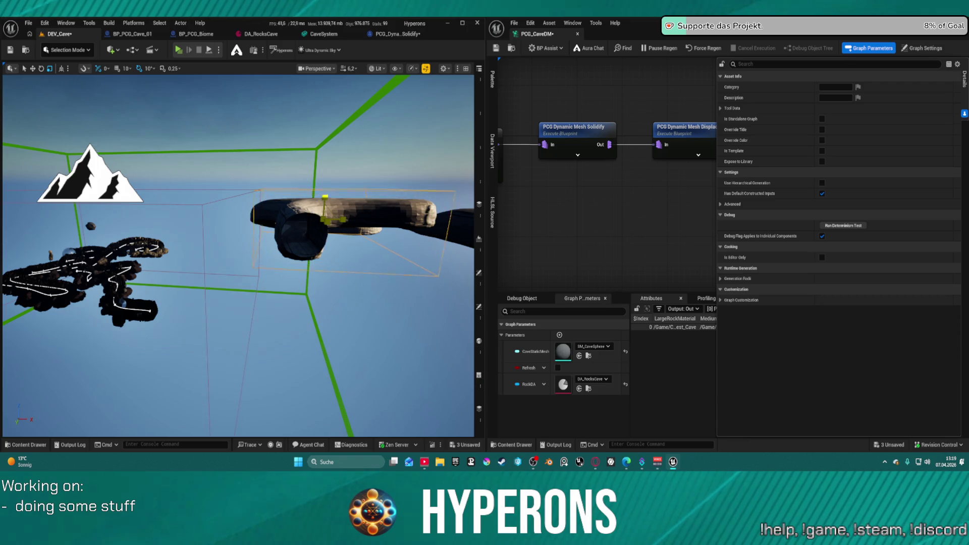
{"action": "key", "text": "f"}
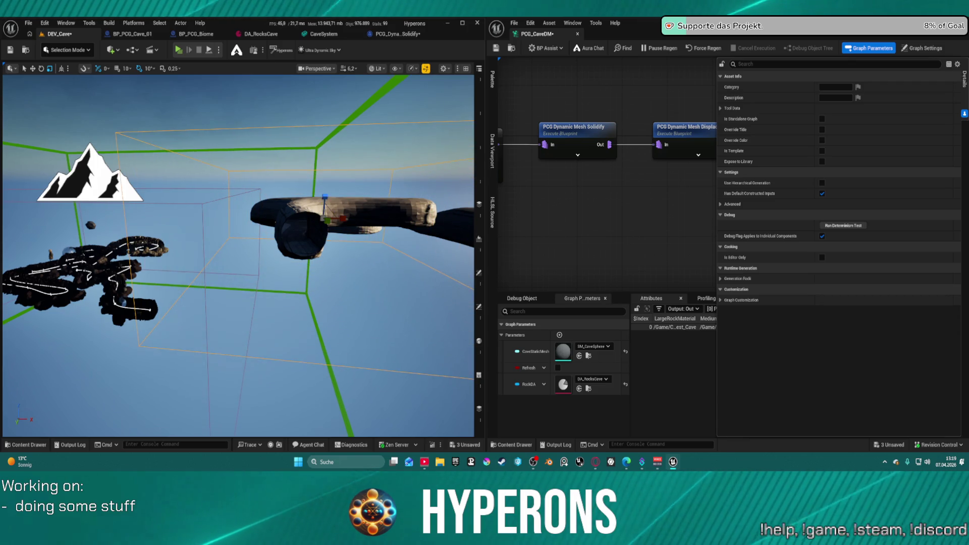
{"action": "scroll", "coordinate": [238, 256], "scroll_direction": "up", "scroll_amount": 10}
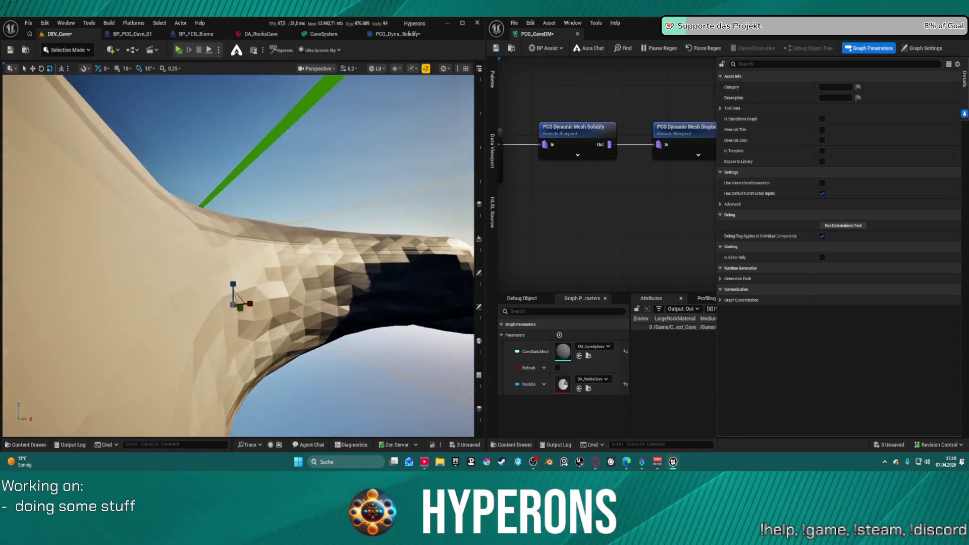
{"action": "scroll", "coordinate": [238, 256], "scroll_direction": "up", "scroll_amount": 10}
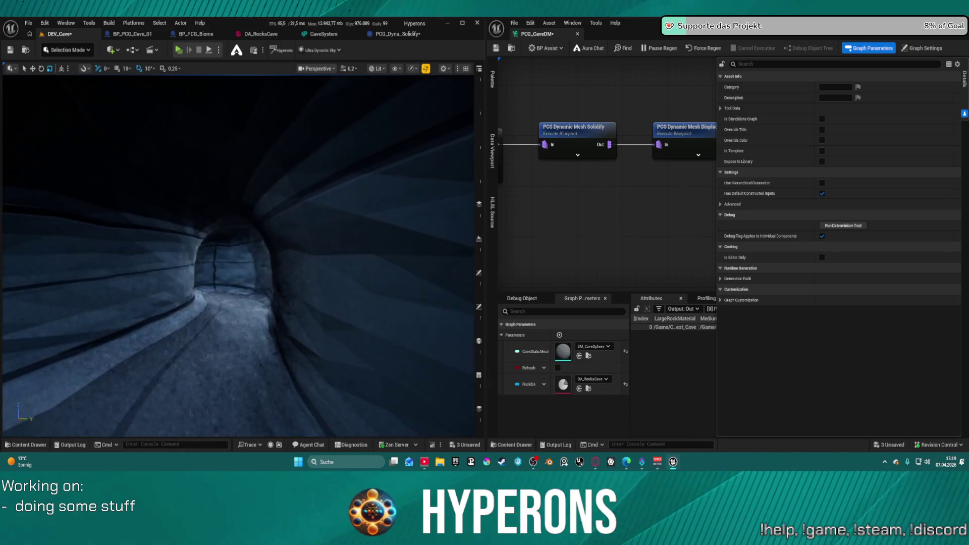
{"action": "scroll", "coordinate": [238, 255], "scroll_direction": "down", "scroll_amount": 15}
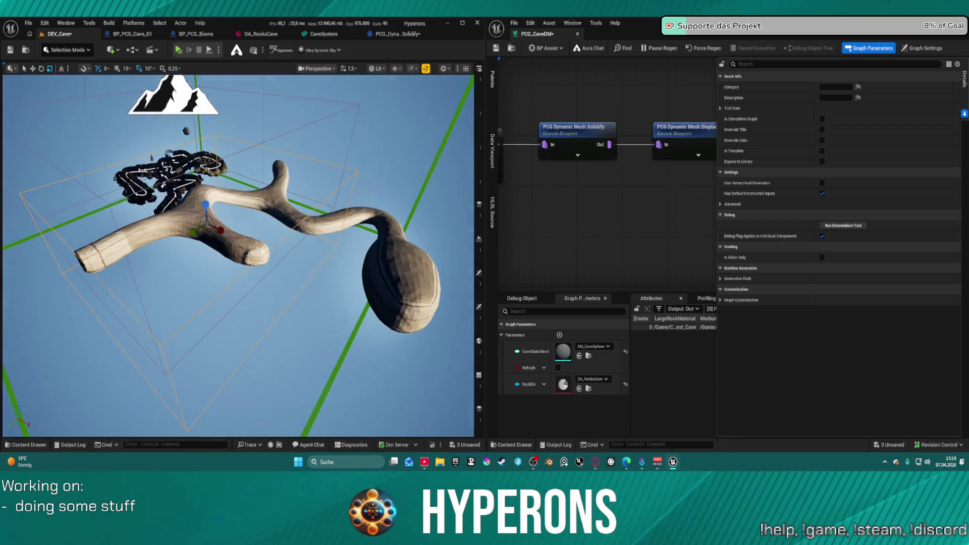
{"action": "scroll", "coordinate": [238, 255], "scroll_direction": "up", "scroll_amount": 8}
{"action": "scroll", "coordinate": [238, 256], "scroll_direction": "down", "scroll_amount": 8}
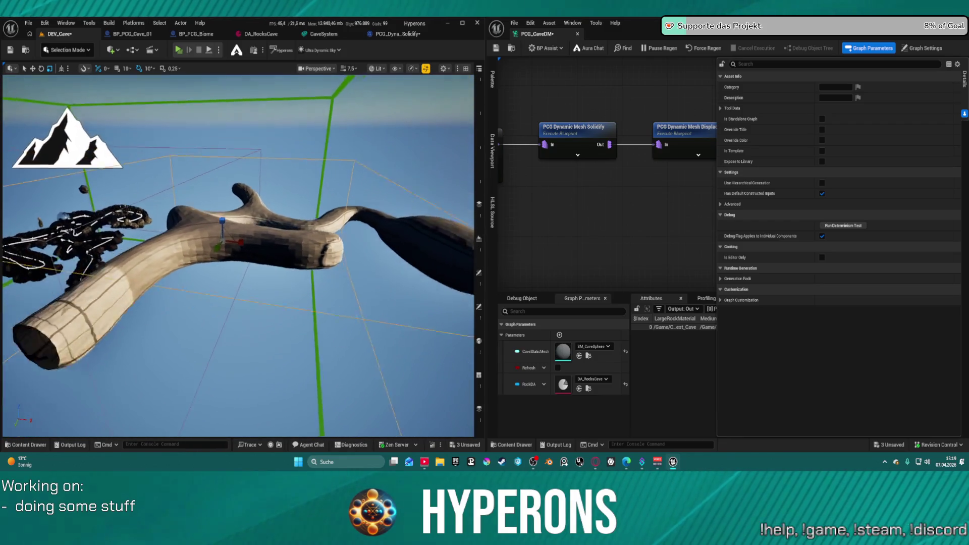
{"action": "scroll", "coordinate": [336, 202], "scroll_direction": "down", "scroll_amount": 3}
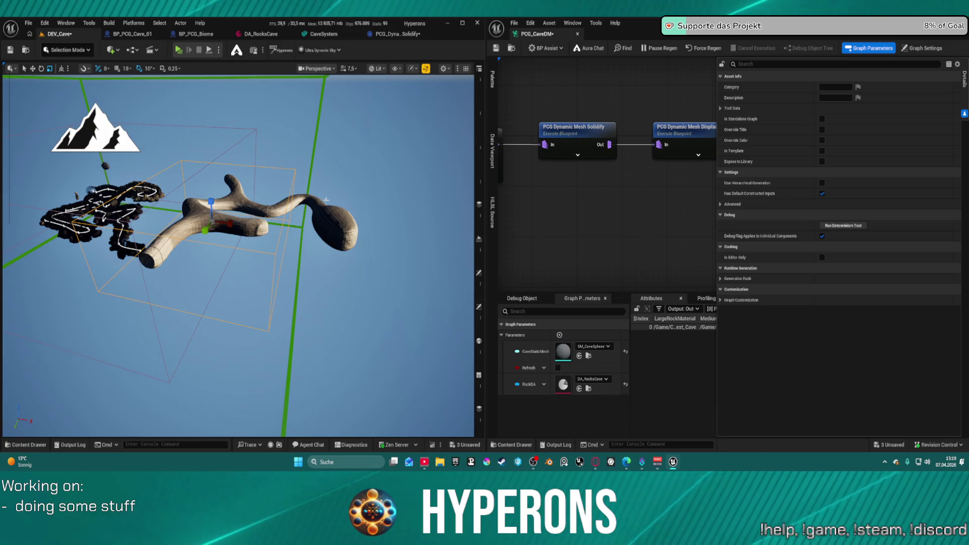
Step: Check the level's Outliner, data layers, world partition info and World Settings
{"action": "left_click", "coordinate": [473, 69]}
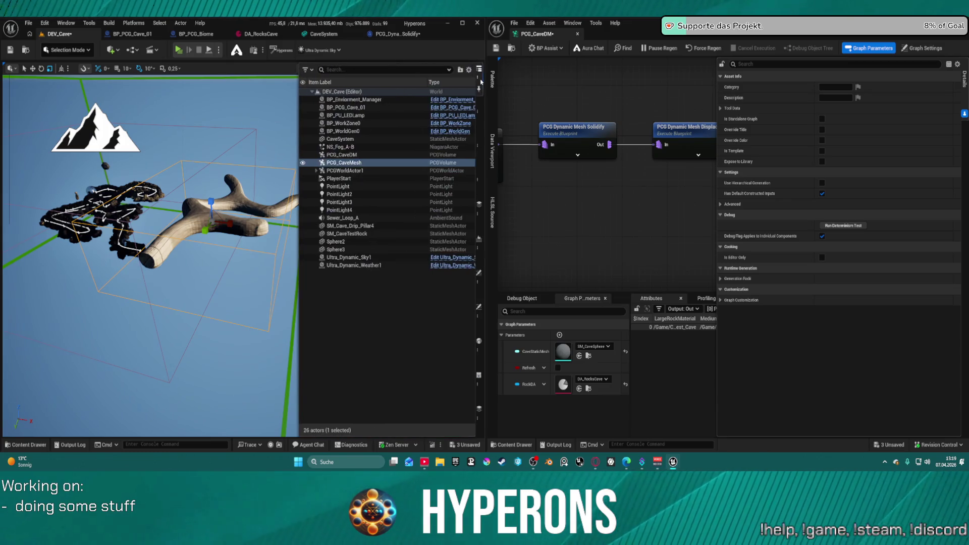
{"action": "left_click", "coordinate": [479, 425]}
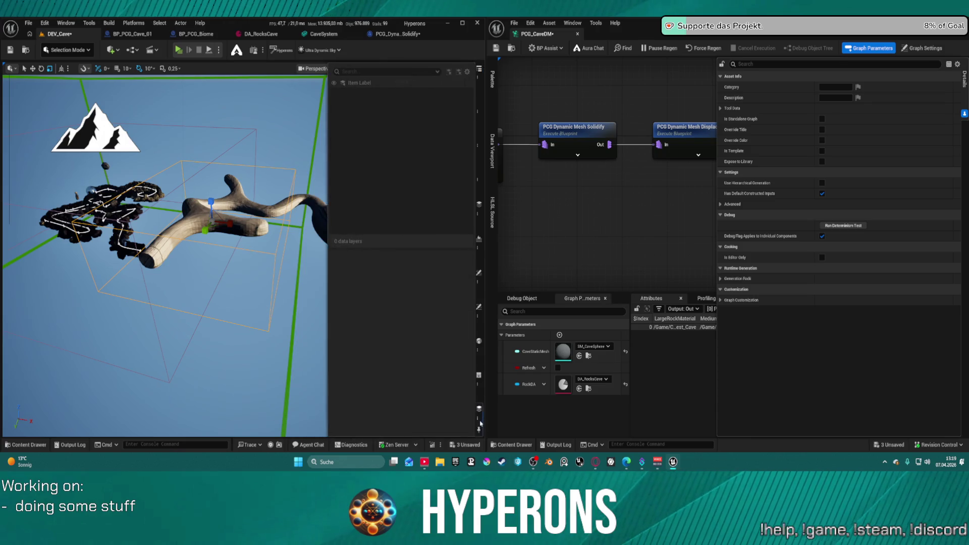
{"action": "left_click", "coordinate": [478, 408]}
{"action": "left_click", "coordinate": [480, 355]}
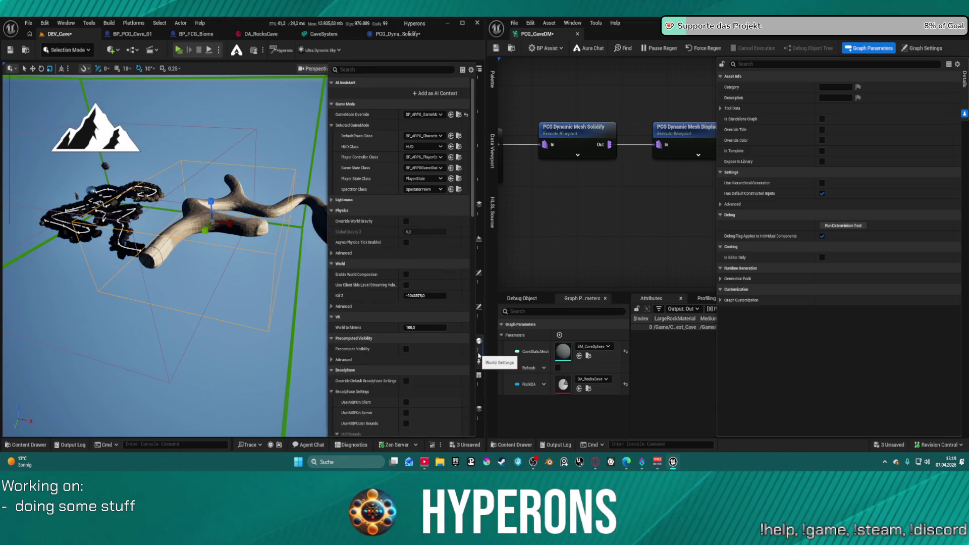
{"action": "left_click", "coordinate": [477, 84]}
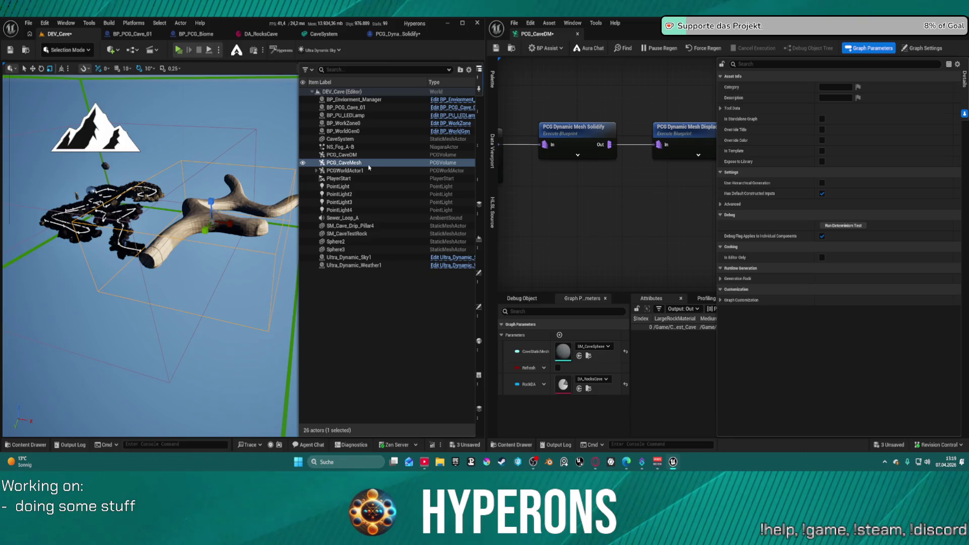
Step: Open the PCG_CaveMesh graph and inspect its Static Mesh Spawner settings
{"action": "key", "text": "ctrl+space"}
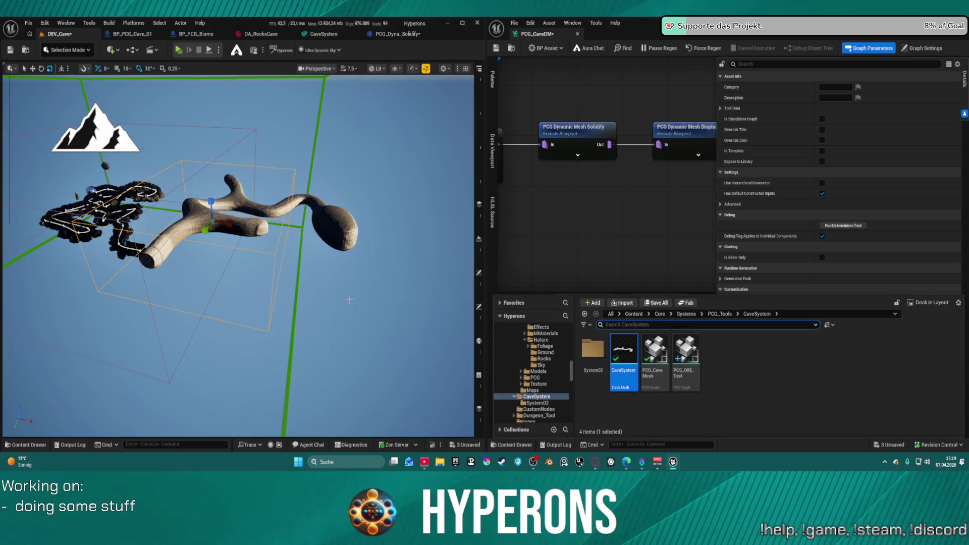
{"action": "double_click", "coordinate": [663, 354]}
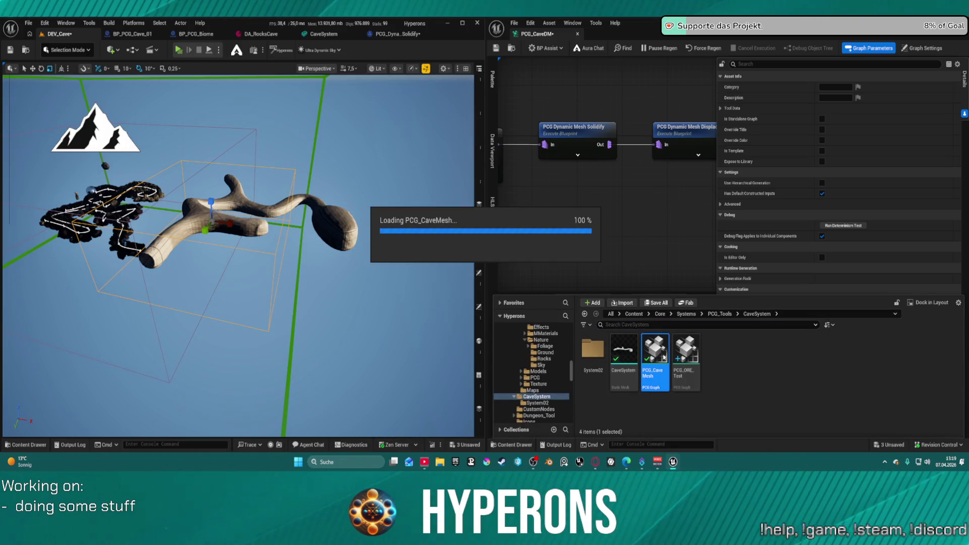
{"action": "scroll", "coordinate": [150, 169], "scroll_direction": "up", "scroll_amount": 10}
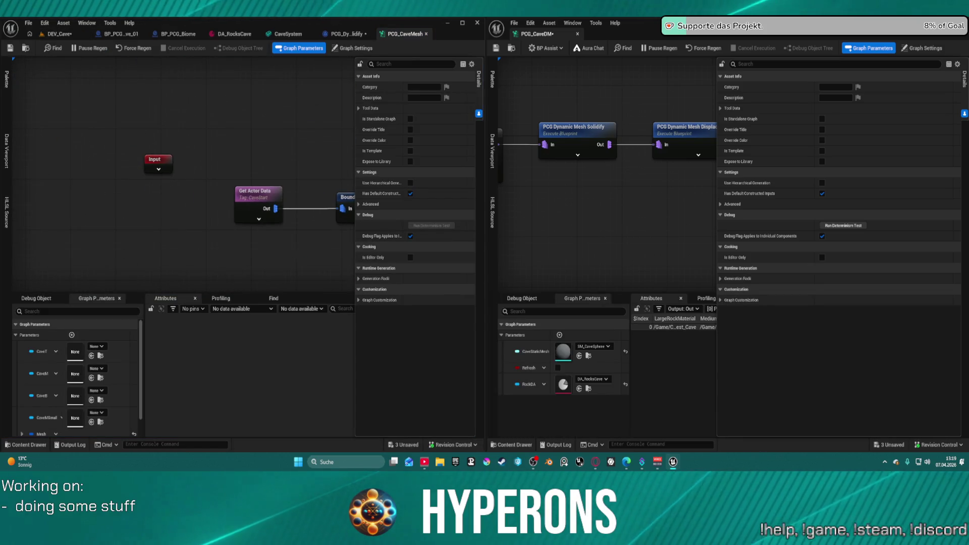
{"action": "left_click_drag", "start_coordinate": [149, 170], "coordinate": [133, 163]}
{"action": "left_click_drag", "start_coordinate": [302, 171], "coordinate": [52, 172]}
{"action": "left_click_drag", "start_coordinate": [252, 171], "coordinate": [156, 172]}
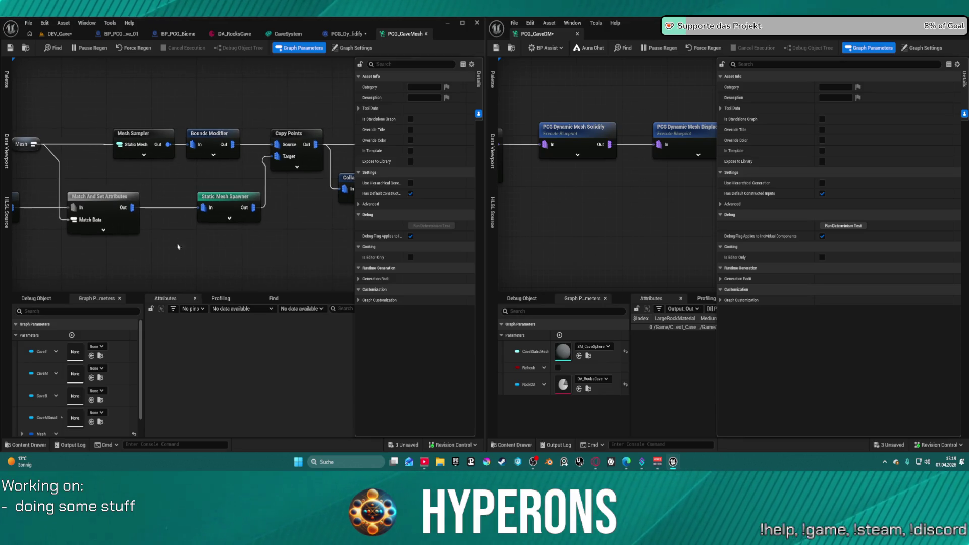
{"action": "left_click", "coordinate": [222, 206]}
Step: Inspect the Get Actor Data node, then pan to the Cave Ceiling comment area
{"action": "left_click_drag", "start_coordinate": [234, 258], "coordinate": [468, 261]}
{"action": "left_click", "coordinate": [186, 196]}
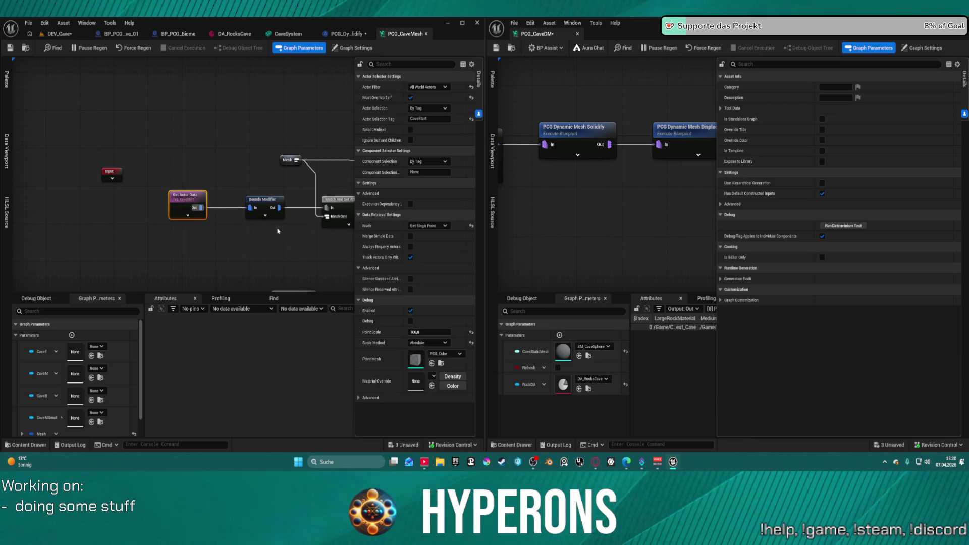
{"action": "scroll", "coordinate": [251, 218], "scroll_direction": "down", "scroll_amount": 3}
{"action": "mouse_move", "coordinate": [251, 218]}
{"action": "left_mouse_down"}
{"action": "mouse_move", "coordinate": [75, 74]}
{"action": "mouse_move", "coordinate": [40, 15]}
{"action": "mouse_move", "coordinate": [2, 8]}
{"action": "left_mouse_up"}
{"action": "left_click_drag", "start_coordinate": [15, 203], "coordinate": [59, 214]}
{"action": "scroll", "coordinate": [172, 141], "scroll_direction": "up", "scroll_amount": 5}
Step: Shift the Create Points Sphere node left, review the Get Actor Data actor filter, and return to DEV_Cave
{"action": "mouse_move", "coordinate": [222, 143]}
{"action": "left_mouse_down"}
{"action": "mouse_move", "coordinate": [104, 146]}
{"action": "mouse_move", "coordinate": [131, 147]}
{"action": "left_mouse_up"}
{"action": "mouse_move", "coordinate": [119, 185]}
{"action": "left_mouse_down"}
{"action": "mouse_move", "coordinate": [201, 151]}
{"action": "mouse_move", "coordinate": [324, 134]}
{"action": "left_mouse_up"}
{"action": "left_click", "coordinate": [142, 164]}
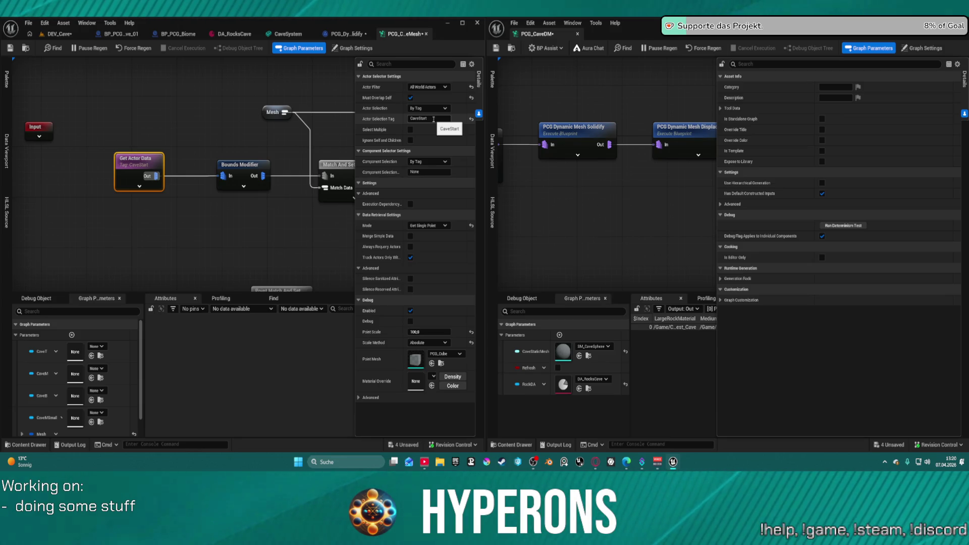
{"action": "left_click_drag", "start_coordinate": [202, 227], "coordinate": [253, 227]}
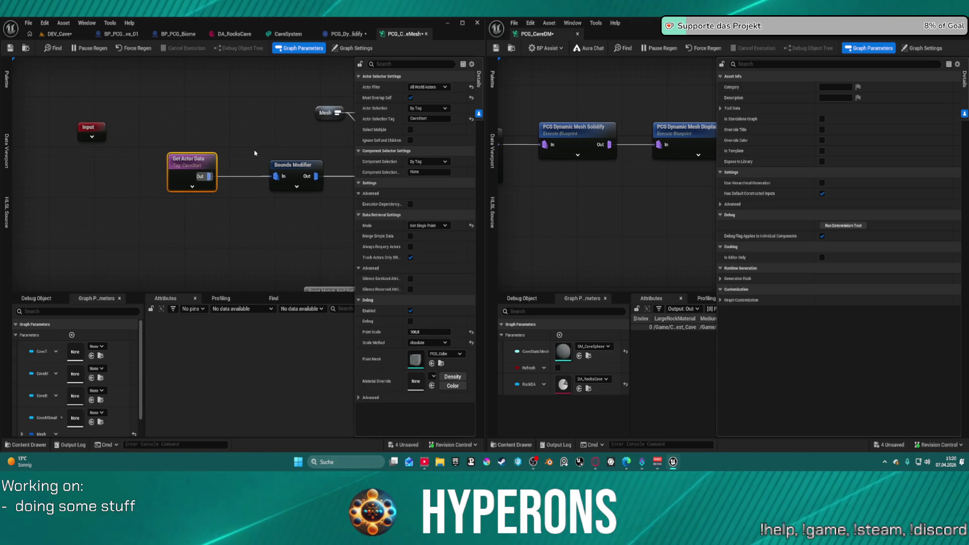
{"action": "left_click", "coordinate": [59, 34]}
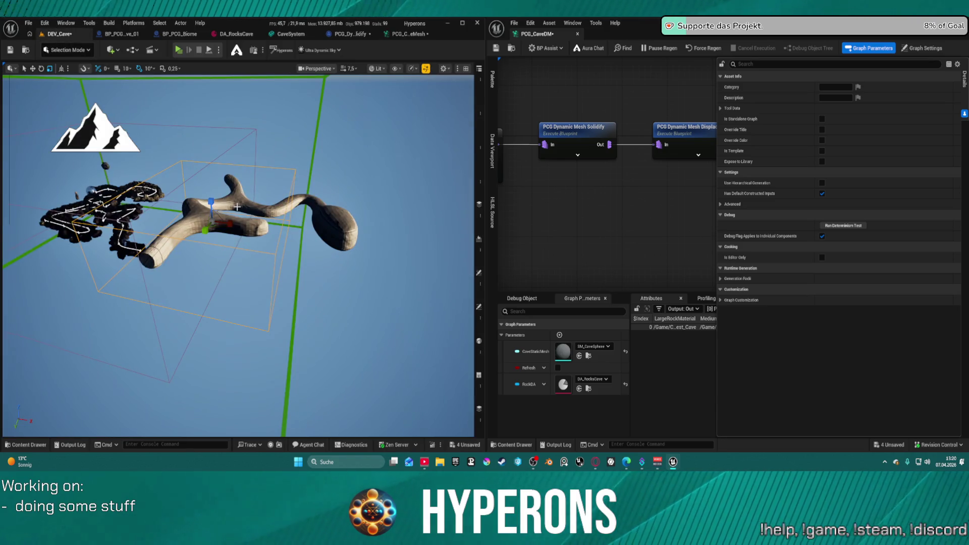
Step: Delete the cave mesh and add a Cube shape to the level via Quick Add
{"action": "left_click_drag", "start_coordinate": [188, 218], "coordinate": [184, 218]}
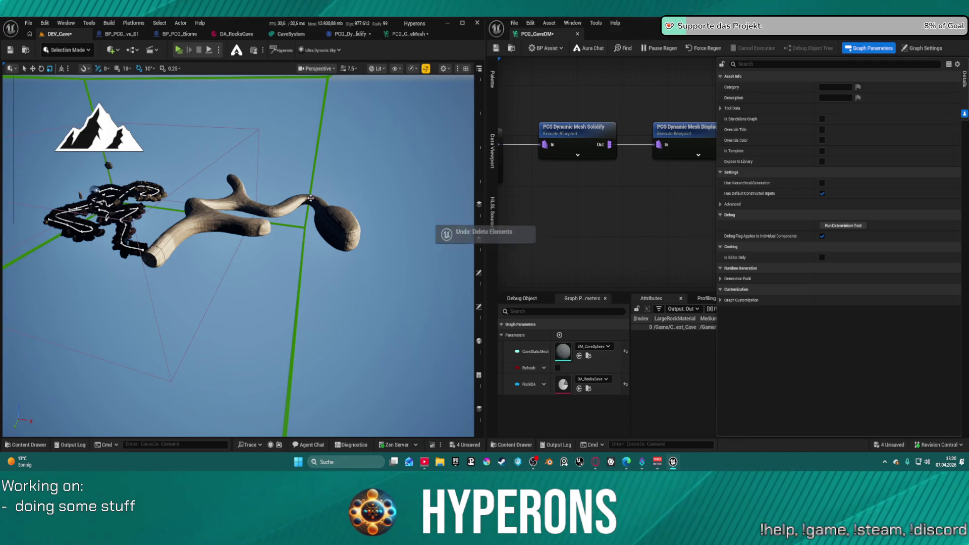
{"action": "key", "text": "ctrl+z"}
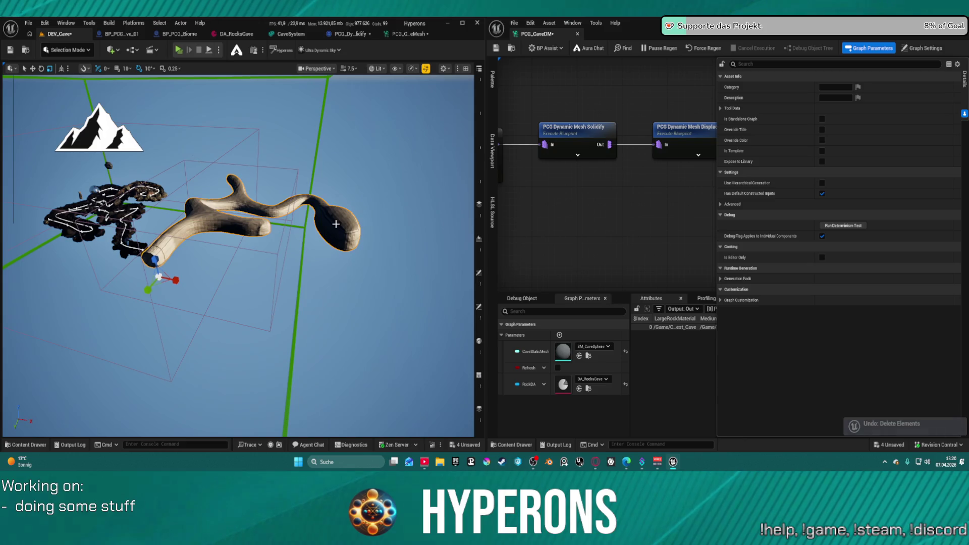
{"action": "key", "text": "Delete"}
{"action": "left_click", "coordinate": [111, 49]}
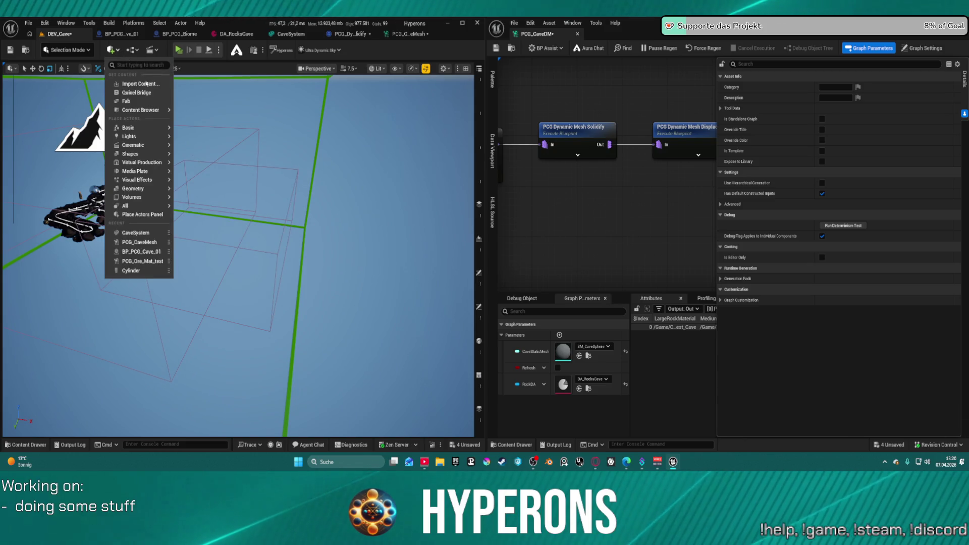
{"action": "mouse_move", "coordinate": [142, 157]}
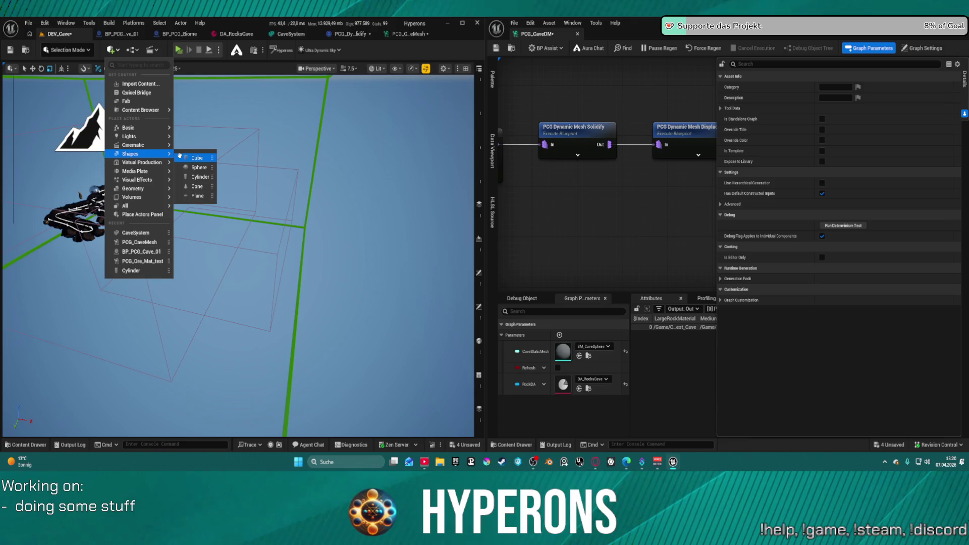
{"action": "left_click", "coordinate": [194, 158]}
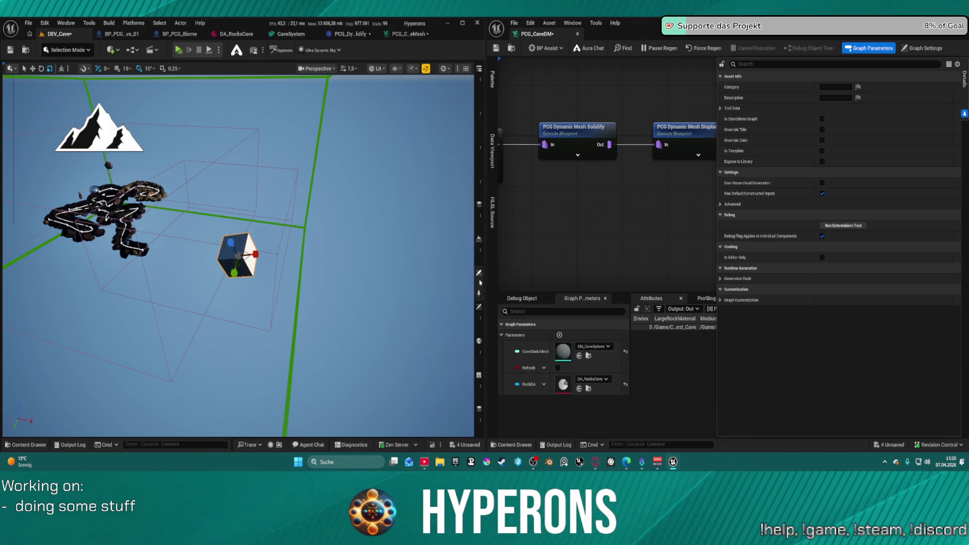
Step: Filter the cube's Details for 'tag' and add a CaveStart entry to its Actor Tags
{"action": "left_click", "coordinate": [479, 283]}
{"action": "left_click", "coordinate": [478, 312]}
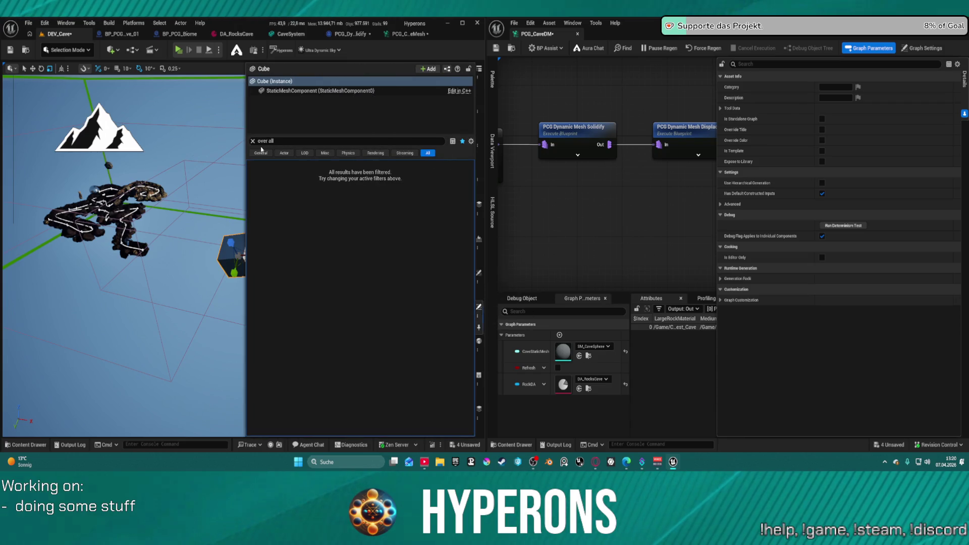
{"action": "key", "text": "ctrl+a"}
{"action": "key", "text": "BackSpace"}
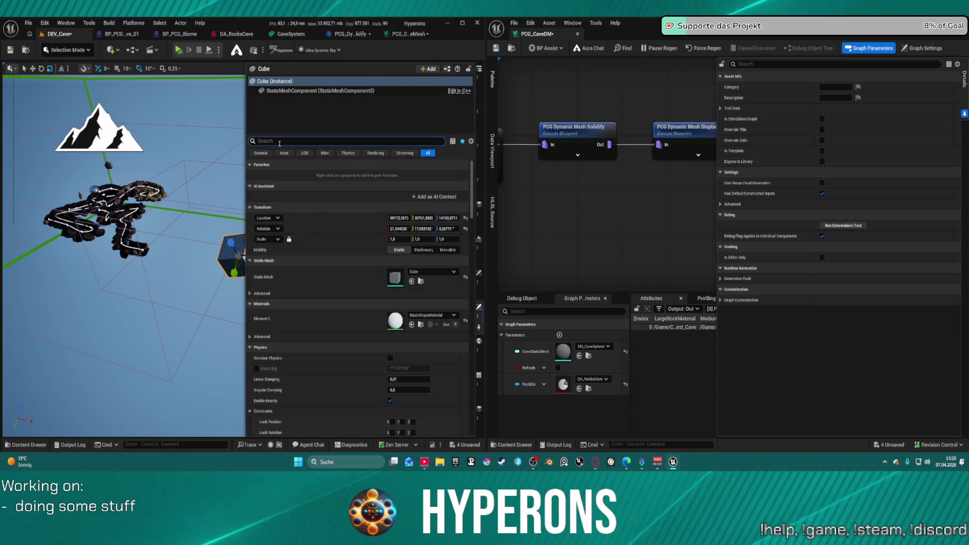
{"action": "type", "text": "g"}
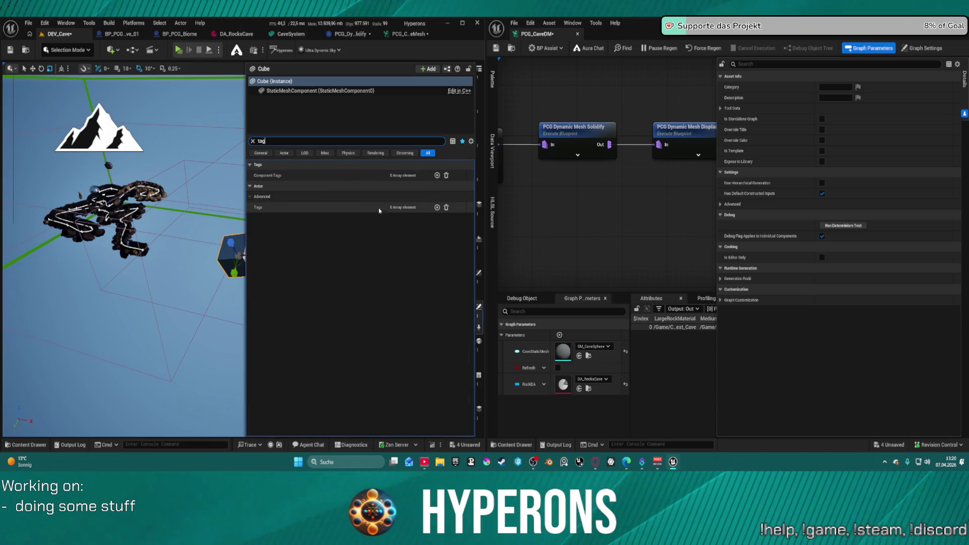
{"action": "left_click", "coordinate": [437, 208]}
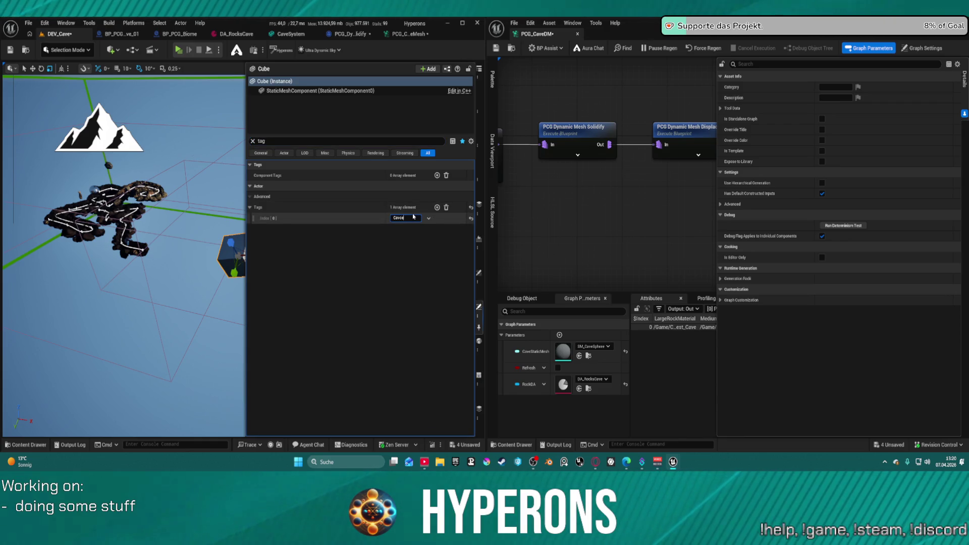
{"action": "type", "text": "Start"}
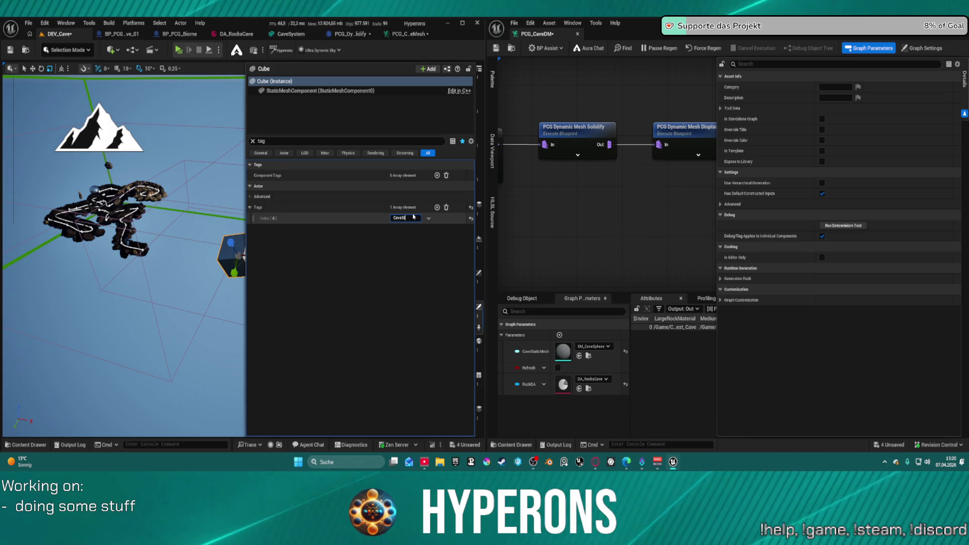
{"action": "key", "text": "Return"}
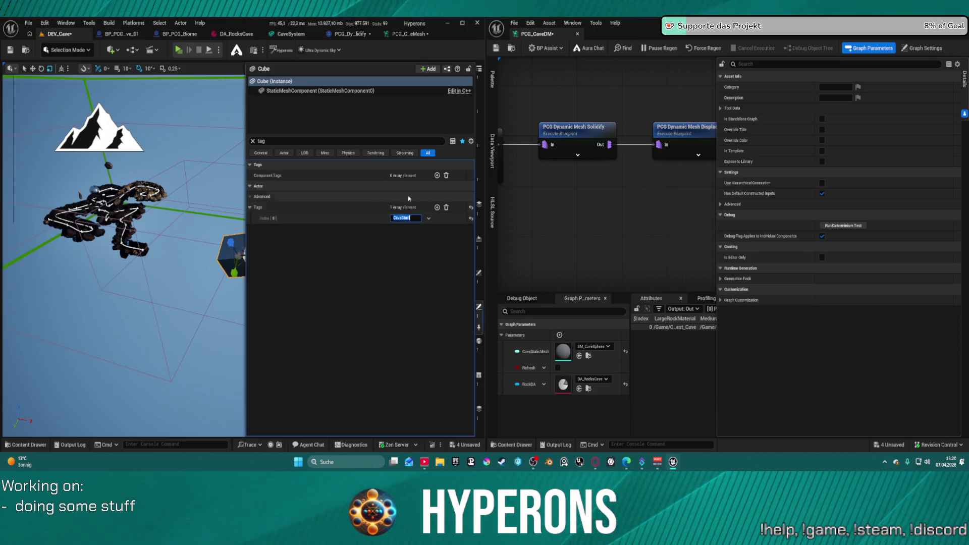
{"action": "left_click", "coordinate": [237, 253]}
{"action": "left_click_drag", "start_coordinate": [245, 253], "coordinate": [178, 230]}
{"action": "key", "text": "w"}
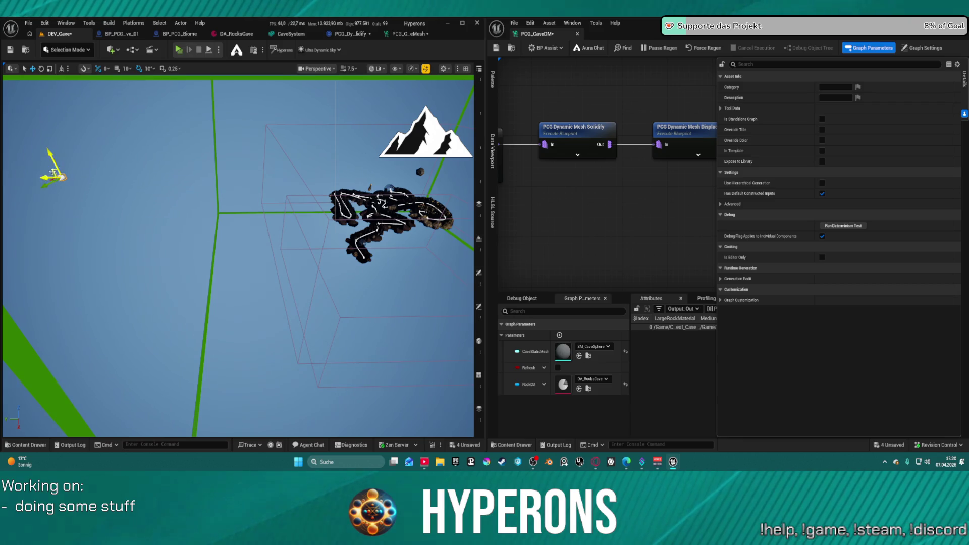
Step: Drag the CaveStart cube up into the cave volume and frame it as the PCG cave regenerates
{"action": "mouse_move", "coordinate": [53, 171]}
{"action": "left_mouse_down"}
{"action": "mouse_move", "coordinate": [249, 209]}
{"action": "mouse_move", "coordinate": [392, 253]}
{"action": "left_mouse_up"}
{"action": "mouse_move", "coordinate": [258, 235]}
{"action": "left_mouse_down"}
{"action": "mouse_move", "coordinate": [227, 235]}
{"action": "mouse_move", "coordinate": [237, 232]}
{"action": "mouse_move", "coordinate": [152, 206]}
{"action": "mouse_move", "coordinate": [127, 211]}
{"action": "left_mouse_up"}
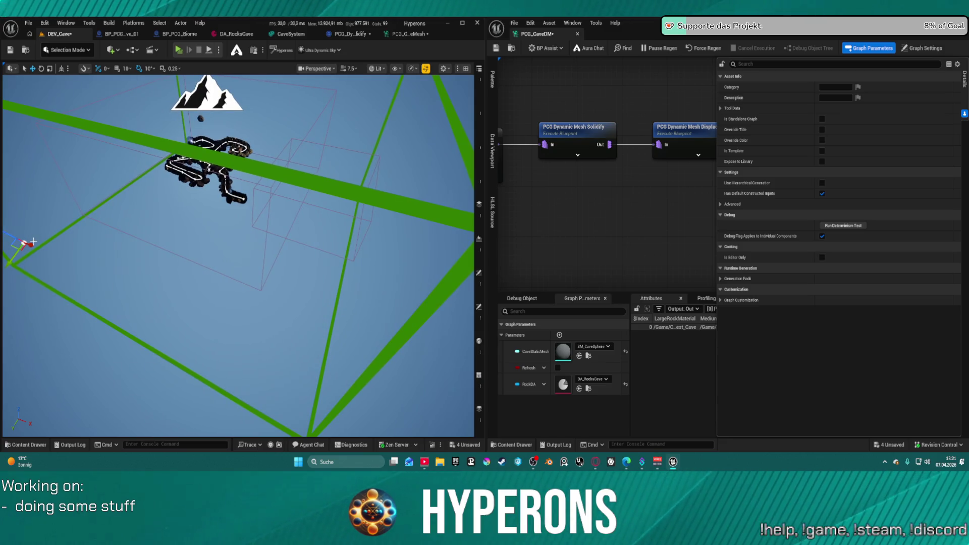
{"action": "left_click_drag", "start_coordinate": [293, 355], "coordinate": [316, 222]}
{"action": "left_click_drag", "start_coordinate": [333, 153], "coordinate": [329, 102]}
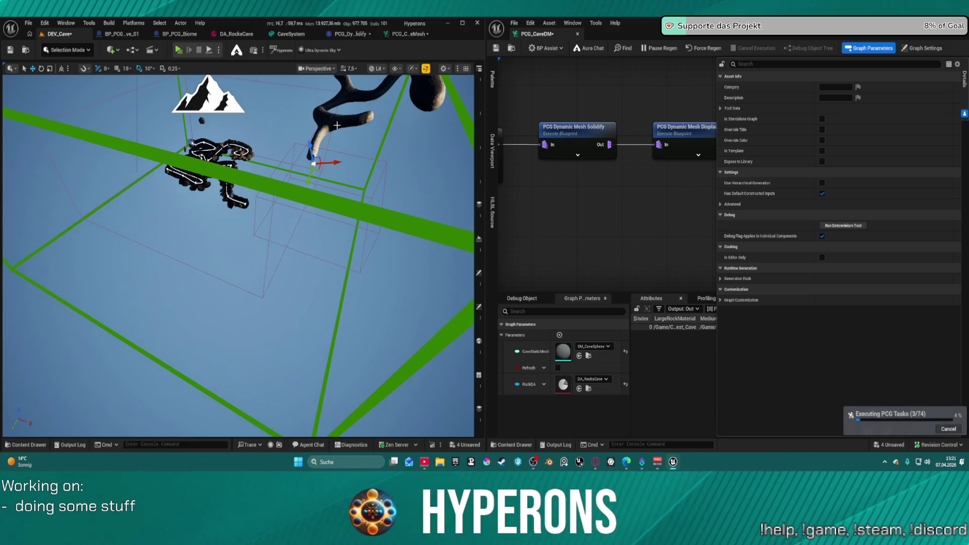
{"action": "key", "text": "f"}
{"action": "scroll", "coordinate": [237, 252], "scroll_direction": "up", "scroll_amount": 5}
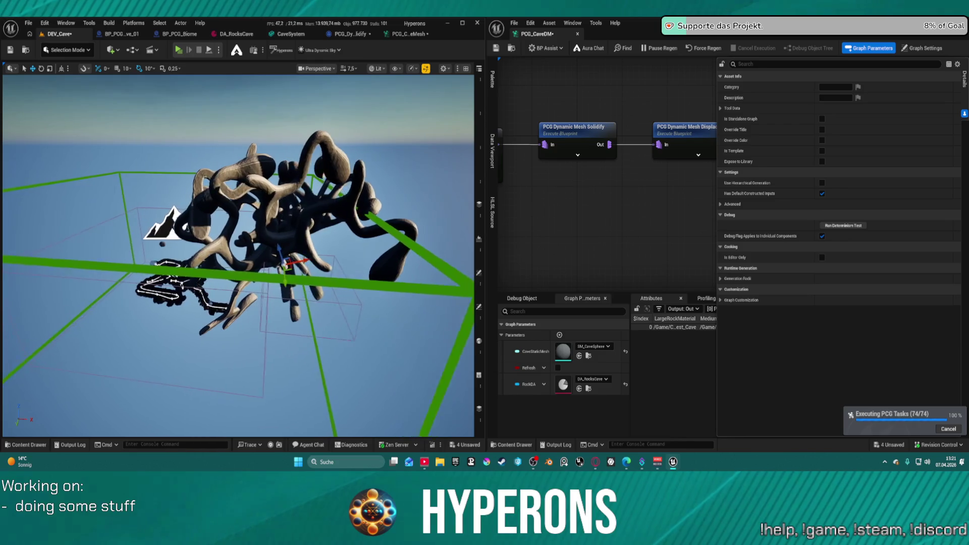
{"action": "scroll", "coordinate": [247, 215], "scroll_direction": "up", "scroll_amount": 5}
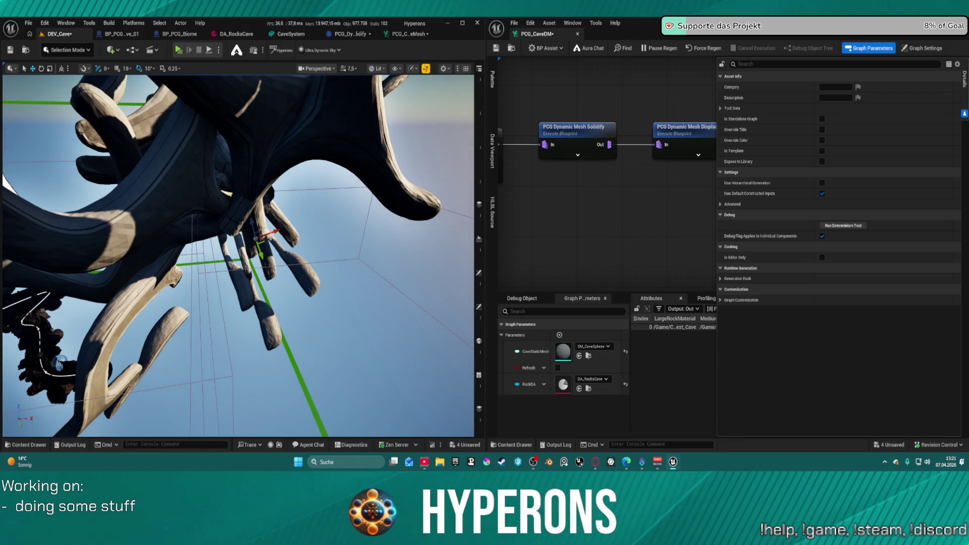
{"action": "key", "text": "e"}
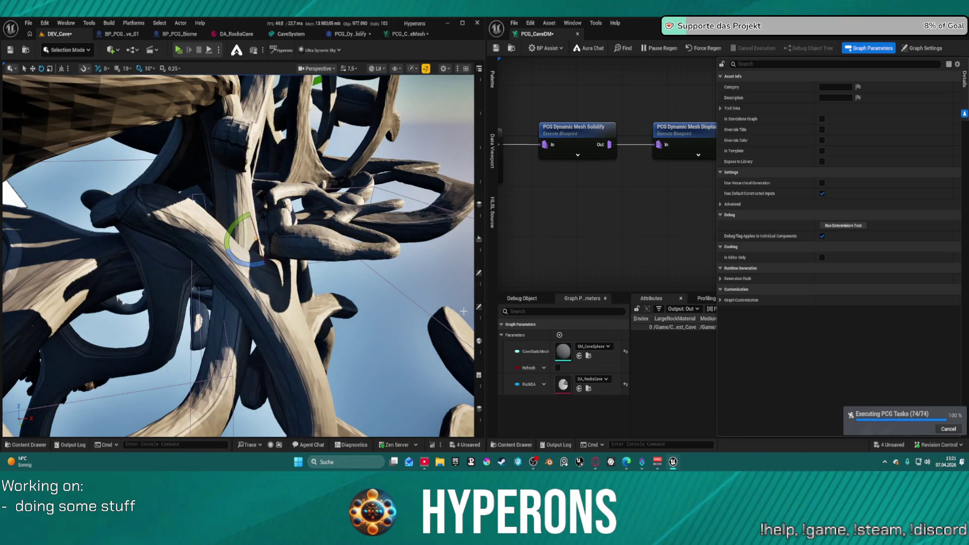
{"action": "left_click", "coordinate": [479, 307]}
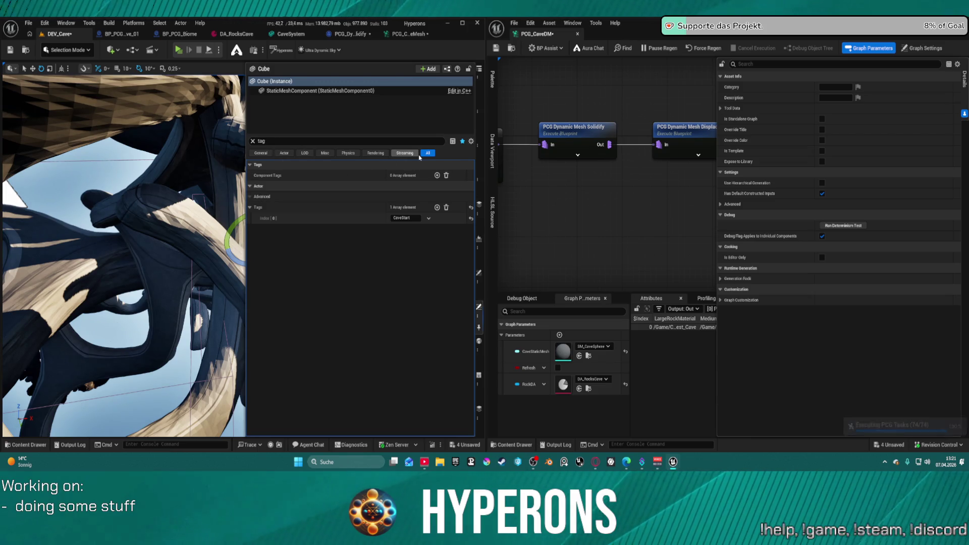
Step: Clear the Details filter, reset the cube's rotation to zero, and fly into the regenerated cave
{"action": "left_click", "coordinate": [253, 142]}
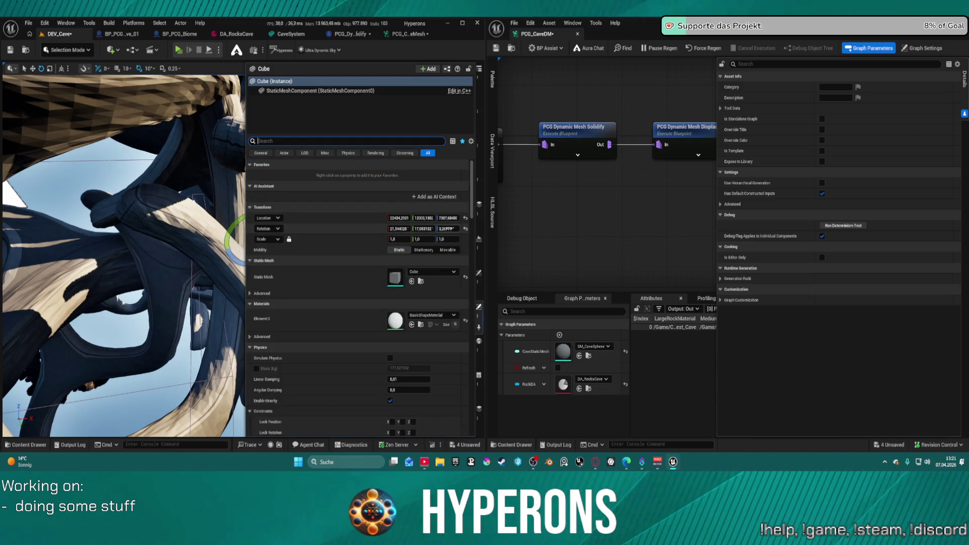
{"action": "left_click", "coordinate": [465, 230]}
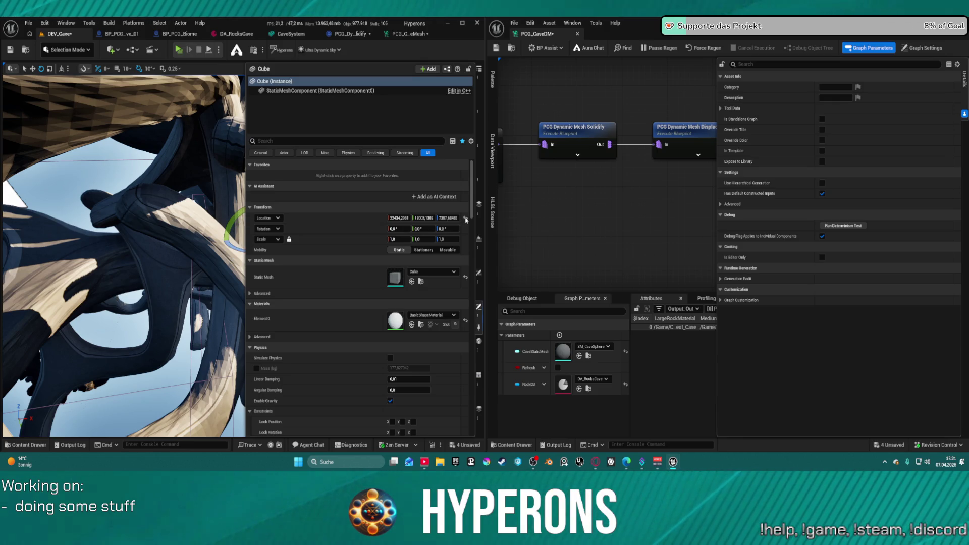
{"action": "scroll", "coordinate": [237, 255], "scroll_direction": "down", "scroll_amount": 10}
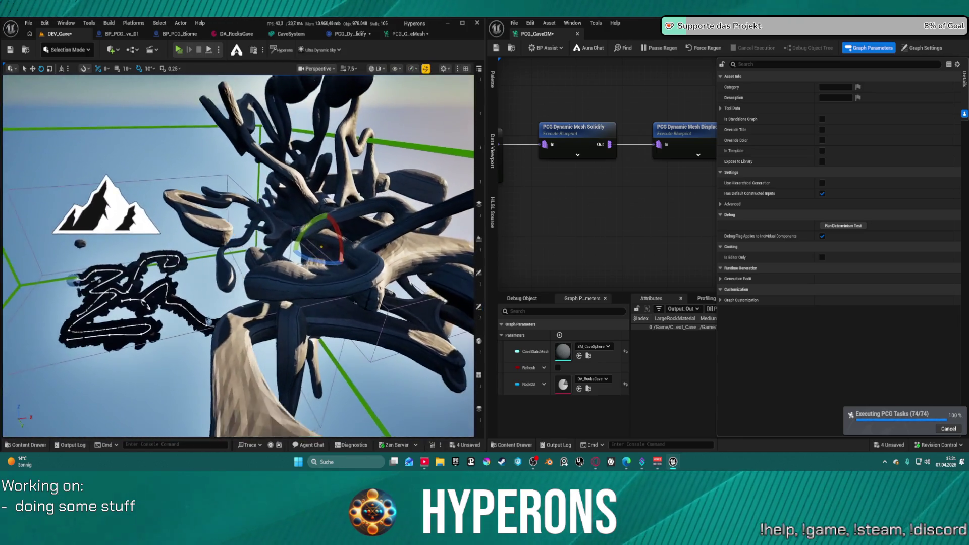
{"action": "mouse_move", "coordinate": [237, 254]}
{"action": "left_mouse_down"}
{"action": "mouse_move", "coordinate": [126, 287]}
{"action": "mouse_move", "coordinate": [2, 304]}
{"action": "mouse_move", "coordinate": [70, 351]}
{"action": "mouse_move", "coordinate": [76, 300]}
{"action": "mouse_move", "coordinate": [76, 437]}
{"action": "left_mouse_up"}
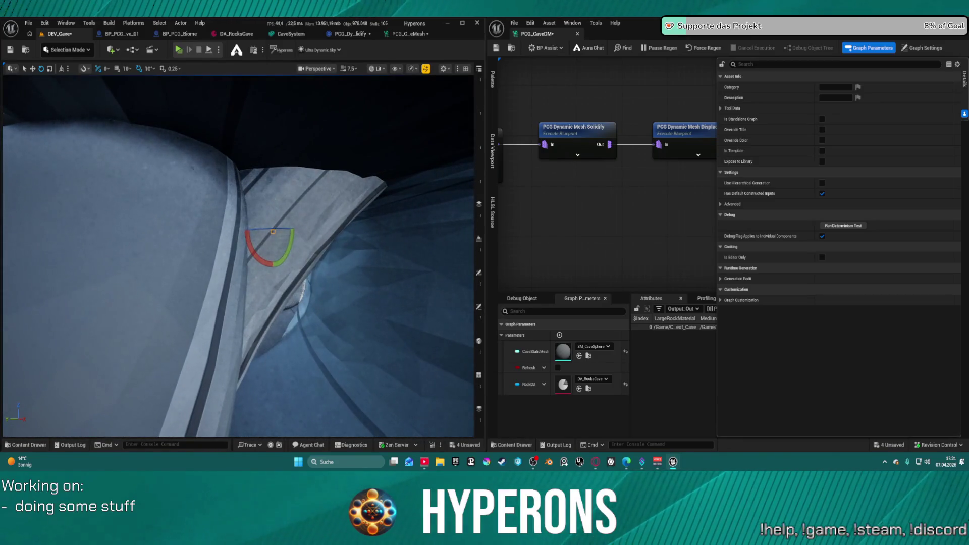
{"action": "left_click", "coordinate": [511, 48]}
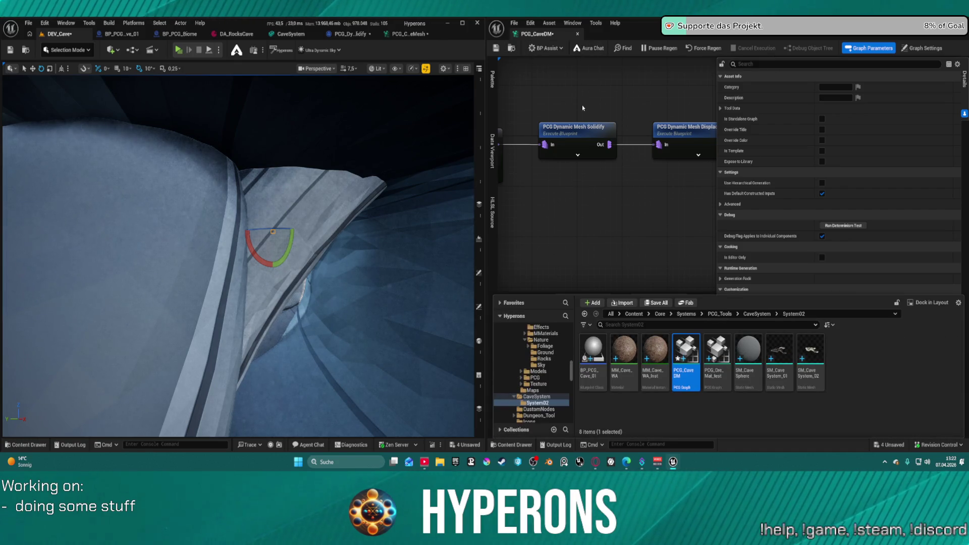
{"action": "left_click", "coordinate": [530, 398]}
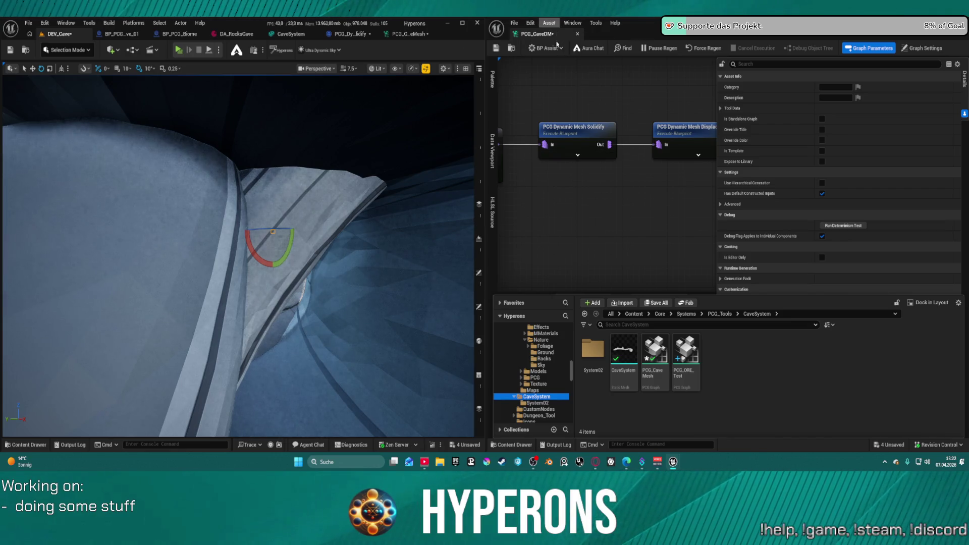
{"action": "left_click", "coordinate": [412, 33]}
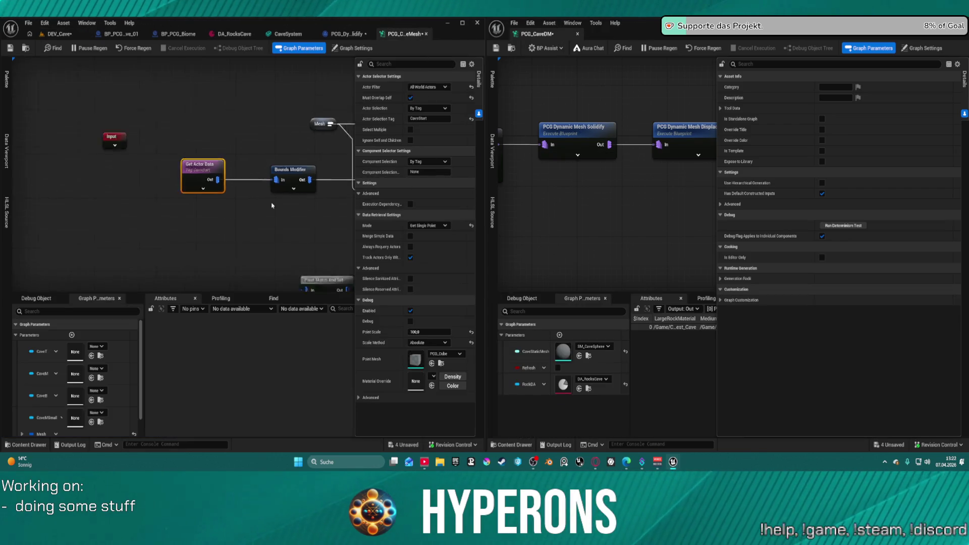
{"action": "mouse_move", "coordinate": [240, 153]}
{"action": "left_mouse_down"}
{"action": "mouse_move", "coordinate": [294, 272]}
{"action": "mouse_move", "coordinate": [283, 227]}
{"action": "mouse_move", "coordinate": [312, 182]}
{"action": "mouse_move", "coordinate": [428, 200]}
{"action": "mouse_move", "coordinate": [364, 195]}
{"action": "left_mouse_up"}
{"action": "mouse_move", "coordinate": [75, 212]}
{"action": "left_mouse_down"}
{"action": "mouse_move", "coordinate": [253, 211]}
{"action": "mouse_move", "coordinate": [238, 209]}
{"action": "left_mouse_up"}
{"action": "mouse_move", "coordinate": [338, 193]}
{"action": "left_mouse_down"}
{"action": "mouse_move", "coordinate": [150, 196]}
{"action": "mouse_move", "coordinate": [249, 196]}
{"action": "mouse_move", "coordinate": [81, 186]}
{"action": "left_mouse_up"}
{"action": "scroll", "coordinate": [145, 80], "scroll_direction": "down", "scroll_amount": 6}
{"action": "mouse_move", "coordinate": [252, 204]}
{"action": "left_mouse_down"}
{"action": "mouse_move", "coordinate": [201, 109]}
{"action": "mouse_move", "coordinate": [167, 166]}
{"action": "mouse_move", "coordinate": [166, 283]}
{"action": "mouse_move", "coordinate": [164, 202]}
{"action": "left_mouse_up"}
{"action": "scroll", "coordinate": [202, 108], "scroll_direction": "up", "scroll_amount": 6}
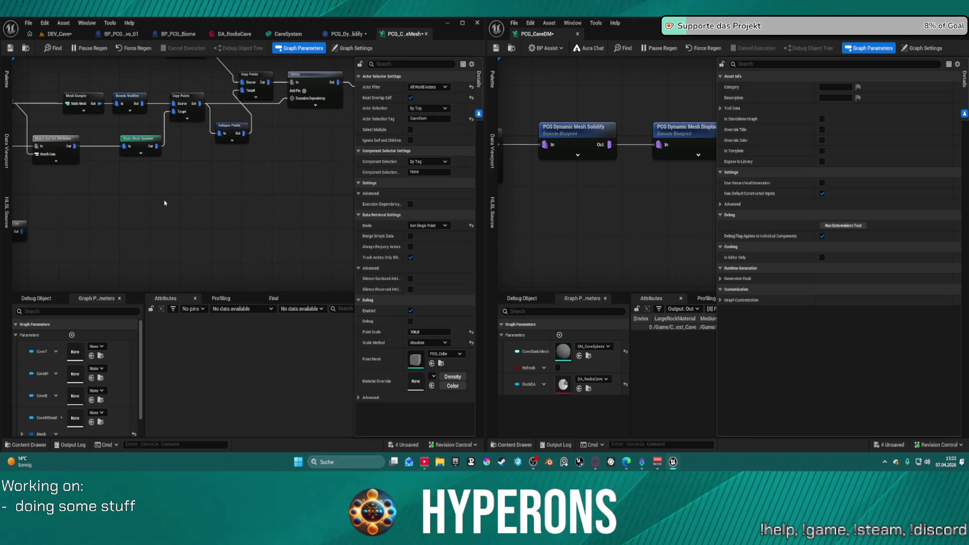
{"action": "scroll", "coordinate": [164, 203], "scroll_direction": "down", "scroll_amount": 3}
{"action": "scroll", "coordinate": [154, 162], "scroll_direction": "up", "scroll_amount": 5}
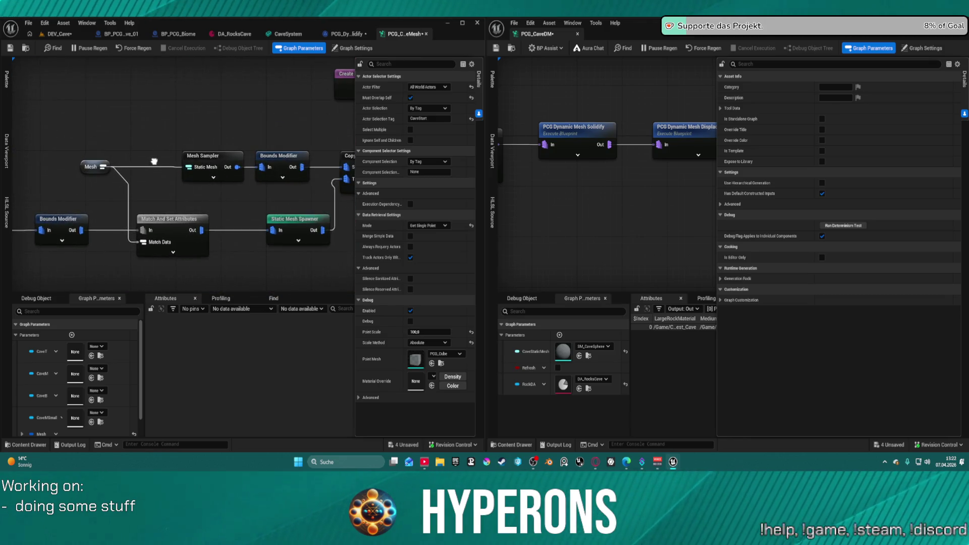
{"action": "scroll", "coordinate": [154, 161], "scroll_direction": "down", "scroll_amount": 3}
{"action": "scroll", "coordinate": [152, 164], "scroll_direction": "up", "scroll_amount": 2}
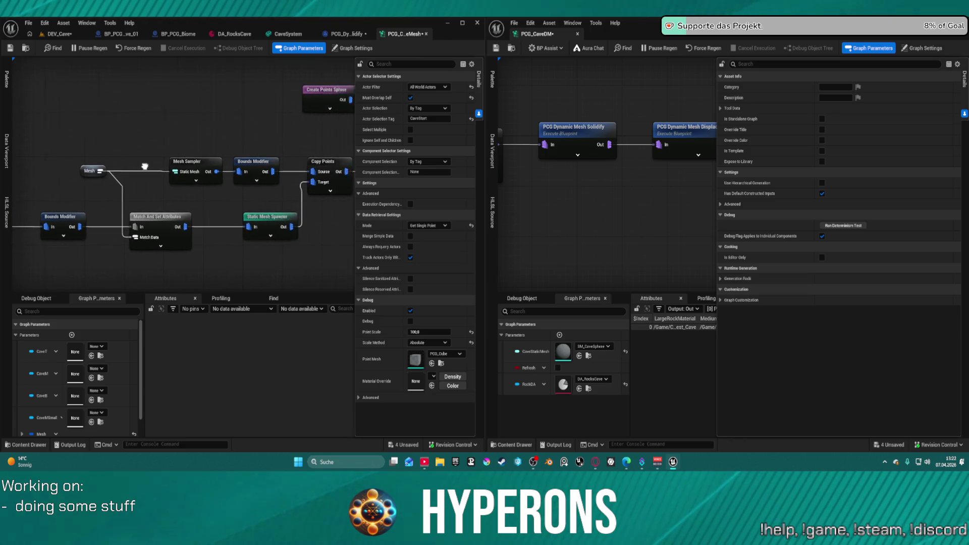
{"action": "left_click_drag", "start_coordinate": [145, 167], "coordinate": [84, 159]}
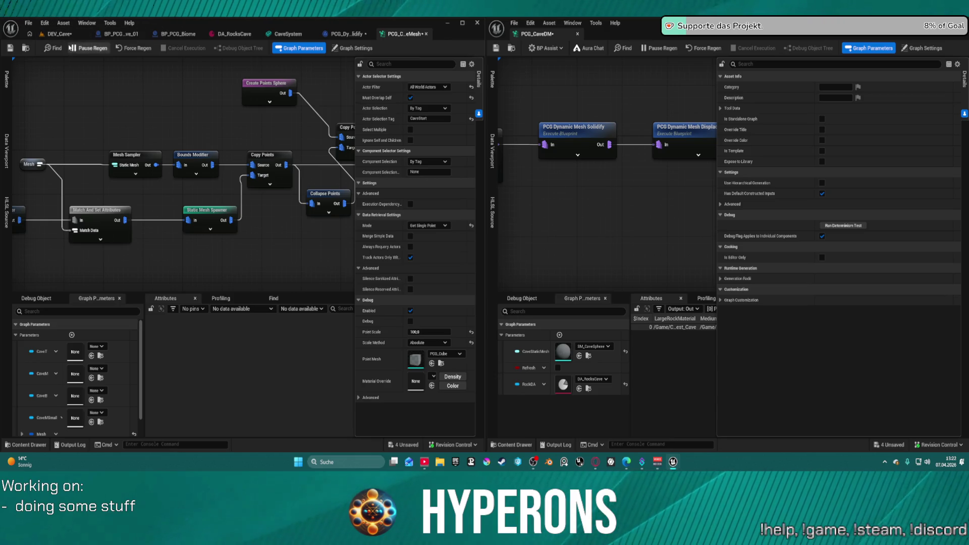
{"action": "left_click", "coordinate": [61, 33]}
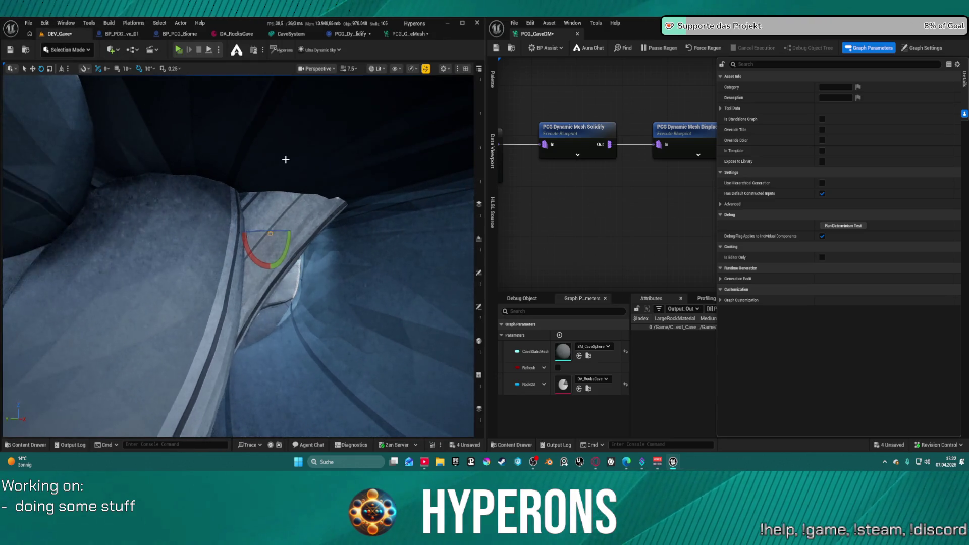
{"action": "key", "text": "f"}
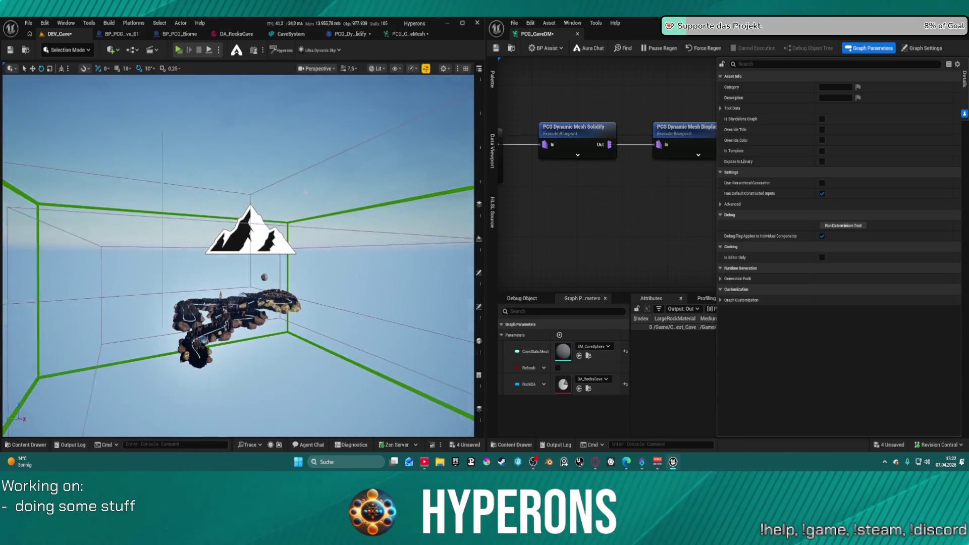
{"action": "mouse_move", "coordinate": [365, 133]}
{"action": "left_mouse_down"}
{"action": "mouse_move", "coordinate": [373, 192]}
{"action": "mouse_move", "coordinate": [373, 111]}
{"action": "left_mouse_up"}
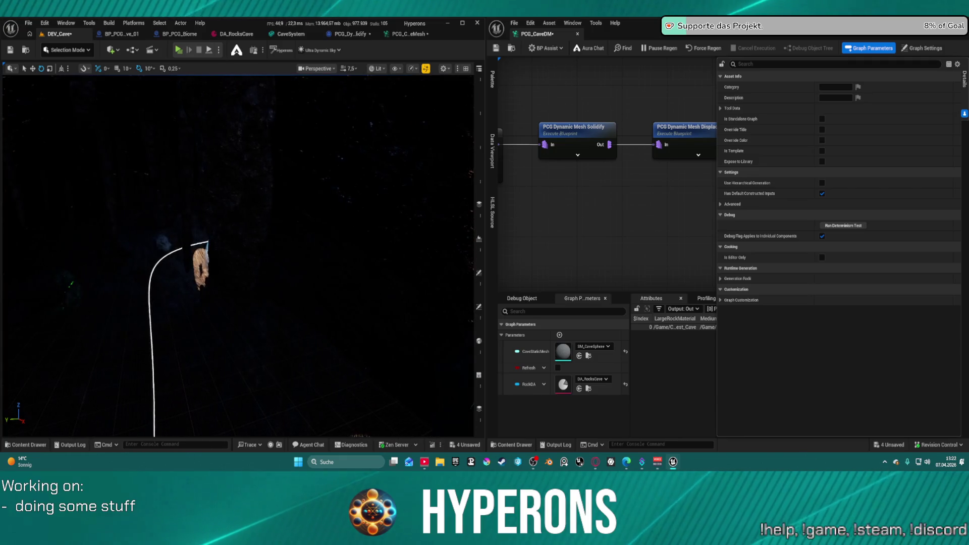
{"action": "right_click", "coordinate": [310, 130]}
{"action": "key", "text": "Escape"}
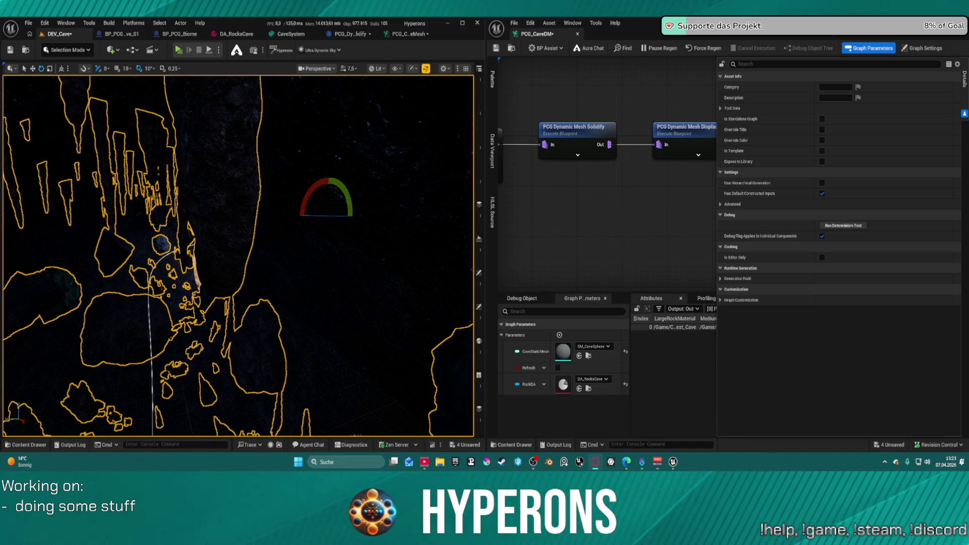
Step: Bring the Auto UV, Flip Normals and Save Dynamic Mesh To Asset nodes into view and select Flip Normals
{"action": "left_click_drag", "start_coordinate": [407, 201], "coordinate": [407, 201]}
{"action": "scroll", "coordinate": [648, 112], "scroll_direction": "down", "scroll_amount": 1}
{"action": "mouse_move", "coordinate": [647, 112]}
{"action": "left_mouse_down"}
{"action": "mouse_move", "coordinate": [659, 127]}
{"action": "mouse_move", "coordinate": [550, 173]}
{"action": "left_mouse_up"}
{"action": "left_click_drag", "start_coordinate": [628, 165], "coordinate": [529, 167]}
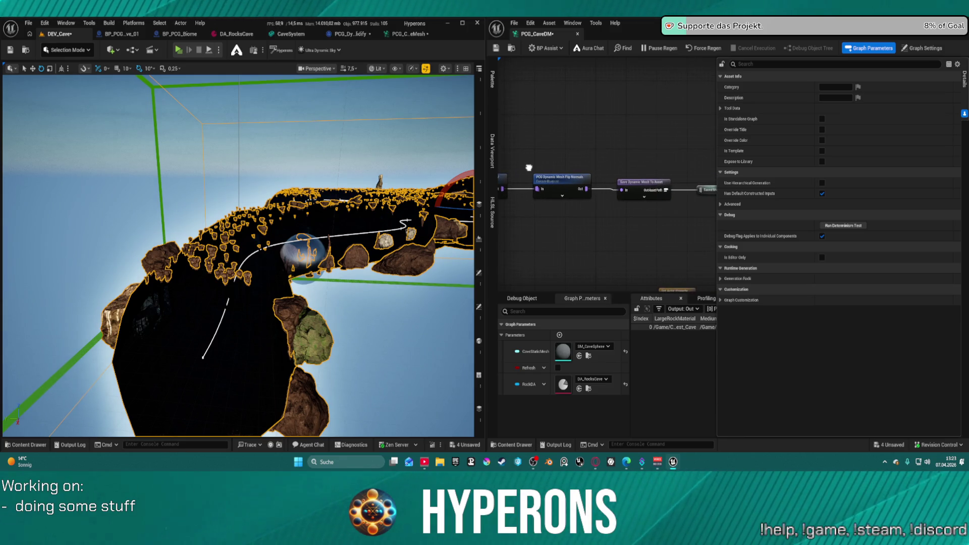
{"action": "scroll", "coordinate": [589, 144], "scroll_direction": "up", "scroll_amount": 2}
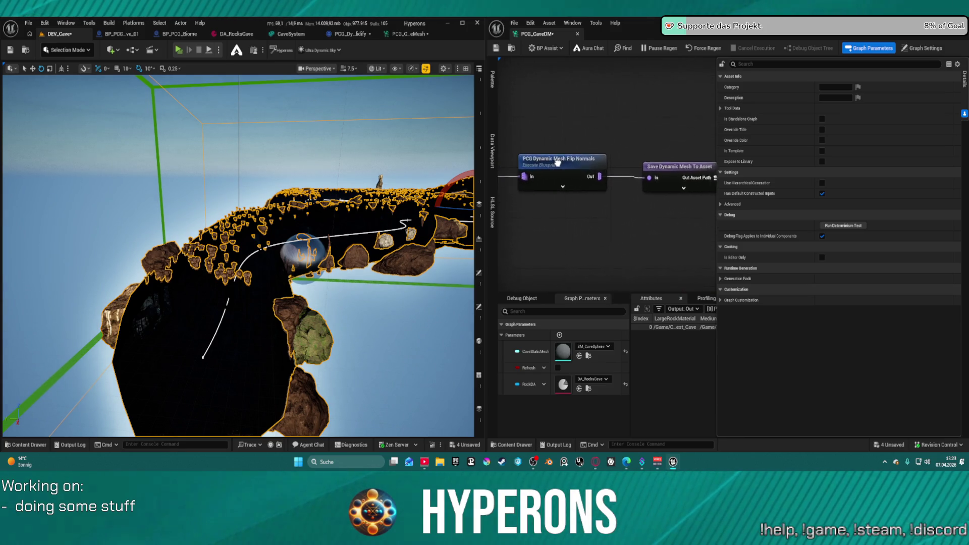
{"action": "left_click_drag", "start_coordinate": [589, 143], "coordinate": [597, 138]}
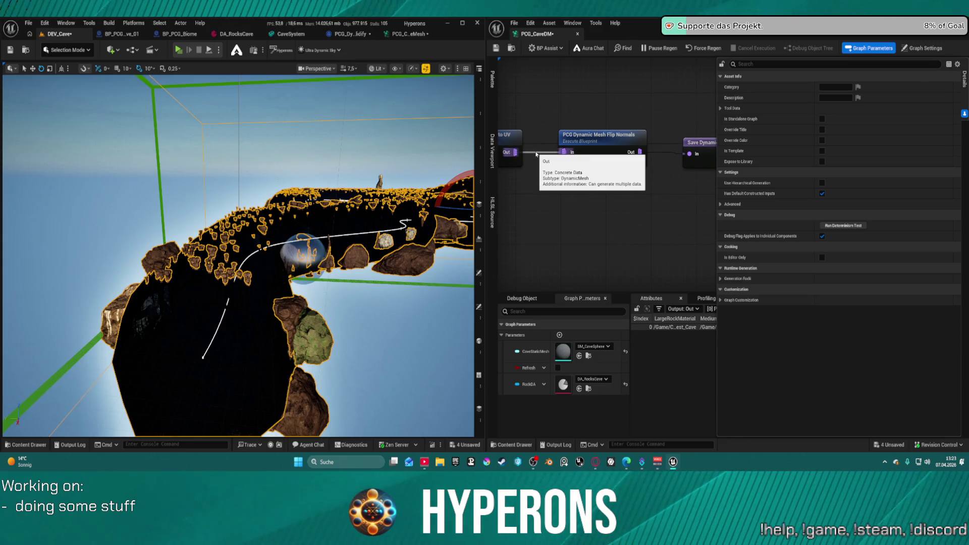
{"action": "left_click", "coordinate": [536, 155]}
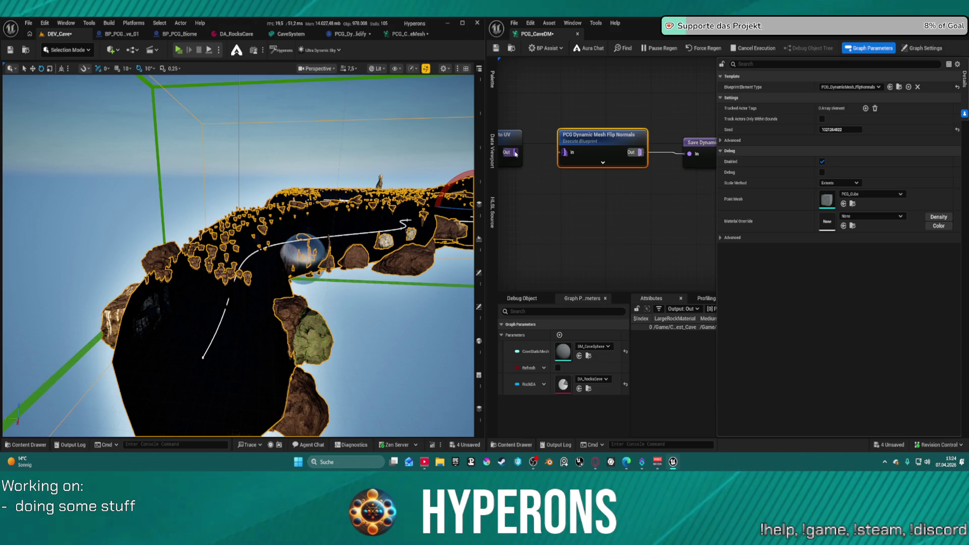
Step: Wire Auto UV Out to Flip Normals In, and Flip Normals Out to Save Dynamic Mesh To Asset In
{"action": "left_click_drag", "start_coordinate": [516, 154], "coordinate": [584, 191]}
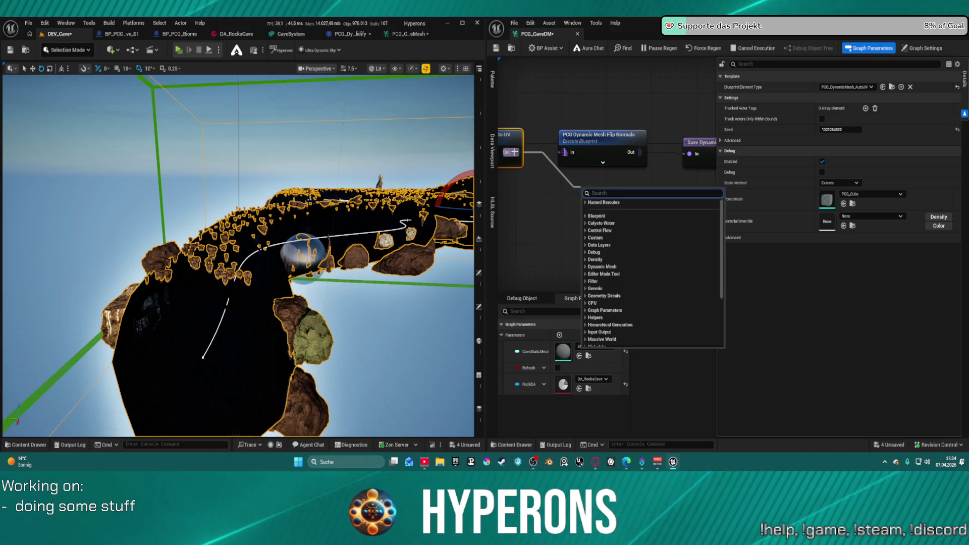
{"action": "key", "text": "Escape"}
{"action": "left_click_drag", "start_coordinate": [640, 152], "coordinate": [689, 154]}
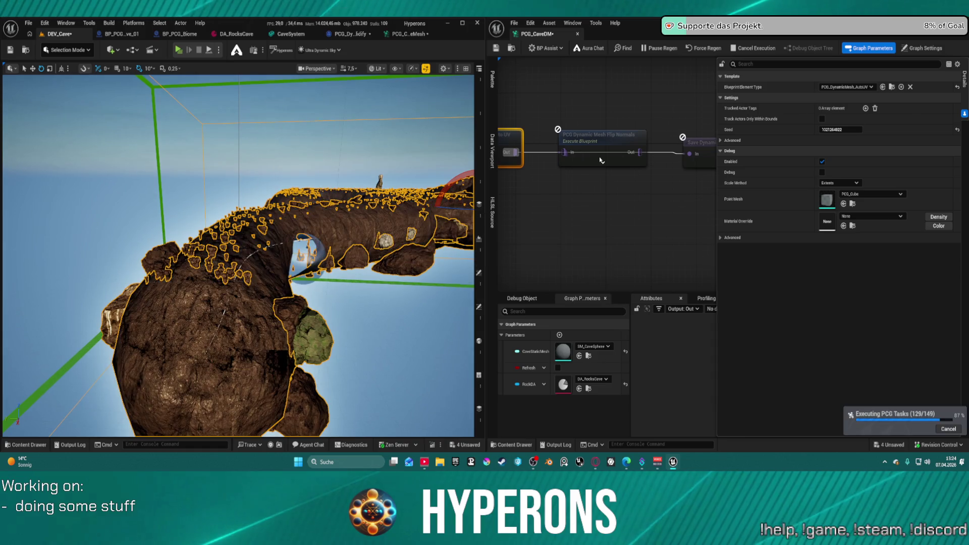
{"action": "mouse_move", "coordinate": [238, 253]}
{"action": "left_mouse_down"}
{"action": "mouse_move", "coordinate": [283, 222]}
{"action": "mouse_move", "coordinate": [252, 267]}
{"action": "mouse_move", "coordinate": [179, 184]}
{"action": "left_mouse_up"}
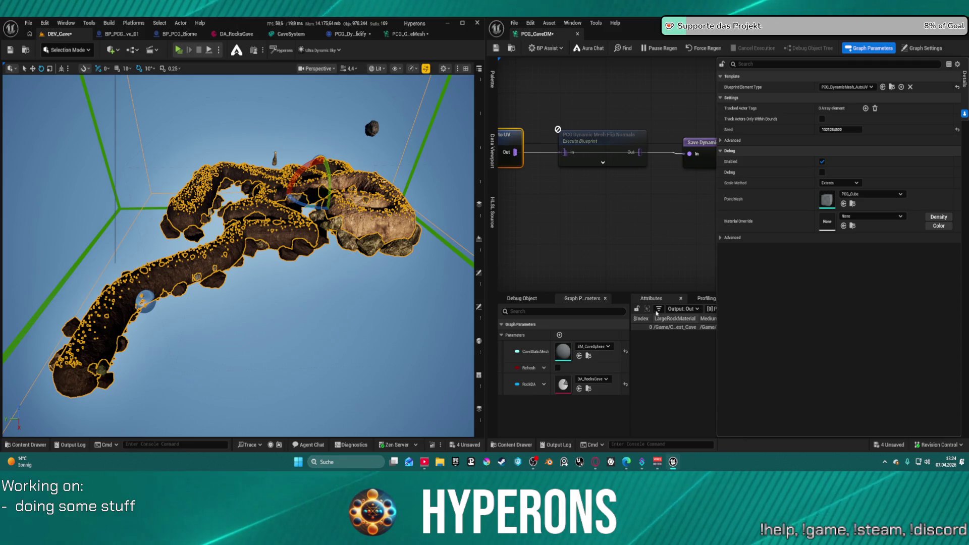
{"action": "left_click", "coordinate": [536, 153], "text": "alt"}
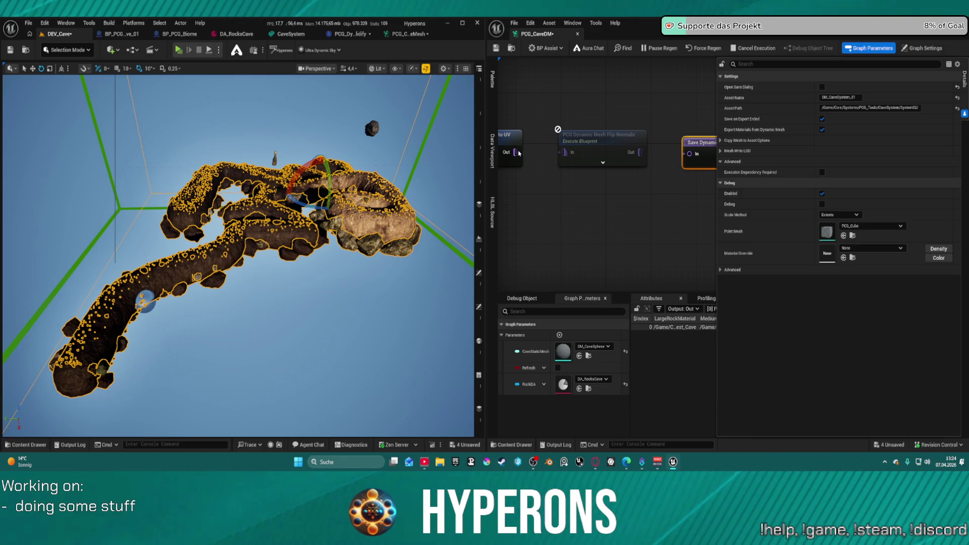
{"action": "left_click_drag", "start_coordinate": [518, 152], "coordinate": [565, 154]}
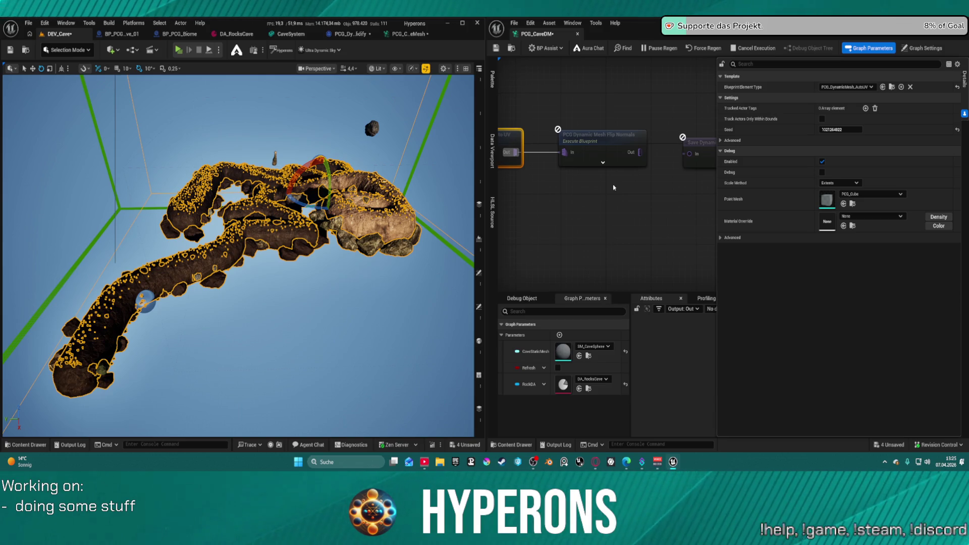
{"action": "left_click_drag", "start_coordinate": [640, 152], "coordinate": [689, 154]}
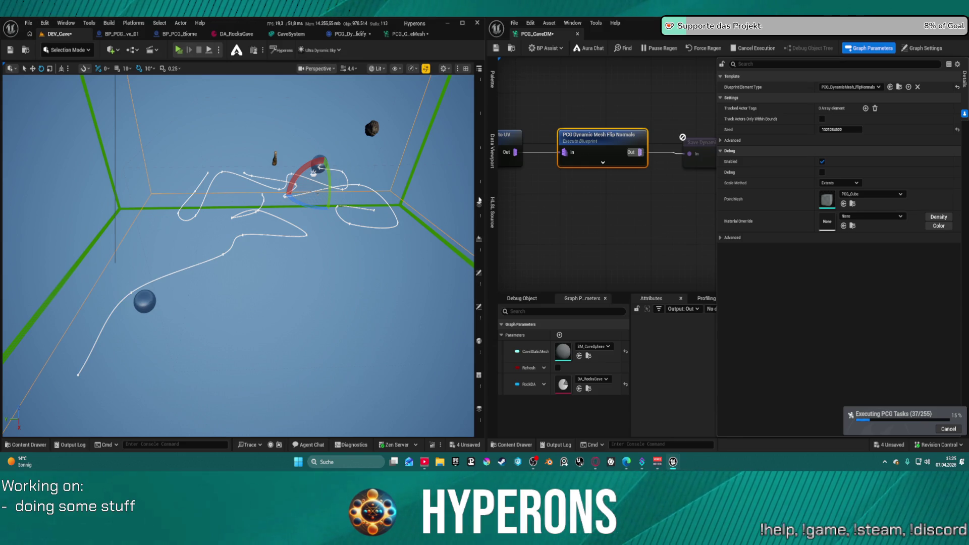
Step: Save the regenerated cave assets with Ctrl+S and zoom toward the cave
{"action": "key", "text": "ctrl+s"}
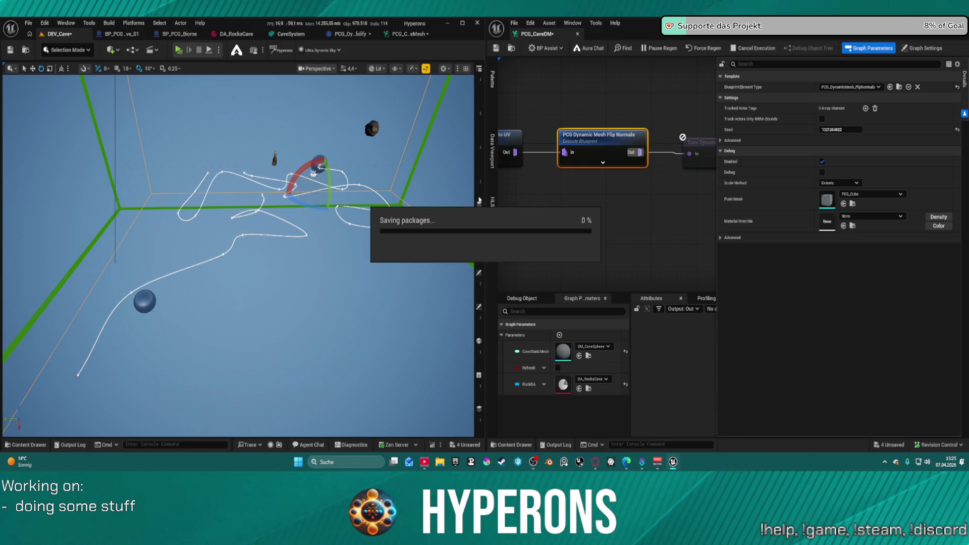
{"action": "scroll", "coordinate": [130, 244], "scroll_direction": "up", "scroll_amount": 10}
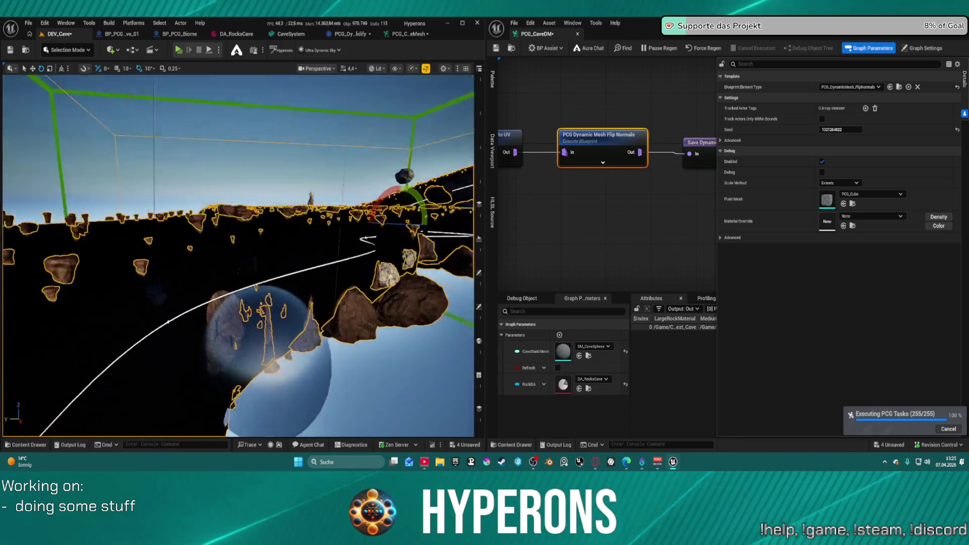
{"action": "scroll", "coordinate": [238, 255], "scroll_direction": "up", "scroll_amount": 10}
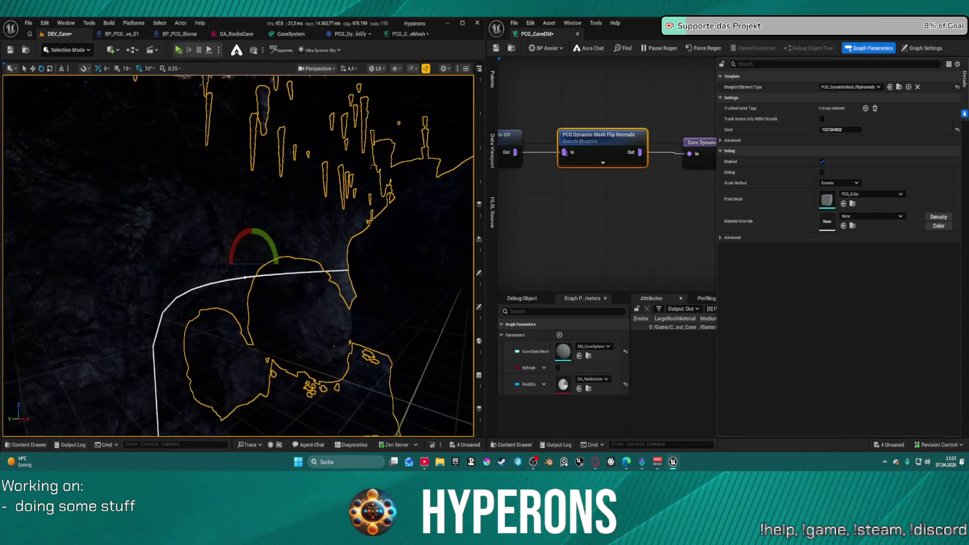
{"action": "scroll", "coordinate": [238, 255], "scroll_direction": "up", "scroll_amount": 10}
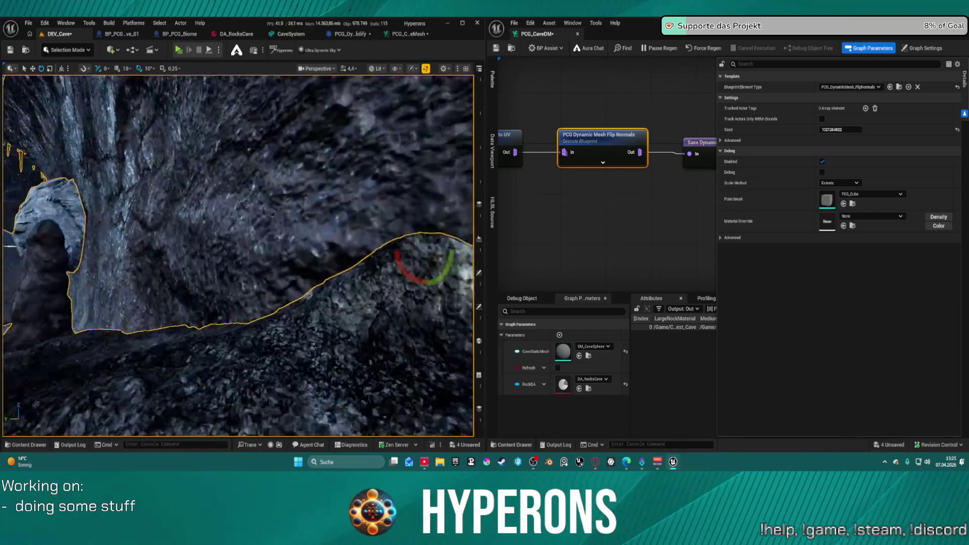
{"action": "scroll", "coordinate": [308, 294], "scroll_direction": "up", "scroll_amount": 8}
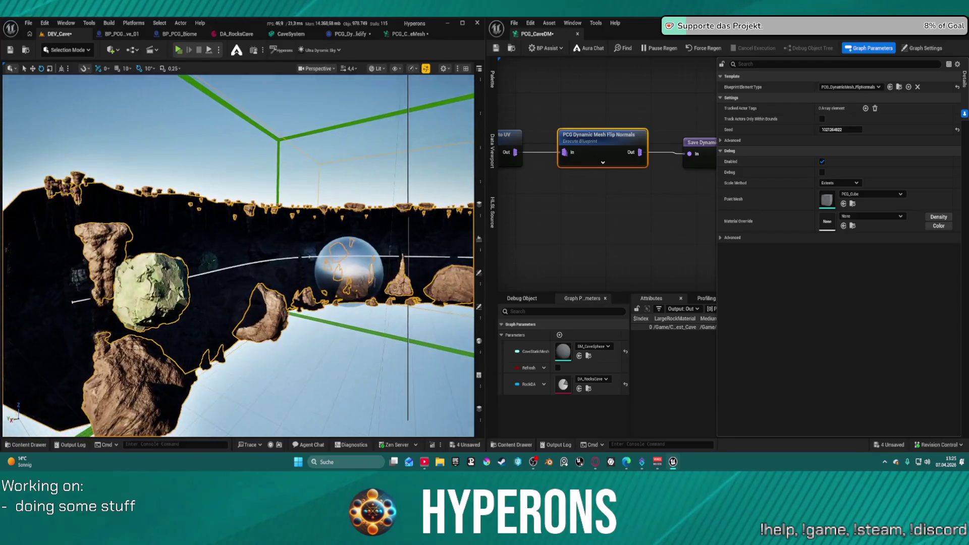
Step: Fly through the cave to check its flipped interior, then bring up File > Recent Levels
{"action": "scroll", "coordinate": [238, 255], "scroll_direction": "up", "scroll_amount": 10}
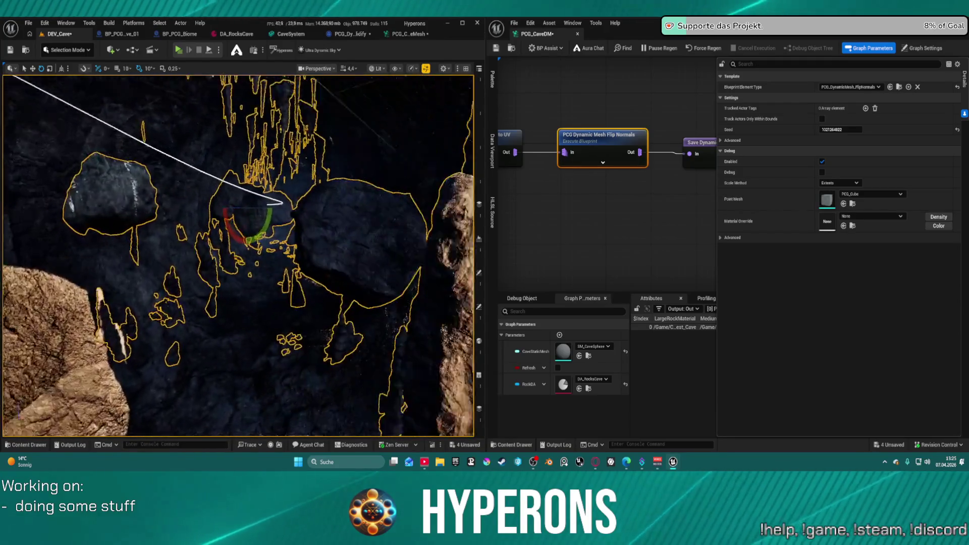
{"action": "scroll", "coordinate": [238, 255], "scroll_direction": "up", "scroll_amount": 5}
{"action": "scroll", "coordinate": [238, 255], "scroll_direction": "up", "scroll_amount": 6}
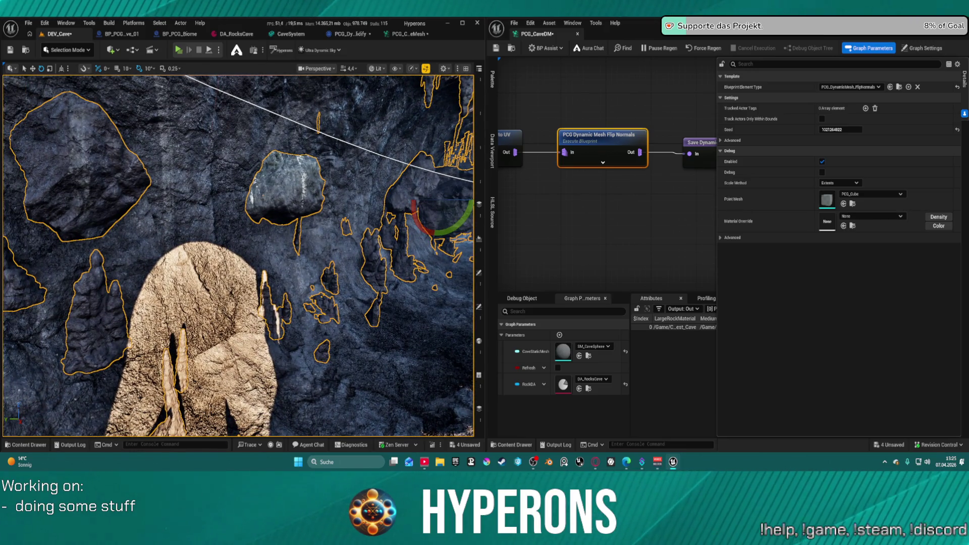
{"action": "scroll", "coordinate": [238, 255], "scroll_direction": "up", "scroll_amount": 2}
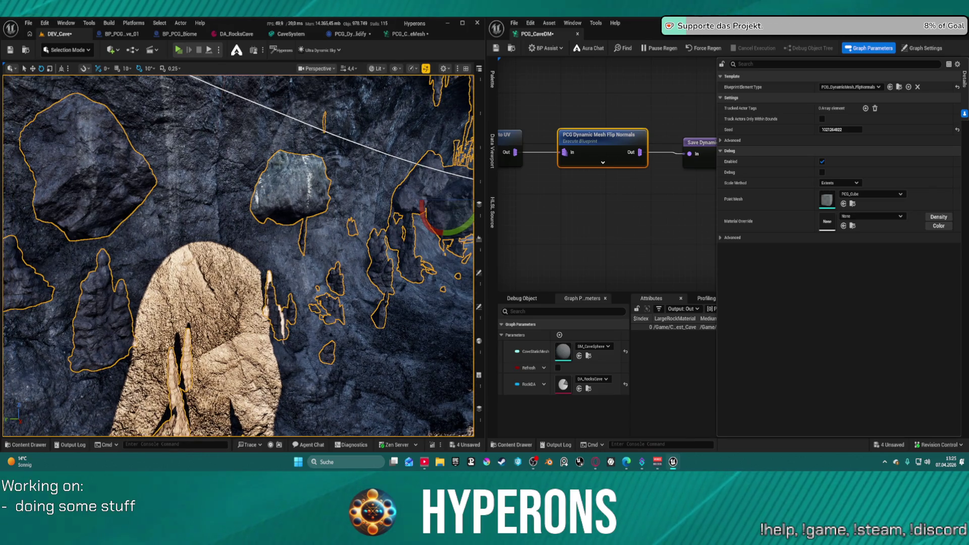
{"action": "scroll", "coordinate": [238, 256], "scroll_direction": "up", "scroll_amount": 5}
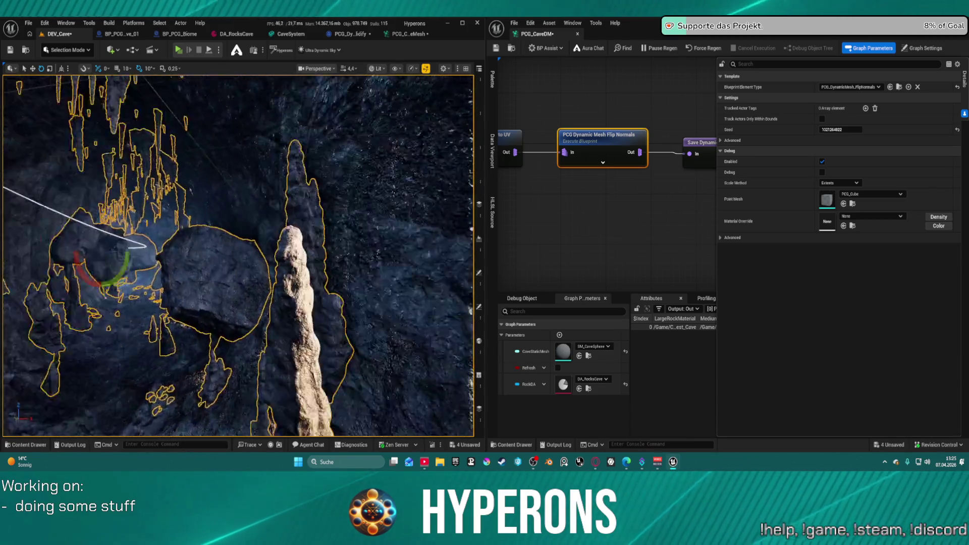
{"action": "scroll", "coordinate": [318, 167], "scroll_direction": "down", "scroll_amount": 10}
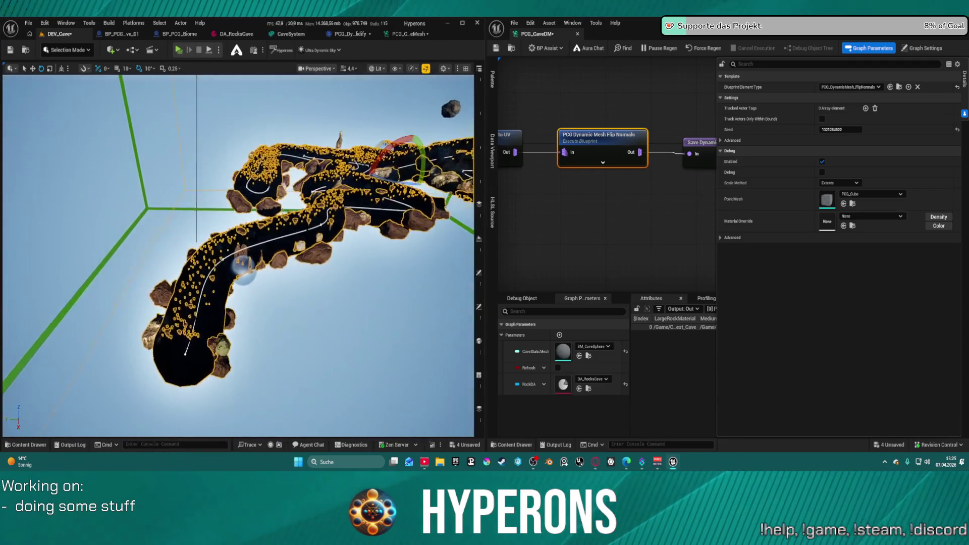
{"action": "scroll", "coordinate": [319, 167], "scroll_direction": "down", "scroll_amount": 2}
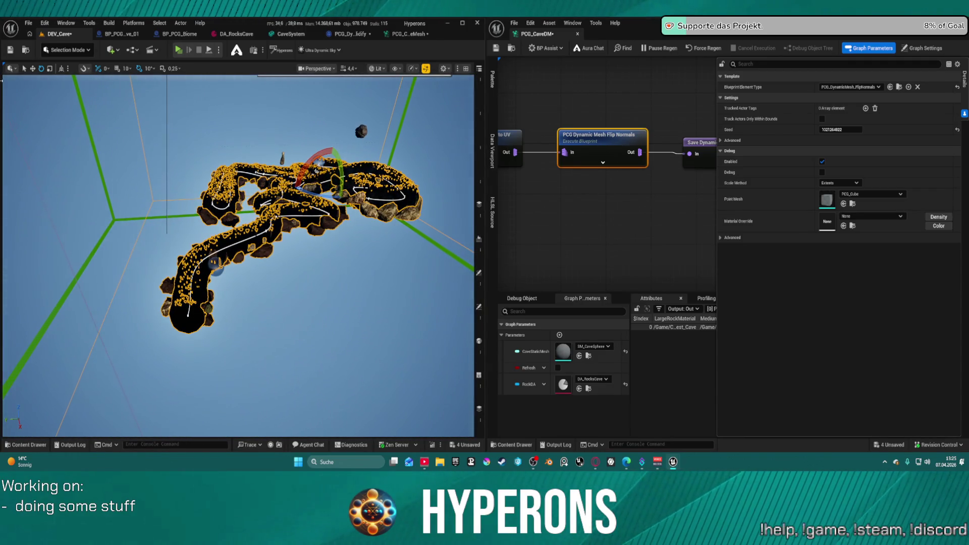
{"action": "left_click", "coordinate": [29, 23]}
{"action": "mouse_move", "coordinate": [94, 79]}
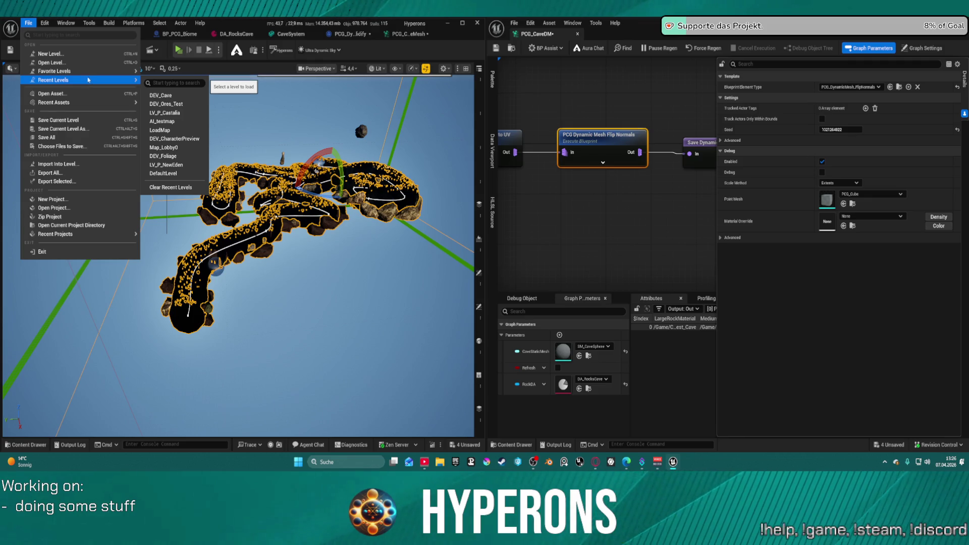
Step: Start a new Open World level, then cancel the prompts to stay in DEV_Cave
{"action": "left_click", "coordinate": [69, 54]}
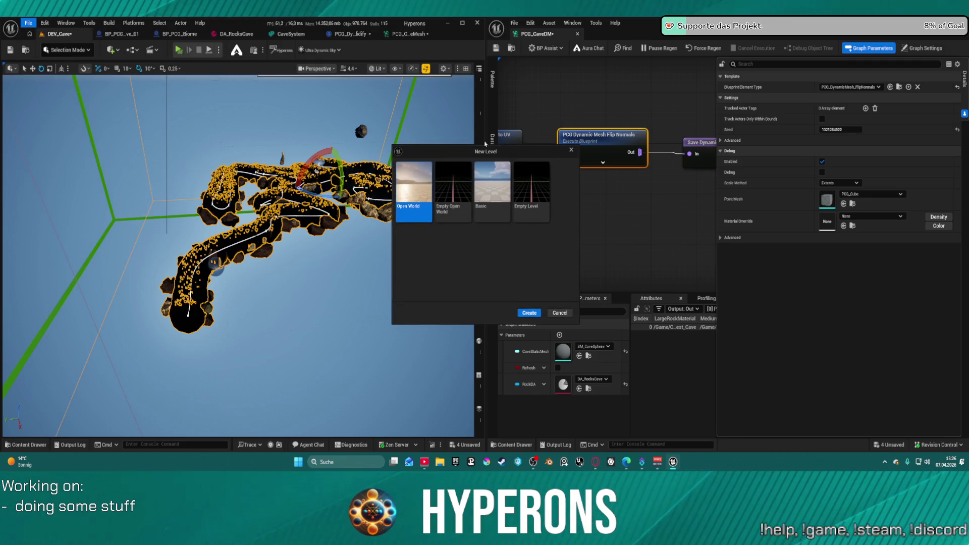
{"action": "double_click", "coordinate": [411, 180]}
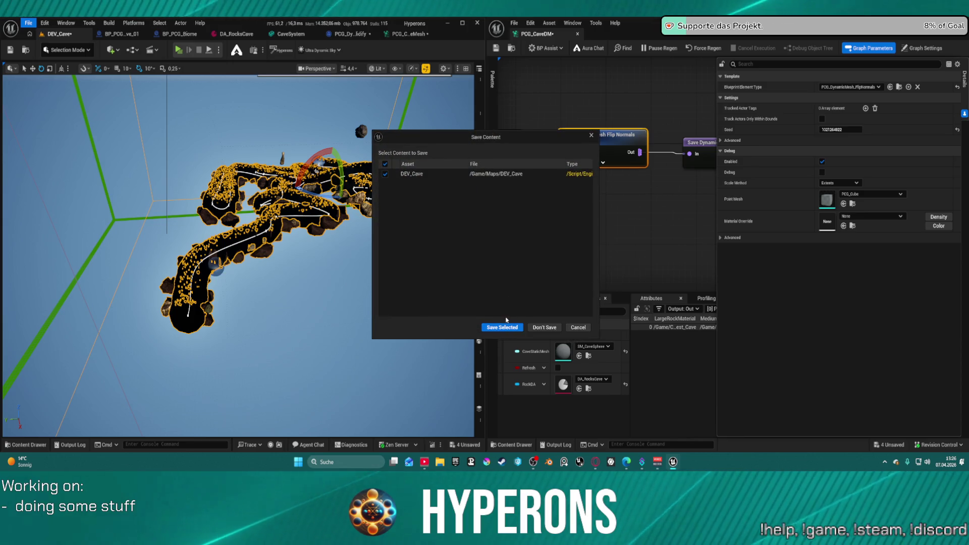
{"action": "left_click", "coordinate": [582, 329]}
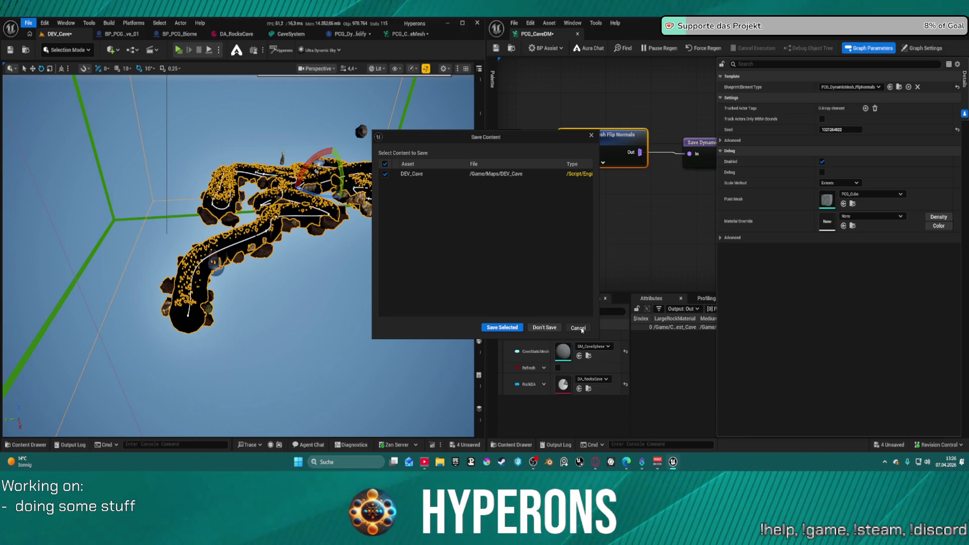
{"action": "left_click", "coordinate": [582, 329]}
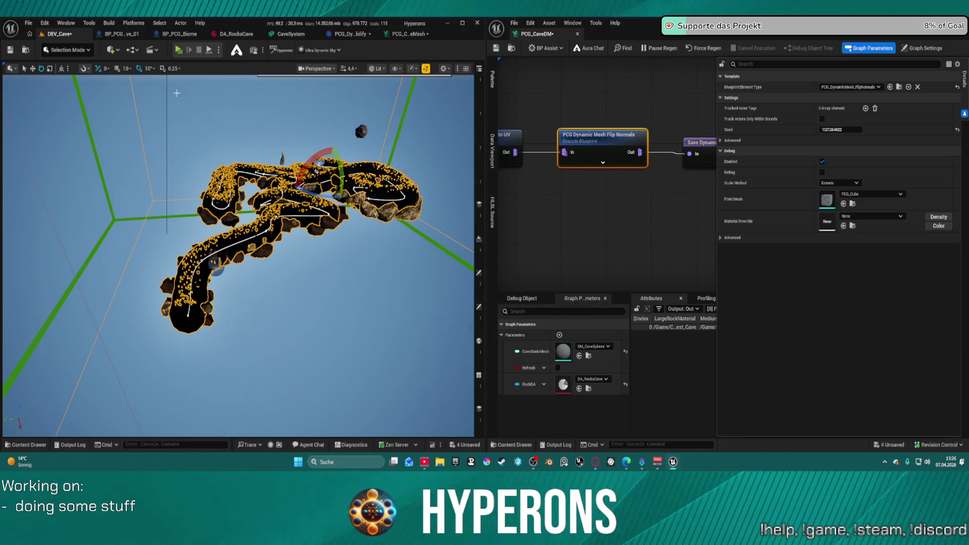
Step: Open LoadMap from Recent Levels, saving DEV_Cave when prompted
{"action": "left_click", "coordinate": [29, 23]}
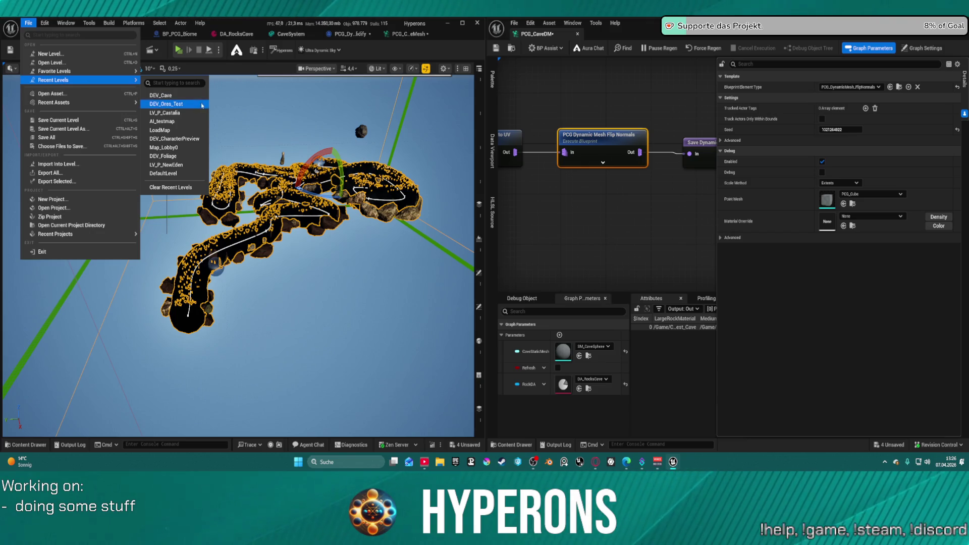
{"action": "left_click", "coordinate": [197, 130]}
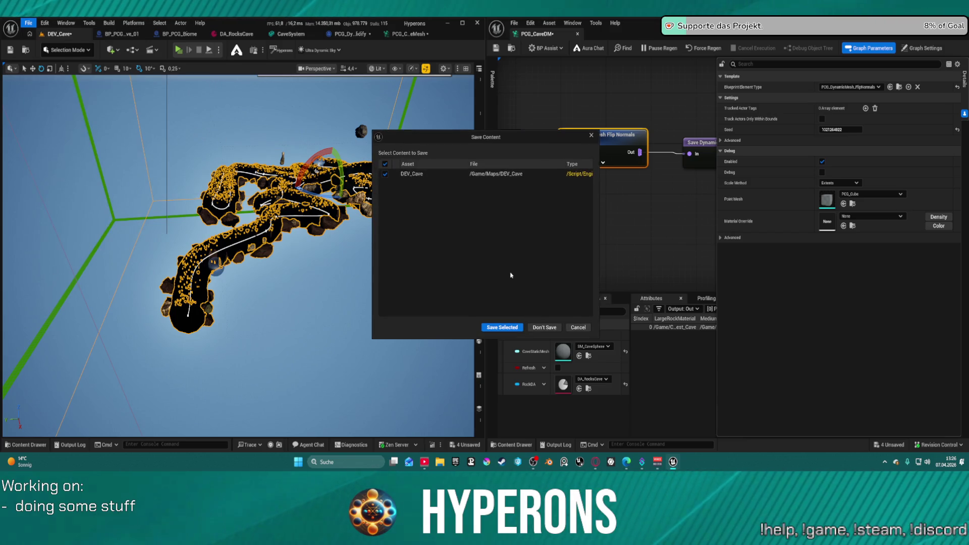
{"action": "left_click", "coordinate": [514, 329]}
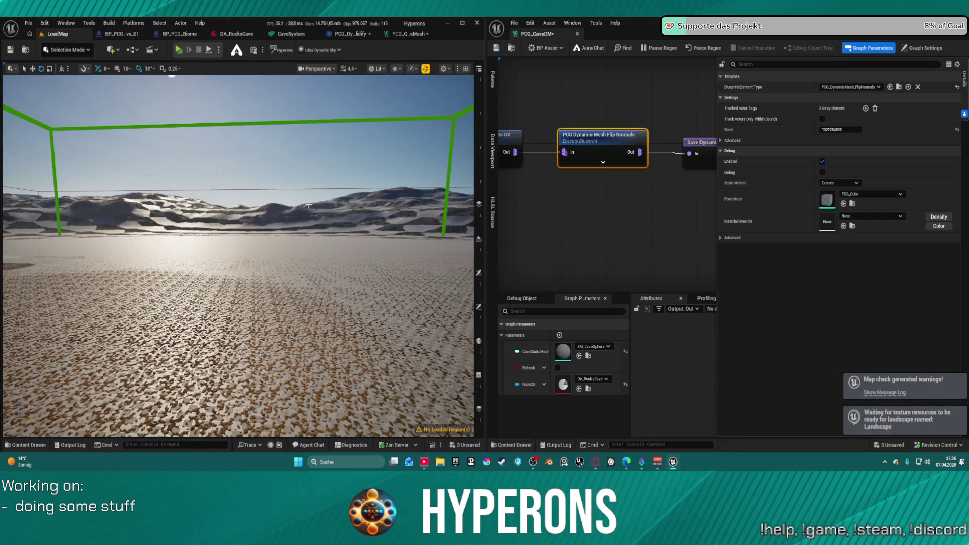
Step: Fly across LoadMap, glance at BP_PCG_Cave_01, and switch LoadMap to Landscape mode
{"action": "left_click_drag", "start_coordinate": [366, 223], "coordinate": [368, 323]}
{"action": "left_click", "coordinate": [126, 34]}
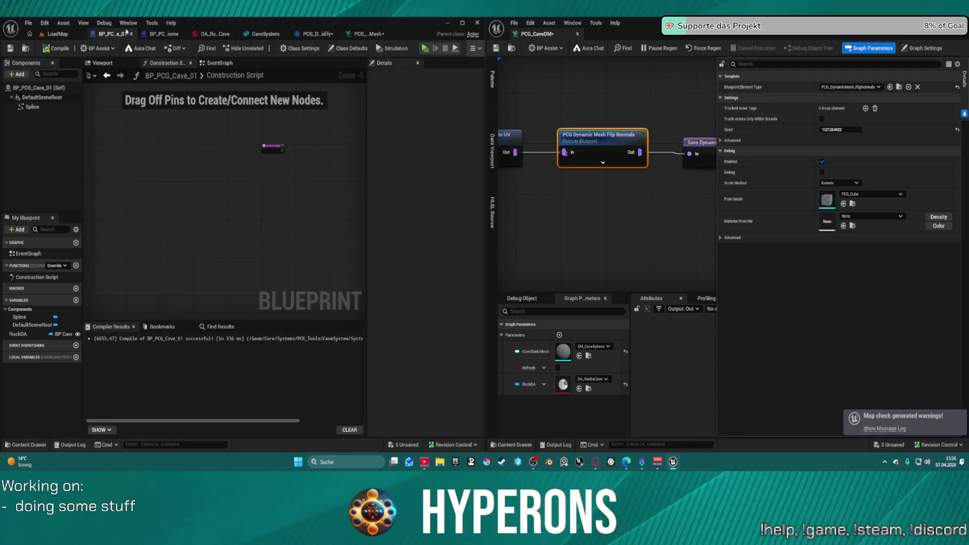
{"action": "left_click", "coordinate": [55, 34]}
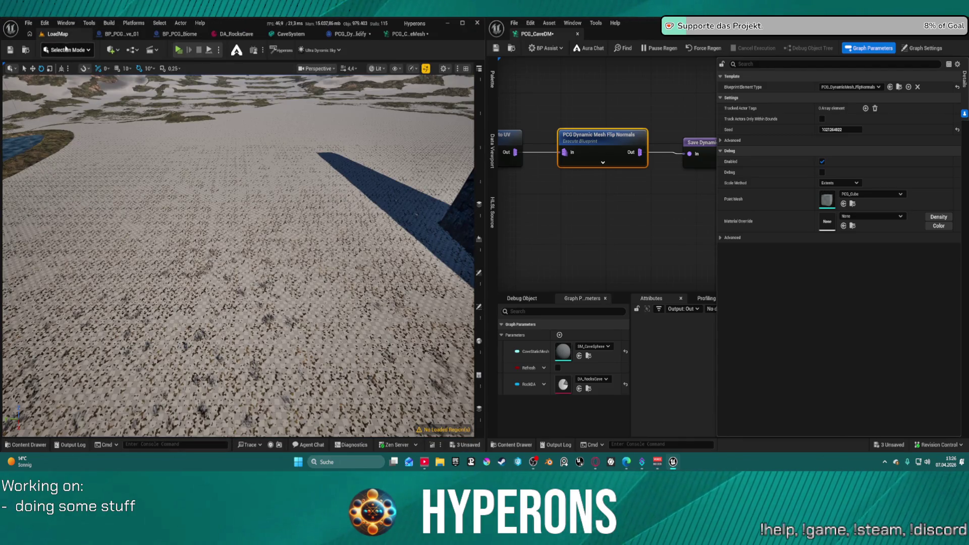
{"action": "left_click", "coordinate": [66, 49]}
{"action": "left_click", "coordinate": [93, 91]}
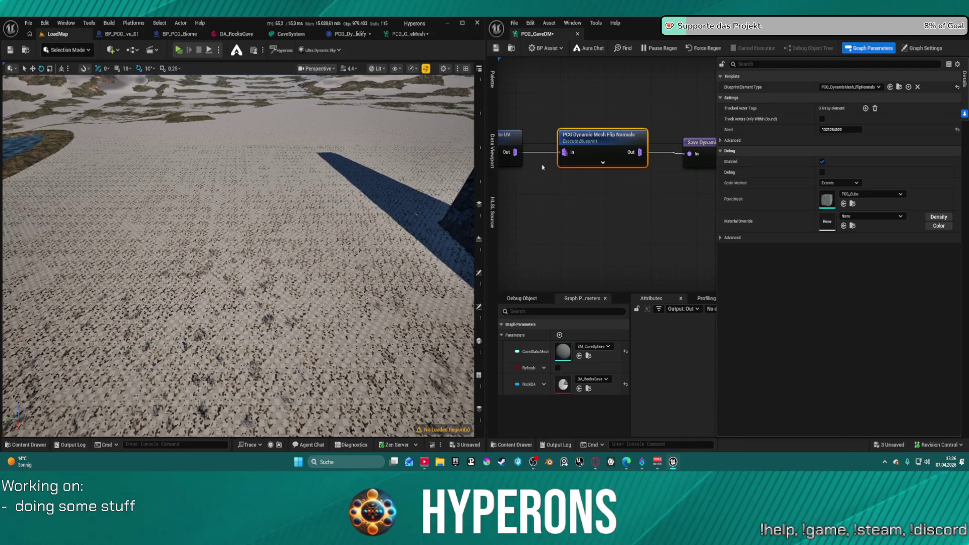
Step: Dock the PCG_CaveDM graph into the level editor, maximize the window, and return to LoadMap
{"action": "mouse_move", "coordinate": [536, 34]}
{"action": "left_mouse_down"}
{"action": "mouse_move", "coordinate": [529, 57]}
{"action": "mouse_move", "coordinate": [449, 31]}
{"action": "left_mouse_up"}
{"action": "double_click", "coordinate": [478, 32]}
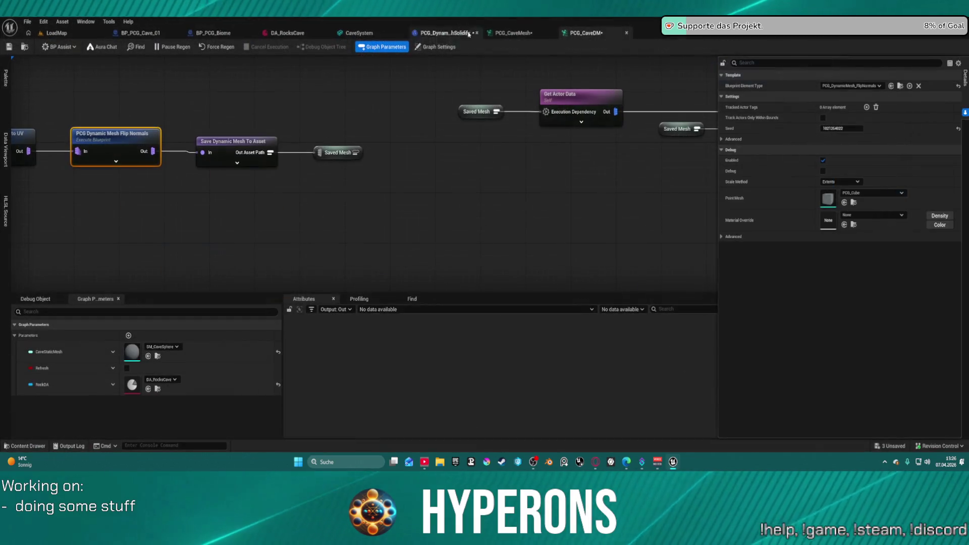
{"action": "left_click", "coordinate": [59, 33]}
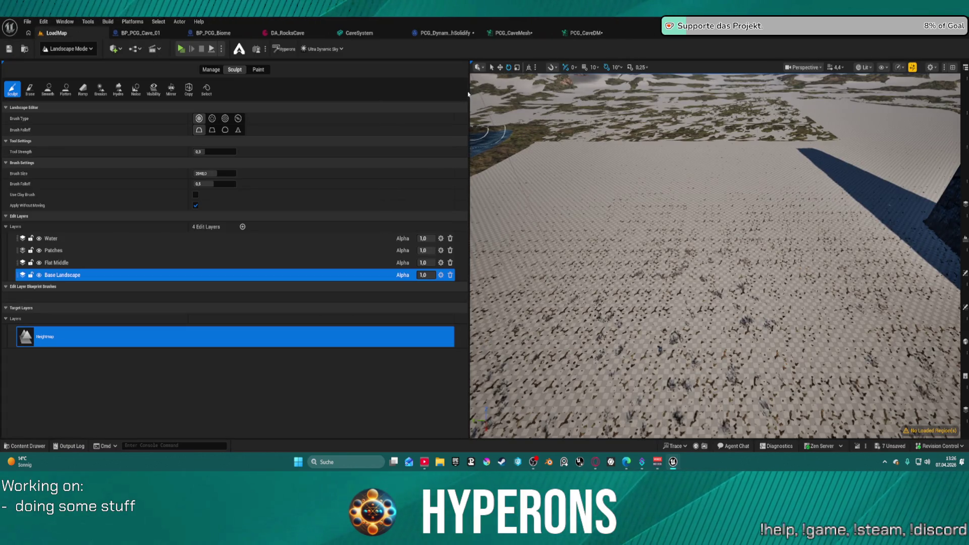
Step: Widen the LoadMap viewport by resizing the side panels and restoring the full layout
{"action": "left_click_drag", "start_coordinate": [468, 92], "coordinate": [158, 92]}
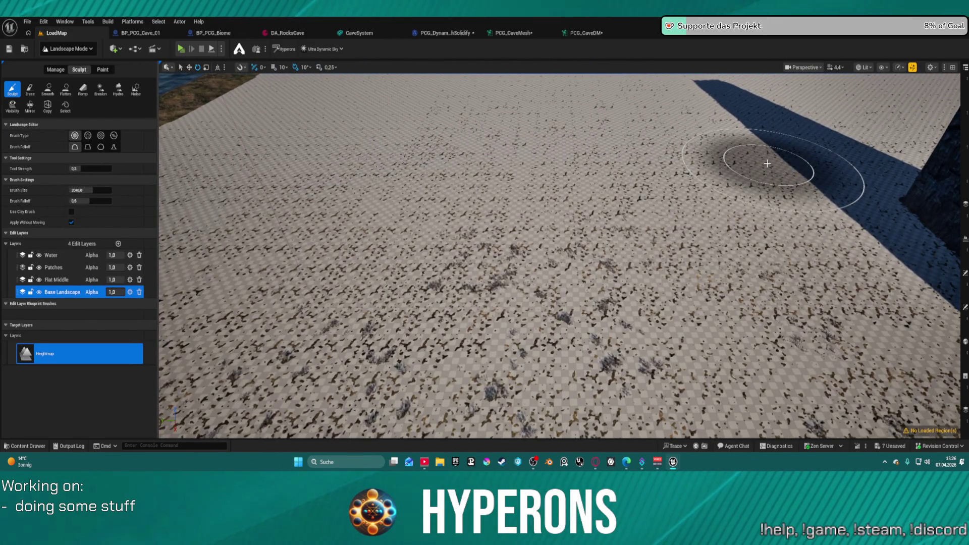
{"action": "key", "text": "F11"}
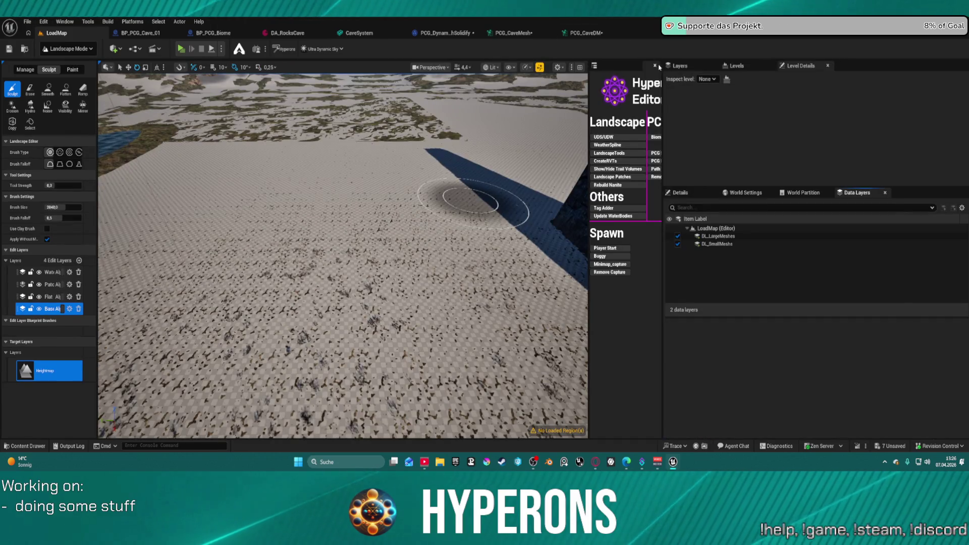
{"action": "left_click_drag", "start_coordinate": [662, 79], "coordinate": [846, 81]}
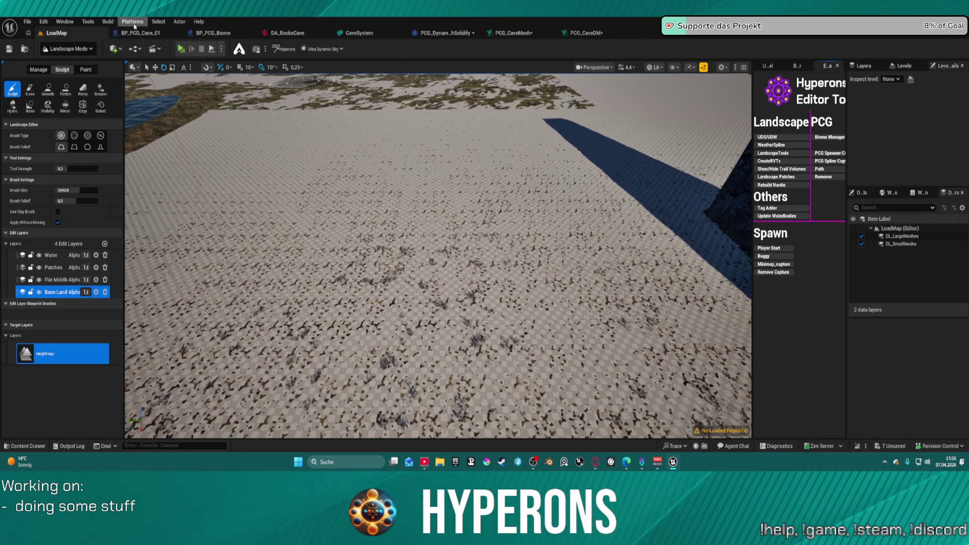
Step: Open a new Outliner panel via Window > Outliner > Outliner 1
{"action": "left_click", "coordinate": [57, 23]}
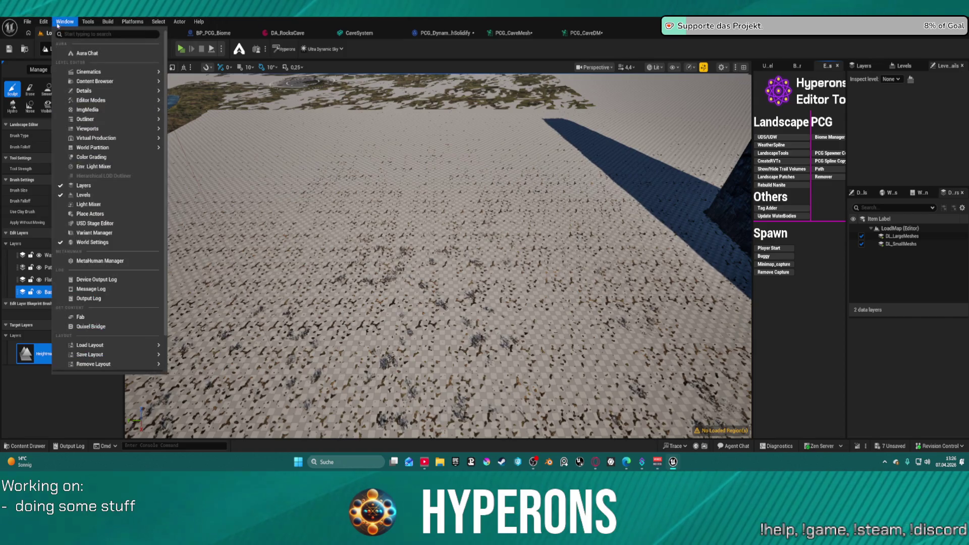
{"action": "mouse_move", "coordinate": [132, 110]}
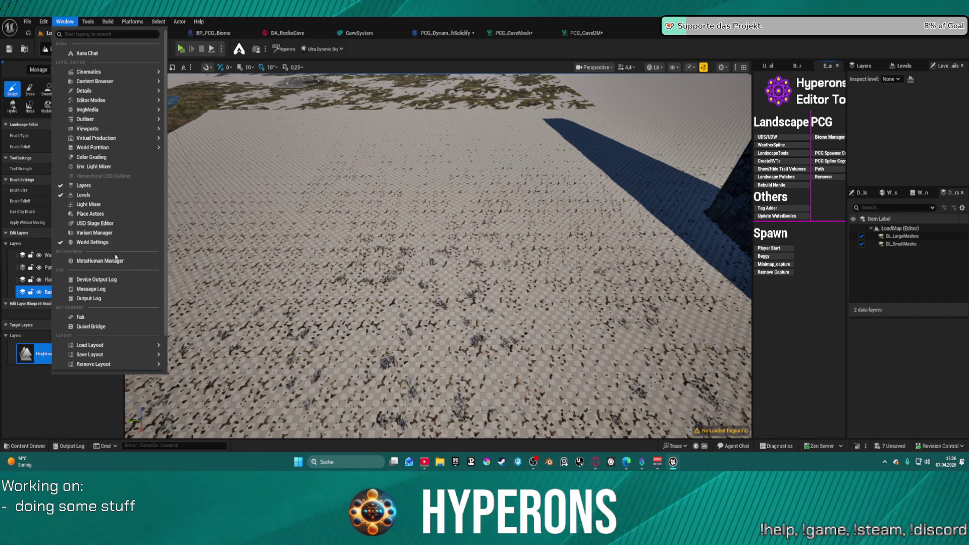
{"action": "mouse_move", "coordinate": [108, 94]}
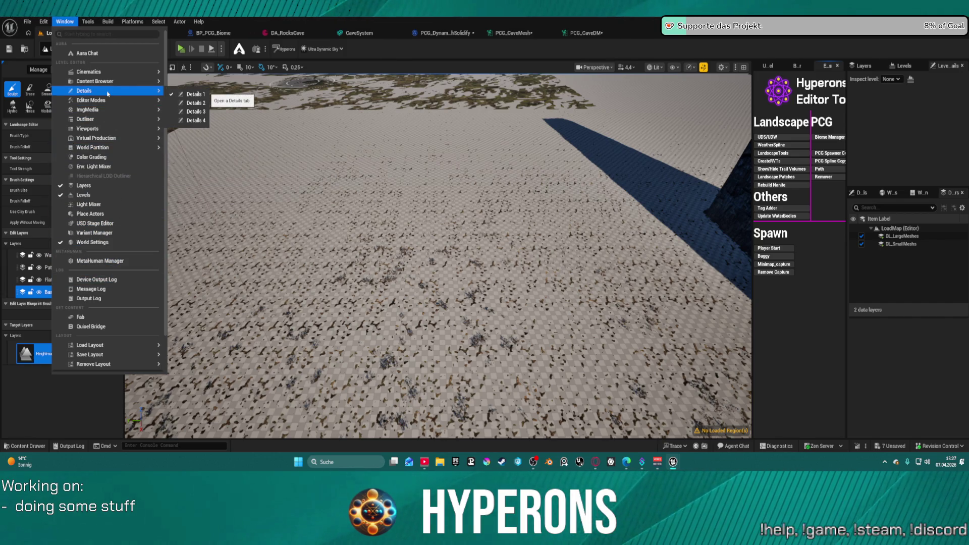
{"action": "mouse_move", "coordinate": [106, 129]}
{"action": "left_click", "coordinate": [186, 122]}
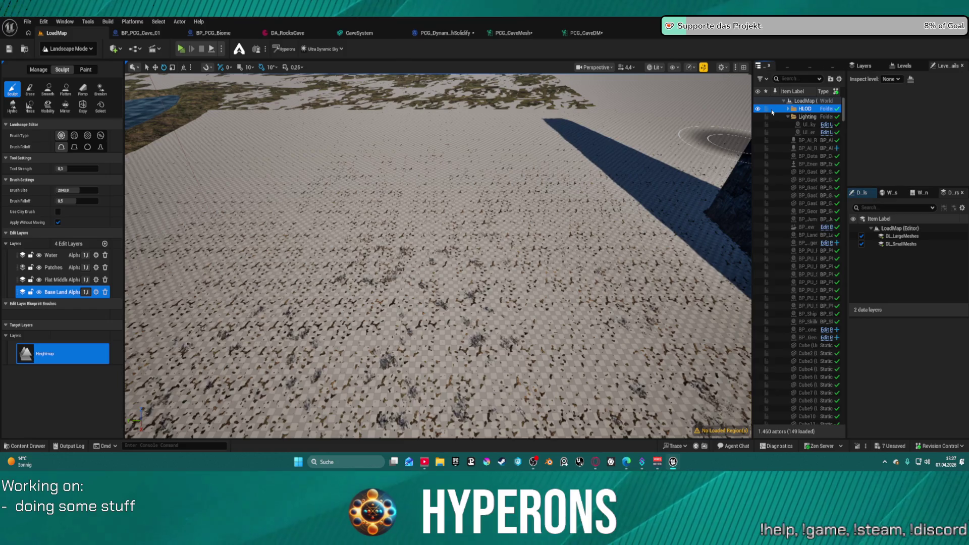
Step: Switch to Selection Mode and select all LoadMap actors in the Outliner with Ctrl+A
{"action": "left_click", "coordinate": [780, 179]}
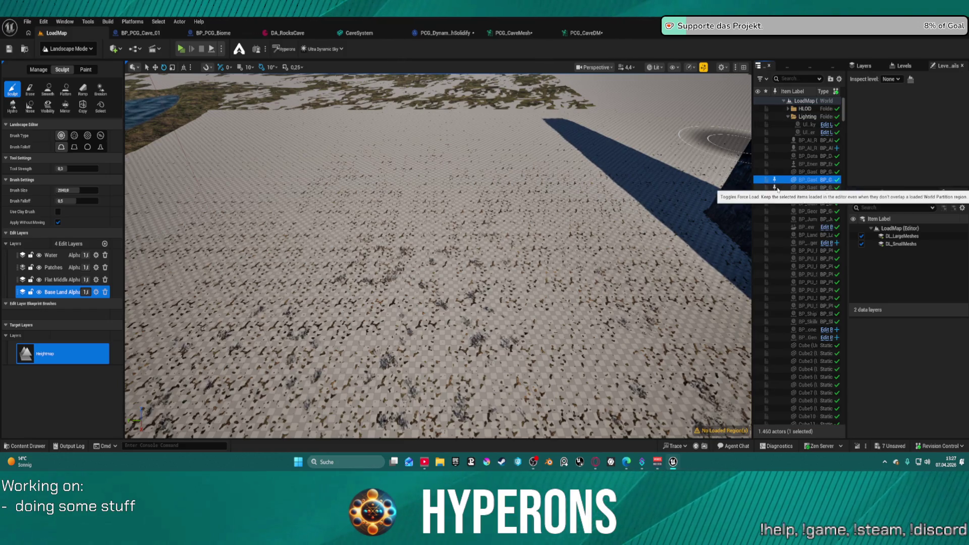
{"action": "left_click", "coordinate": [80, 49]}
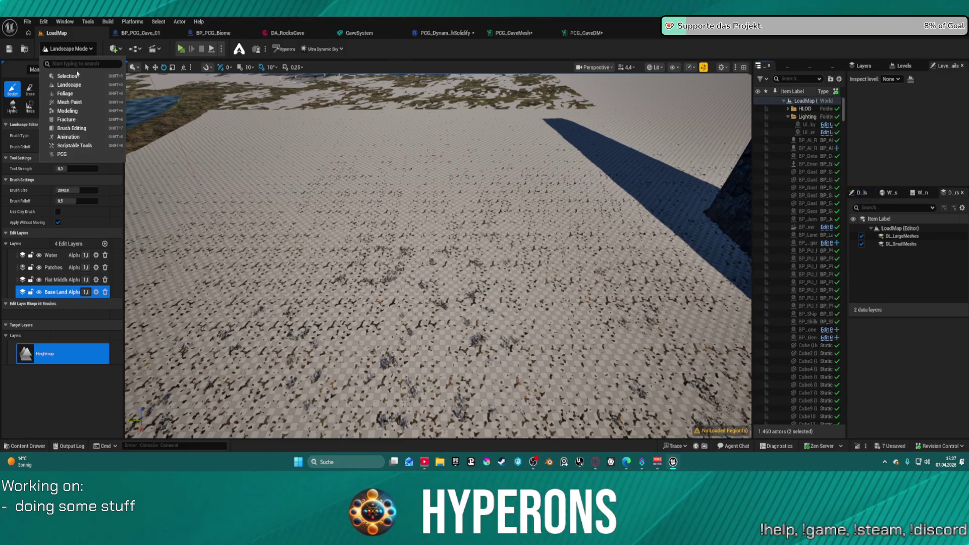
{"action": "left_click", "coordinate": [67, 76]}
{"action": "left_click", "coordinate": [757, 148]}
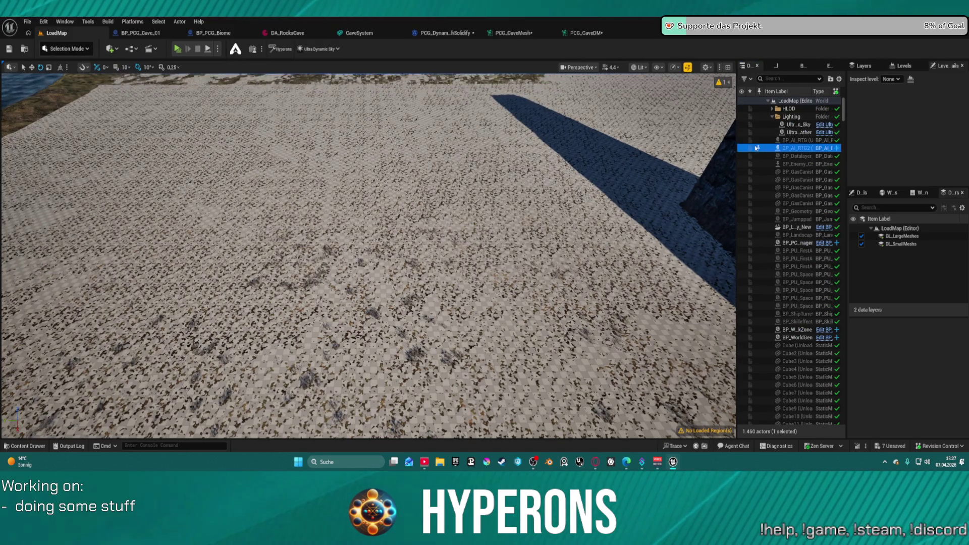
{"action": "key", "text": "ctrl+a"}
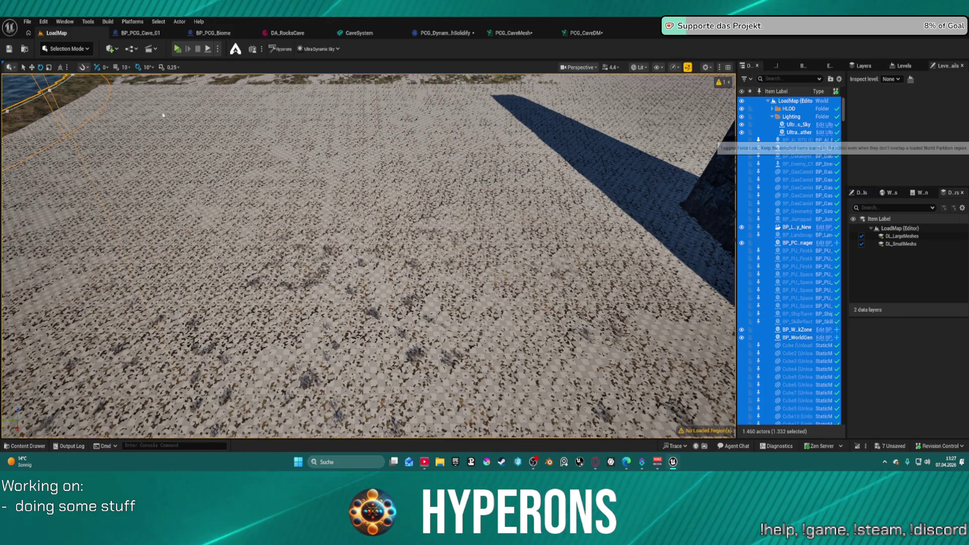
Step: Force-load the selected actors, then return to Landscape Mode to view the loaded terrain
{"action": "left_click", "coordinate": [68, 49]}
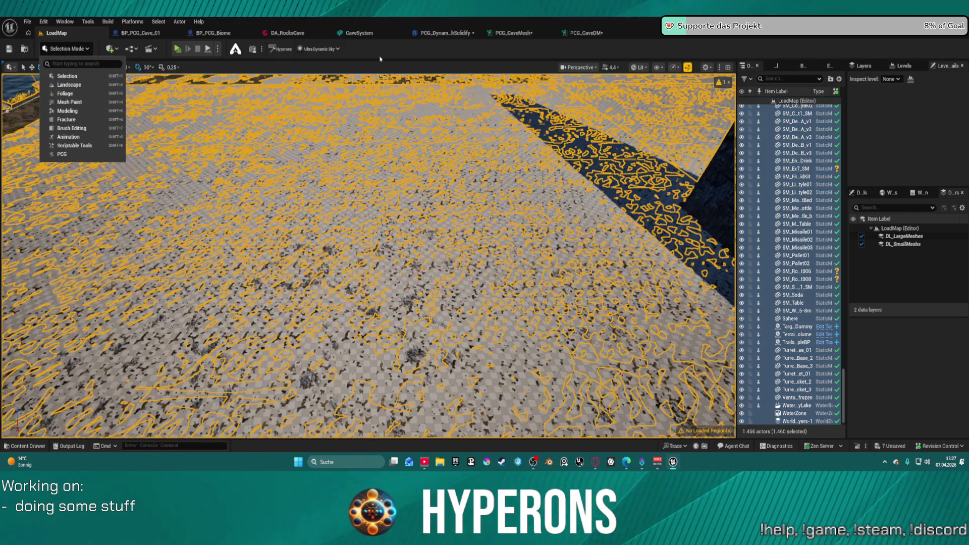
{"action": "left_click", "coordinate": [772, 130]}
{"action": "left_click", "coordinate": [772, 129]}
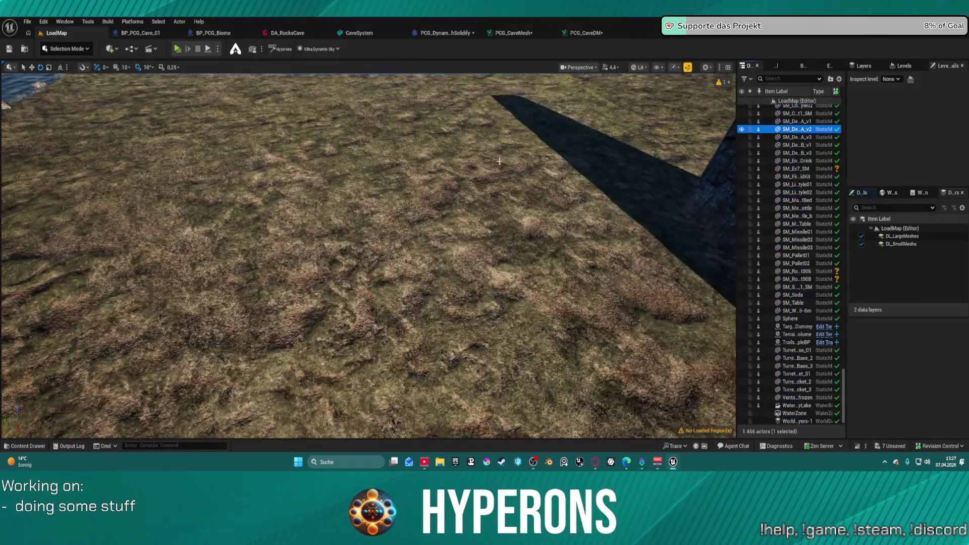
{"action": "left_click_drag", "start_coordinate": [468, 157], "coordinate": [468, 156]}
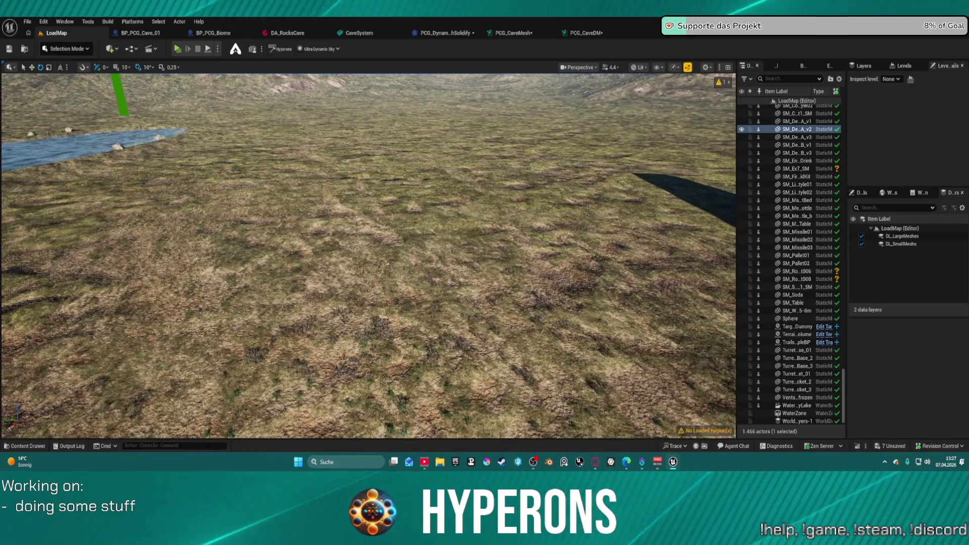
{"action": "left_click", "coordinate": [56, 48]}
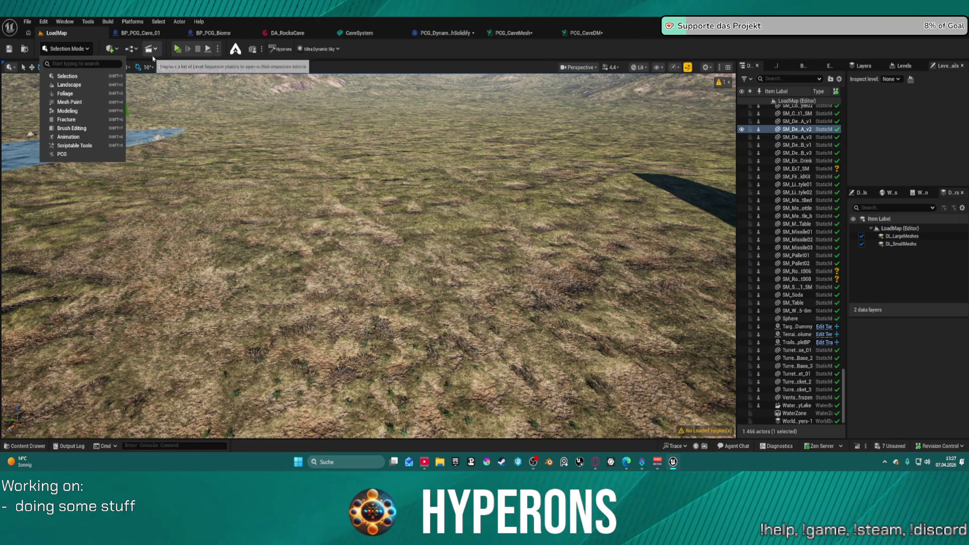
{"action": "left_click", "coordinate": [61, 85]}
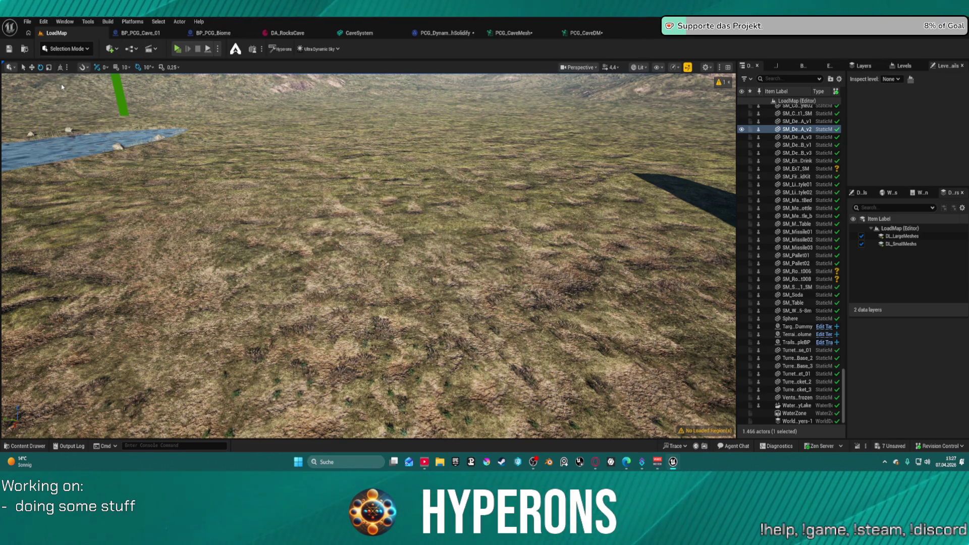
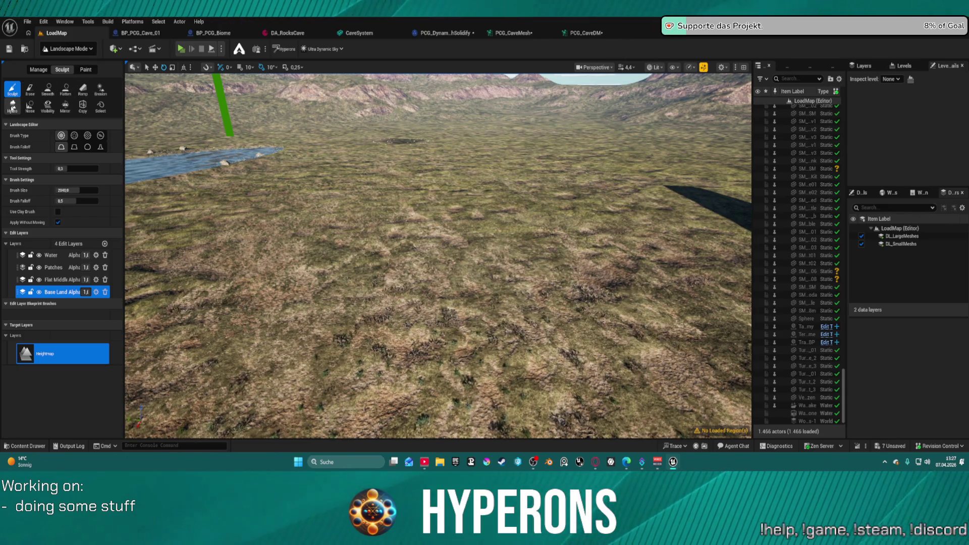
Step: Sculpt a large mound and build it up into a tall mountain peak
{"action": "mouse_move", "coordinate": [391, 255]}
{"action": "left_mouse_down"}
{"action": "mouse_move", "coordinate": [500, 211]}
{"action": "mouse_move", "coordinate": [433, 202]}
{"action": "mouse_move", "coordinate": [368, 171]}
{"action": "left_mouse_up"}
{"action": "mouse_move", "coordinate": [334, 202]}
{"action": "left_mouse_down"}
{"action": "mouse_move", "coordinate": [324, 206]}
{"action": "mouse_move", "coordinate": [349, 252]}
{"action": "mouse_move", "coordinate": [475, 249]}
{"action": "left_mouse_up"}
{"action": "scroll", "coordinate": [438, 254], "scroll_direction": "down", "scroll_amount": 5}
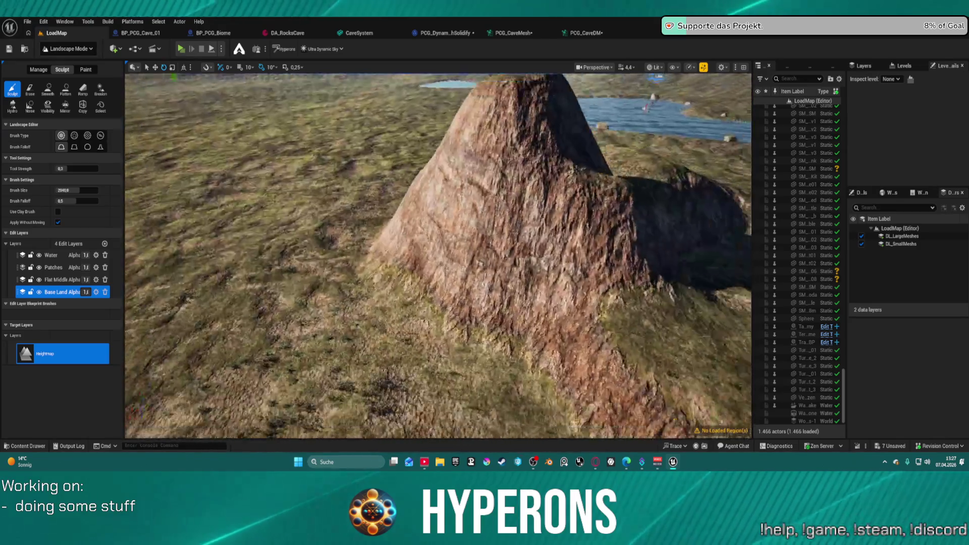
{"action": "left_click_drag", "start_coordinate": [656, 273], "coordinate": [353, 273]}
Step: Switch the landscape editor to Paint mode to show the weight layers
{"action": "scroll", "coordinate": [438, 255], "scroll_direction": "up", "scroll_amount": 5}
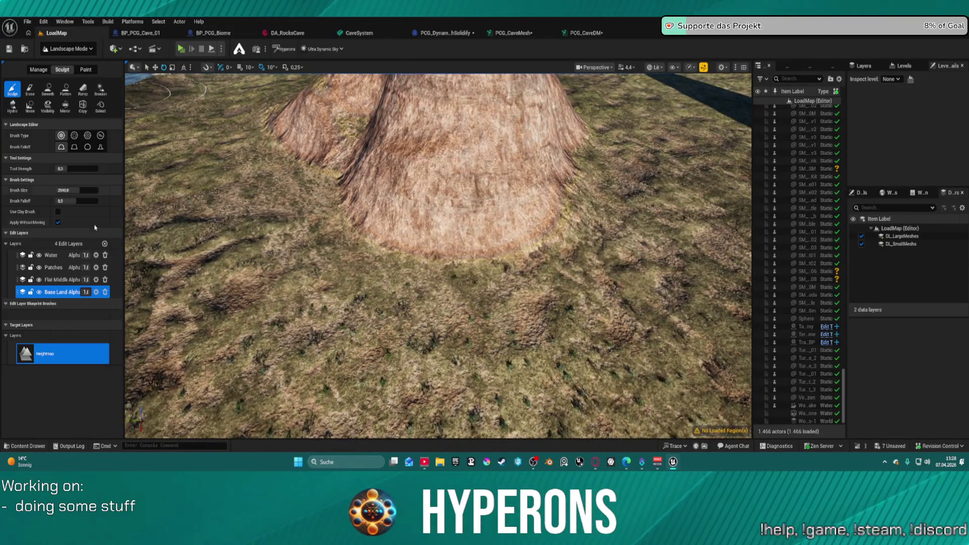
{"action": "left_click", "coordinate": [85, 70]}
{"action": "scroll", "coordinate": [75, 352], "scroll_direction": "down", "scroll_amount": 10}
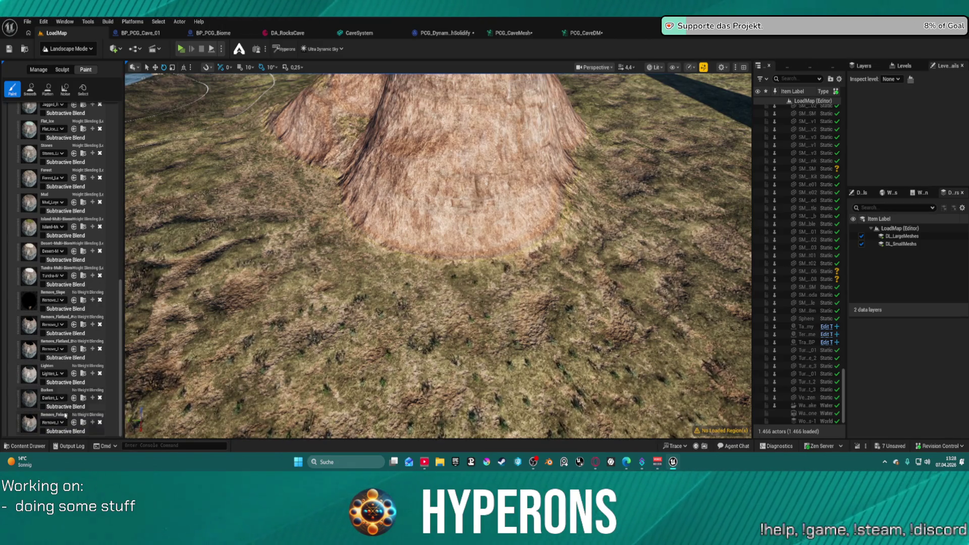
Step: Leave the Paint target layers and return to Sculpt mode with the Visibility tool
{"action": "scroll", "coordinate": [73, 419], "scroll_direction": "up", "scroll_amount": 3}
{"action": "scroll", "coordinate": [86, 362], "scroll_direction": "up", "scroll_amount": 3}
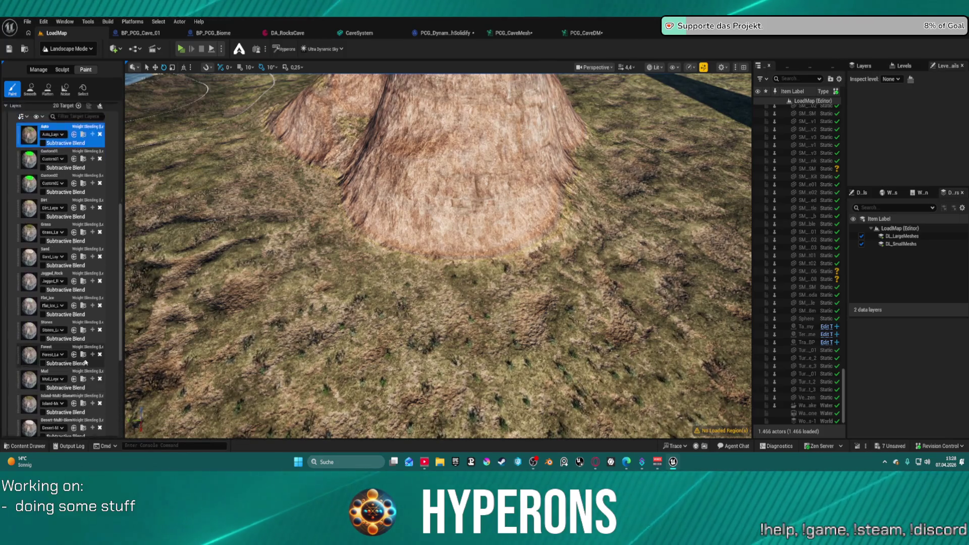
{"action": "scroll", "coordinate": [86, 362], "scroll_direction": "up", "scroll_amount": 5}
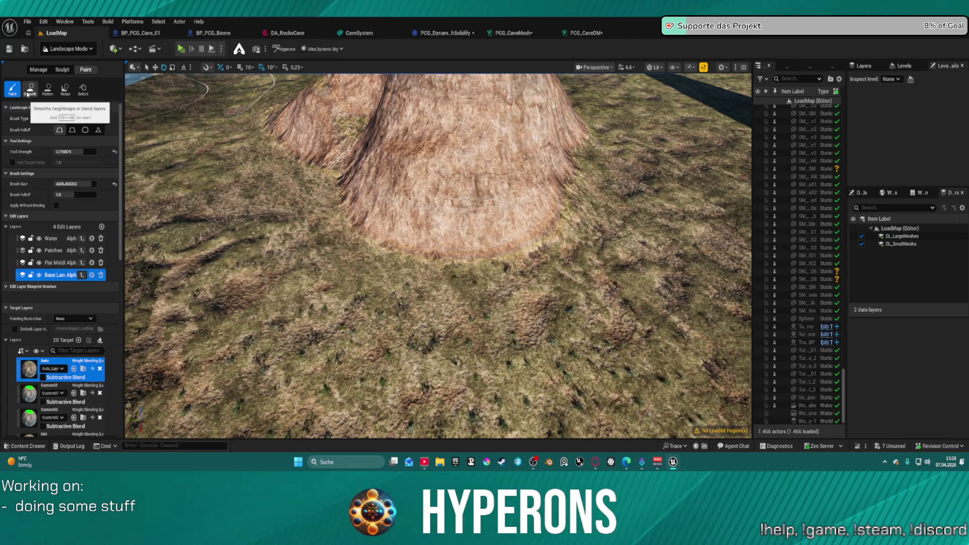
{"action": "left_click", "coordinate": [60, 70]}
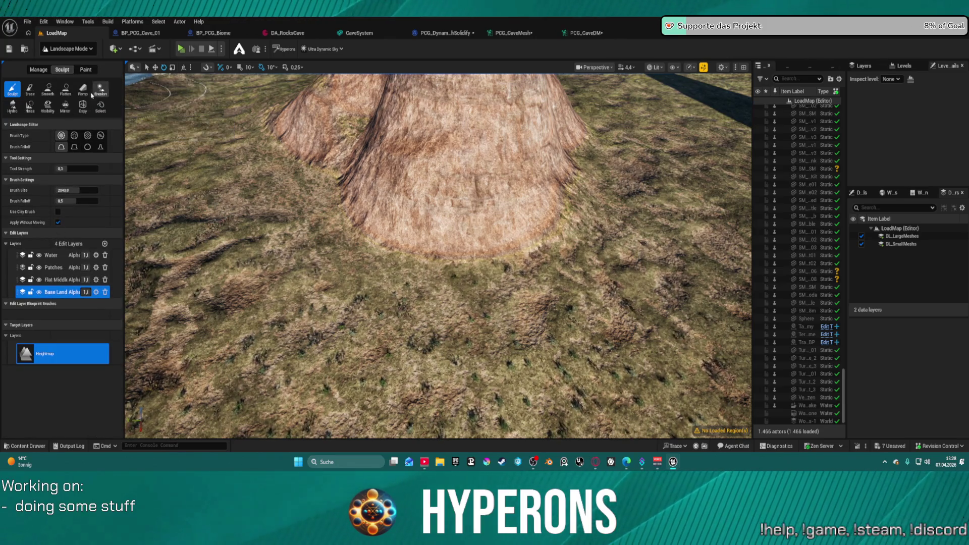
{"action": "left_click", "coordinate": [54, 107]}
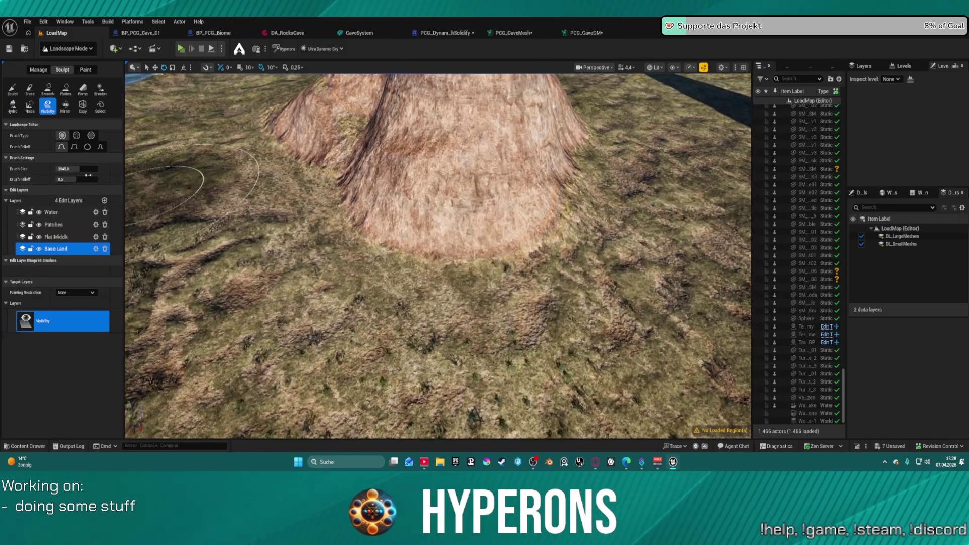
Step: Set Brush Size to about 275 and paint a visibility hole at the peak's base
{"action": "left_click_drag", "start_coordinate": [78, 169], "coordinate": [63, 170]}
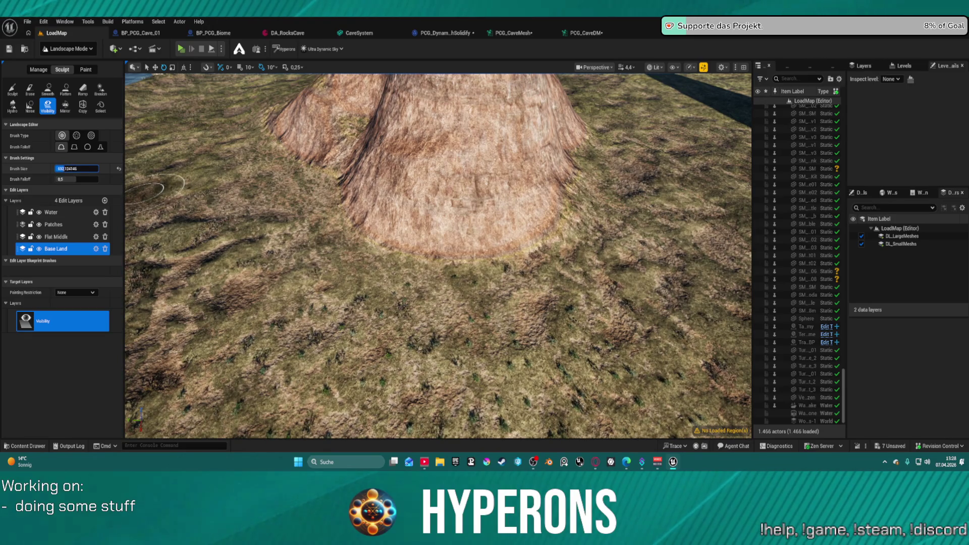
{"action": "left_click", "coordinate": [470, 213]}
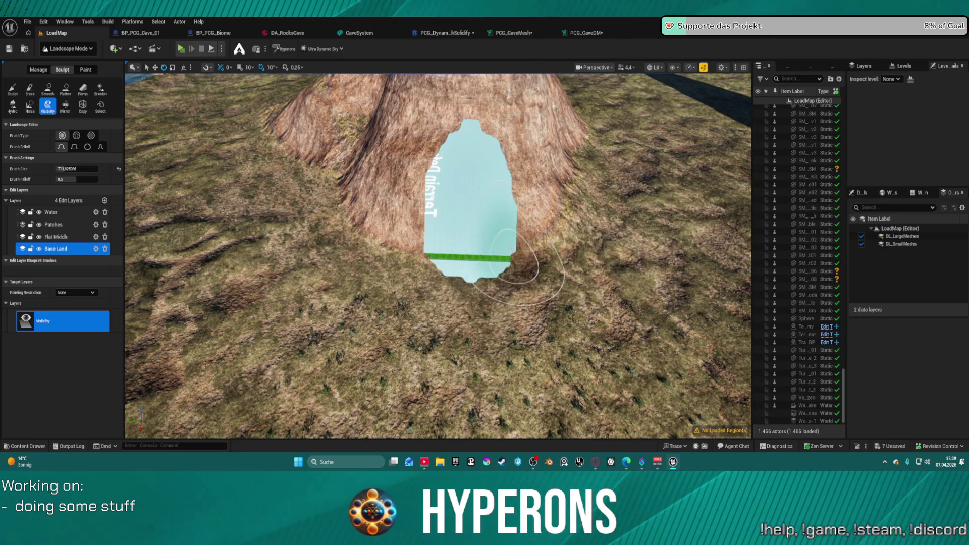
{"action": "key", "text": "s"}
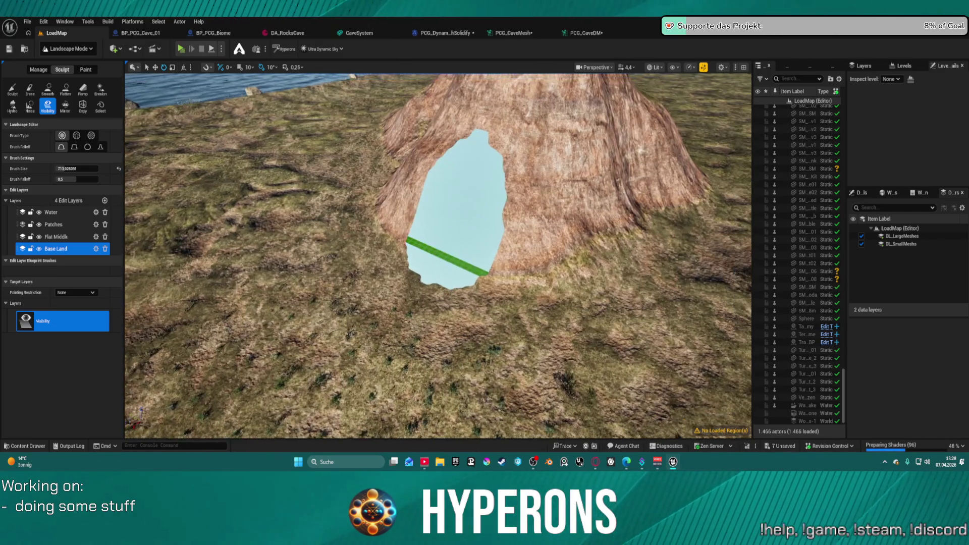
{"action": "key", "text": "e"}
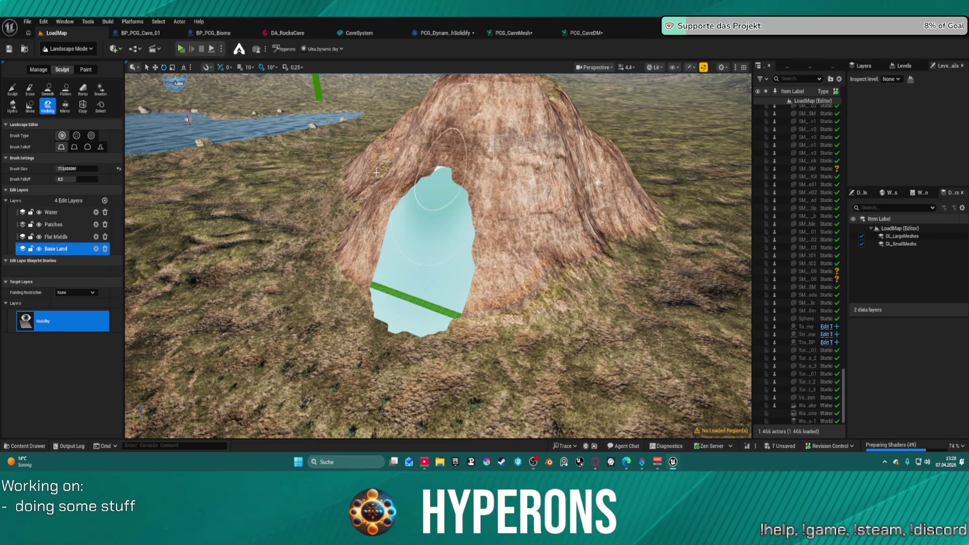
Step: Widen the hole, then restore its upper and lower-right edges into a cave mouth
{"action": "left_click_drag", "start_coordinate": [428, 184], "coordinate": [485, 151]}
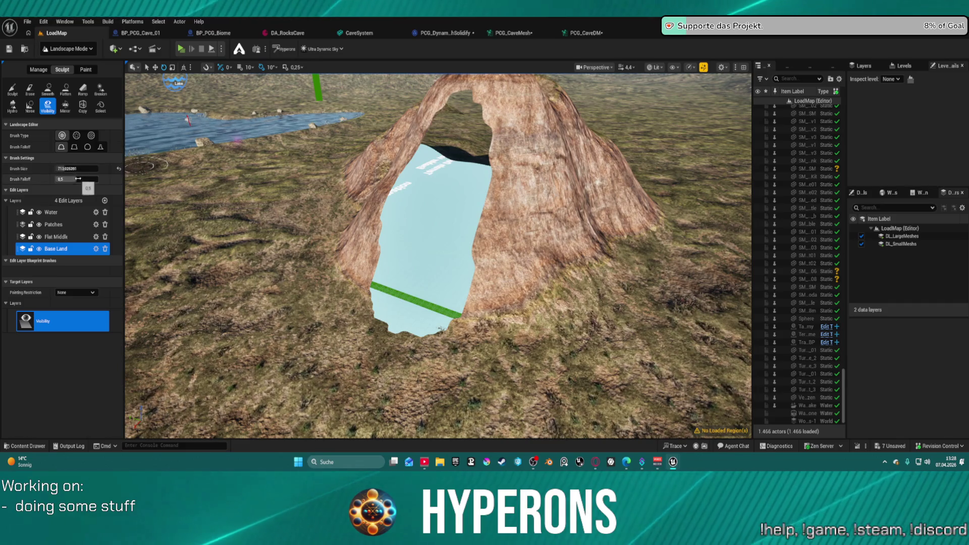
{"action": "mouse_move", "coordinate": [581, 106]}
{"action": "left_mouse_down"}
{"action": "mouse_move", "coordinate": [386, 156]}
{"action": "mouse_move", "coordinate": [381, 195]}
{"action": "mouse_move", "coordinate": [434, 237]}
{"action": "mouse_move", "coordinate": [484, 212]}
{"action": "mouse_move", "coordinate": [454, 303]}
{"action": "mouse_move", "coordinate": [389, 293]}
{"action": "mouse_move", "coordinate": [373, 268]}
{"action": "mouse_move", "coordinate": [398, 217]}
{"action": "mouse_move", "coordinate": [444, 191]}
{"action": "mouse_move", "coordinate": [484, 216]}
{"action": "mouse_move", "coordinate": [545, 222]}
{"action": "mouse_move", "coordinate": [524, 161]}
{"action": "mouse_move", "coordinate": [463, 162]}
{"action": "mouse_move", "coordinate": [418, 139]}
{"action": "mouse_move", "coordinate": [380, 168]}
{"action": "left_mouse_up"}
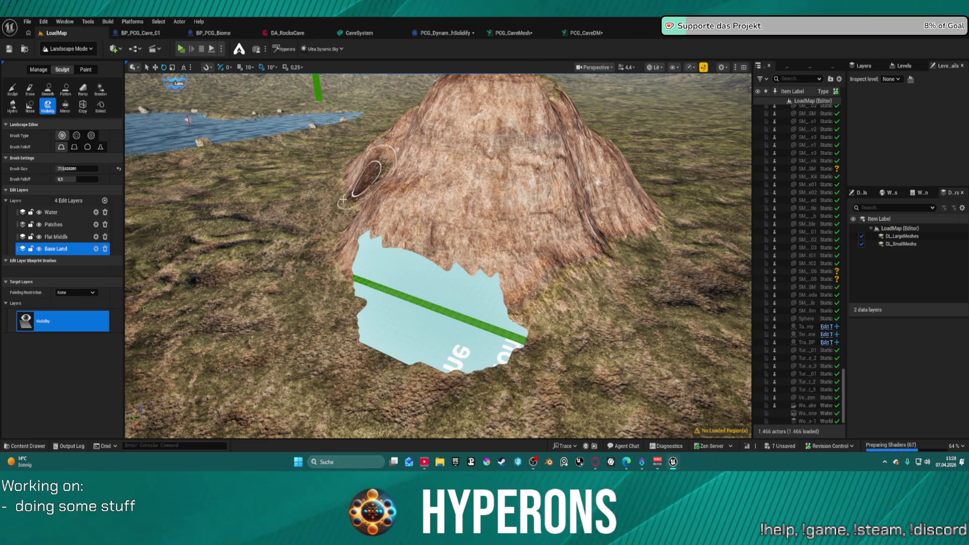
{"action": "mouse_move", "coordinate": [616, 396]}
{"action": "left_mouse_down"}
{"action": "mouse_move", "coordinate": [551, 385]}
{"action": "mouse_move", "coordinate": [540, 322]}
{"action": "mouse_move", "coordinate": [525, 367]}
{"action": "mouse_move", "coordinate": [444, 396]}
{"action": "mouse_move", "coordinate": [313, 364]}
{"action": "mouse_move", "coordinate": [346, 363]}
{"action": "mouse_move", "coordinate": [380, 381]}
{"action": "mouse_move", "coordinate": [339, 348]}
{"action": "mouse_move", "coordinate": [419, 374]}
{"action": "mouse_move", "coordinate": [371, 368]}
{"action": "mouse_move", "coordinate": [357, 350]}
{"action": "mouse_move", "coordinate": [324, 340]}
{"action": "mouse_move", "coordinate": [341, 268]}
{"action": "mouse_move", "coordinate": [384, 192]}
{"action": "mouse_move", "coordinate": [520, 152]}
{"action": "mouse_move", "coordinate": [497, 263]}
{"action": "mouse_move", "coordinate": [522, 393]}
{"action": "left_mouse_up"}
{"action": "scroll", "coordinate": [522, 393], "scroll_direction": "up", "scroll_amount": 3}
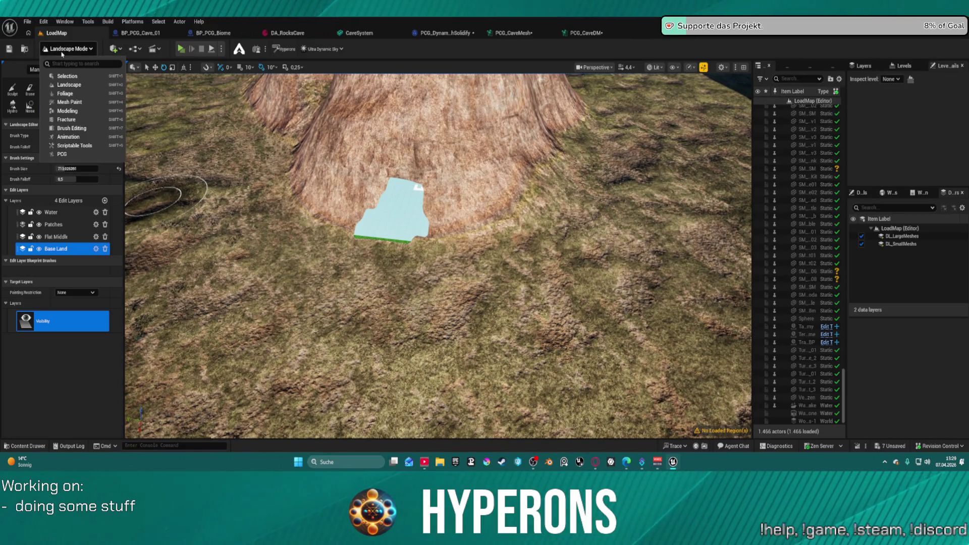
Step: Drag BP_PCG_Cave_01 from CaveSystem > System02 into the viewport beside the cave hole
{"action": "key", "text": "ctrl+space"}
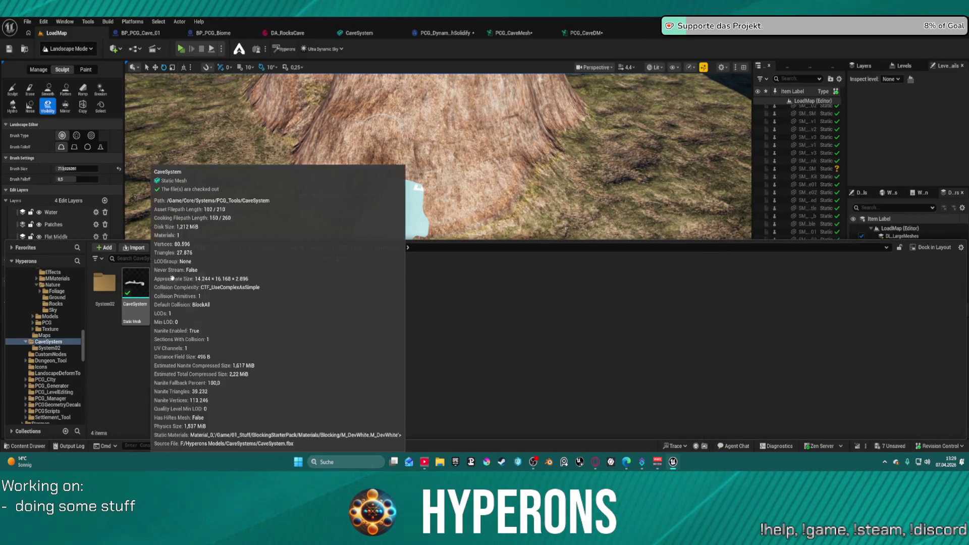
{"action": "scroll", "coordinate": [434, 152], "scroll_direction": "up", "scroll_amount": 5}
{"action": "scroll", "coordinate": [438, 257], "scroll_direction": "up", "scroll_amount": 5}
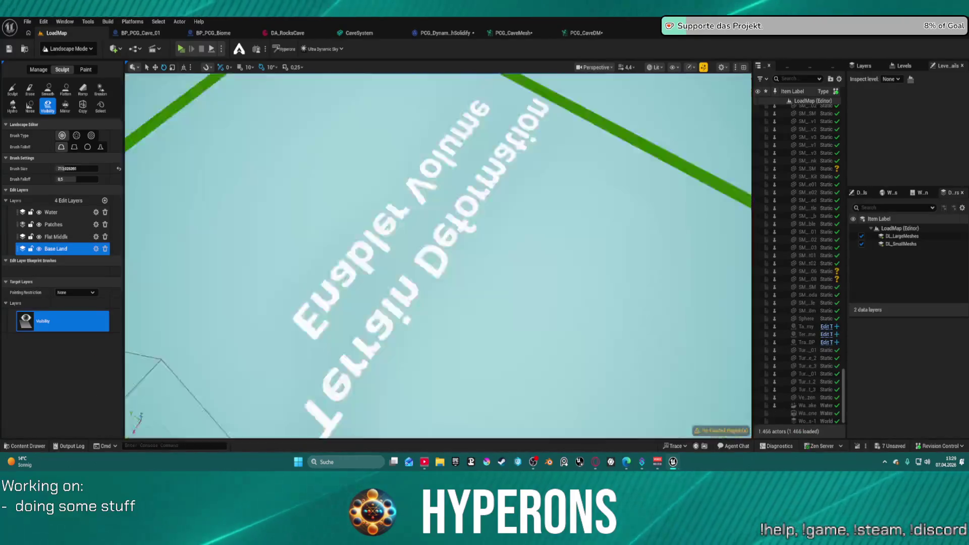
{"action": "scroll", "coordinate": [438, 256], "scroll_direction": "down", "scroll_amount": 10}
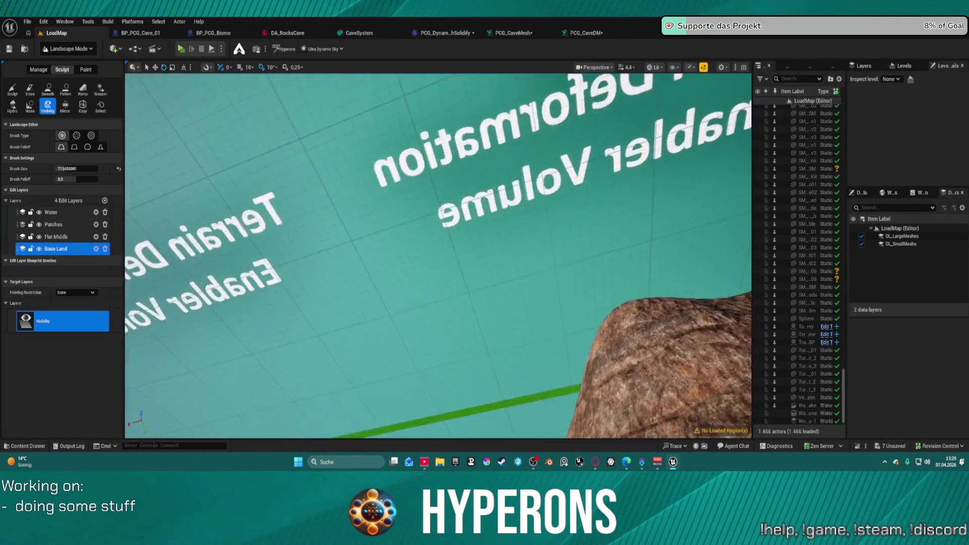
{"action": "scroll", "coordinate": [438, 257], "scroll_direction": "down", "scroll_amount": 5}
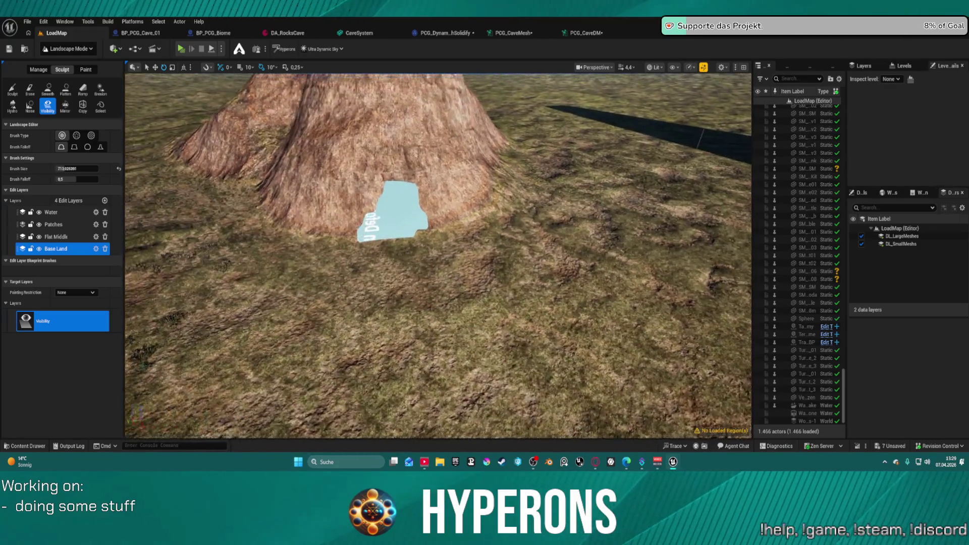
{"action": "key", "text": "ctrl+space"}
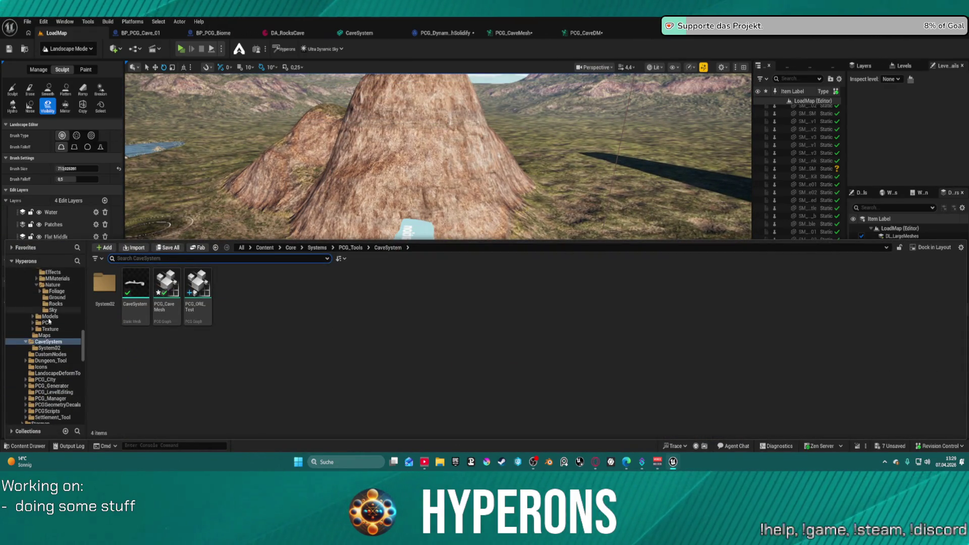
{"action": "left_click", "coordinate": [55, 349]}
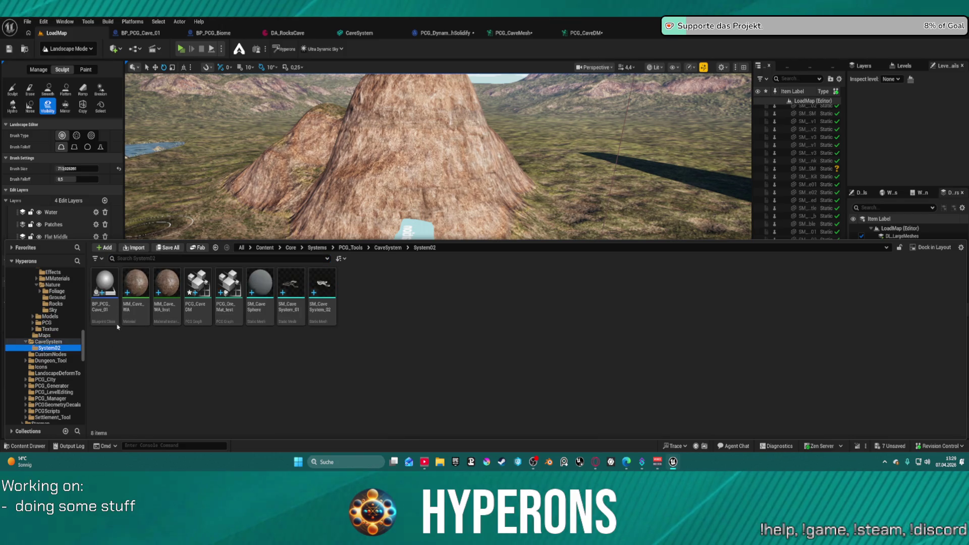
{"action": "mouse_move", "coordinate": [105, 310]}
{"action": "left_mouse_down"}
{"action": "mouse_move", "coordinate": [194, 196]}
{"action": "mouse_move", "coordinate": [407, 269]}
{"action": "left_mouse_up"}
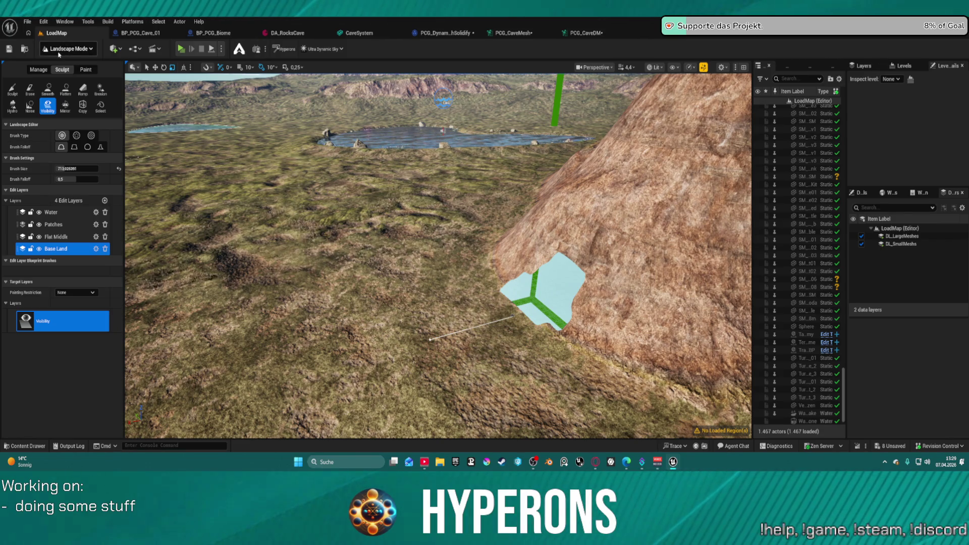
Step: In Select mode, raise the cave actor and rotate it about 190 degrees
{"action": "left_click", "coordinate": [59, 50]}
{"action": "left_click", "coordinate": [65, 77]}
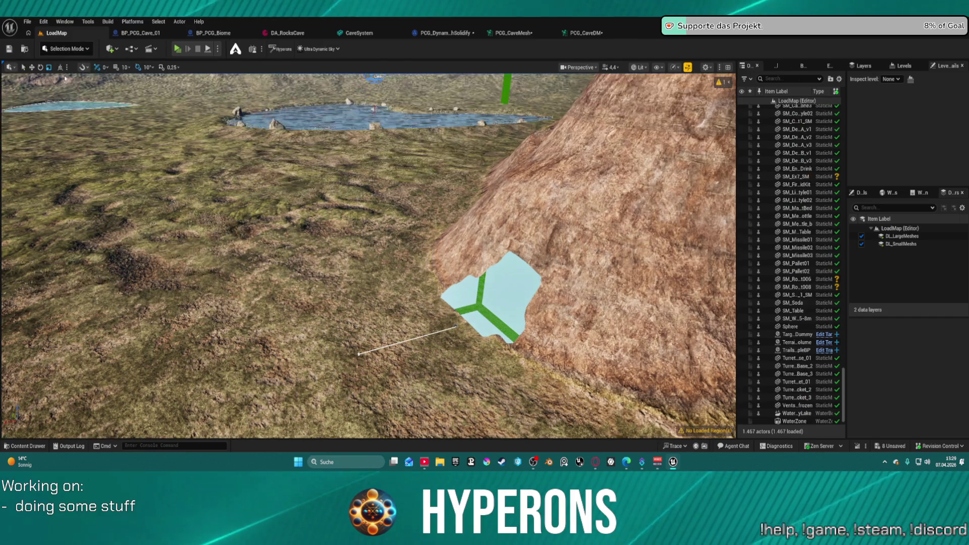
{"action": "left_click", "coordinate": [455, 327]}
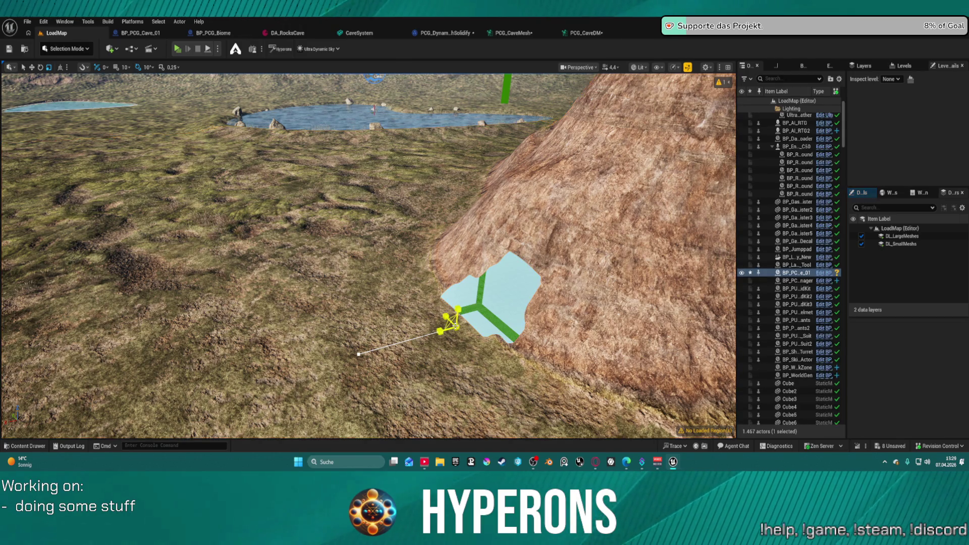
{"action": "left_click_drag", "start_coordinate": [458, 326], "coordinate": [458, 309]}
{"action": "key", "text": "e"}
{"action": "left_click_drag", "start_coordinate": [358, 334], "coordinate": [525, 279]}
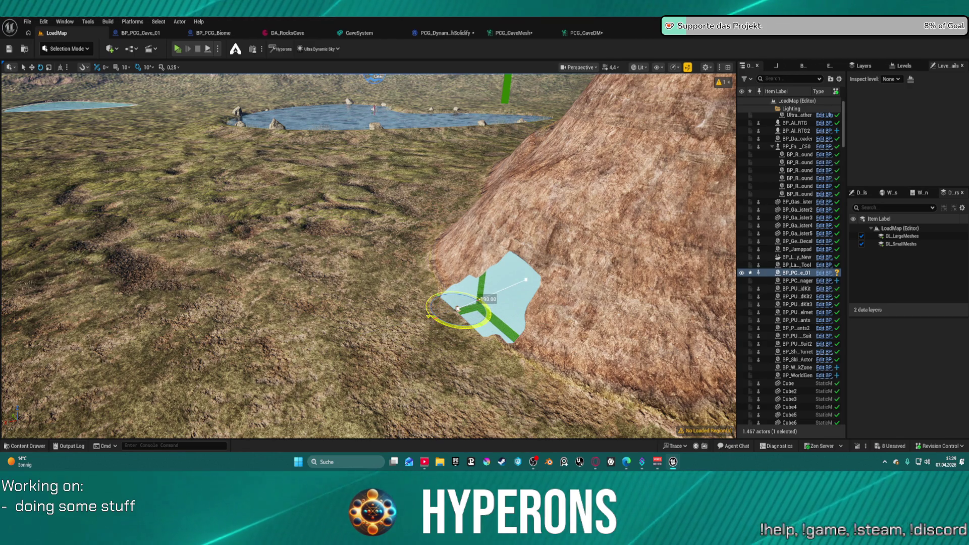
{"action": "key", "text": "w"}
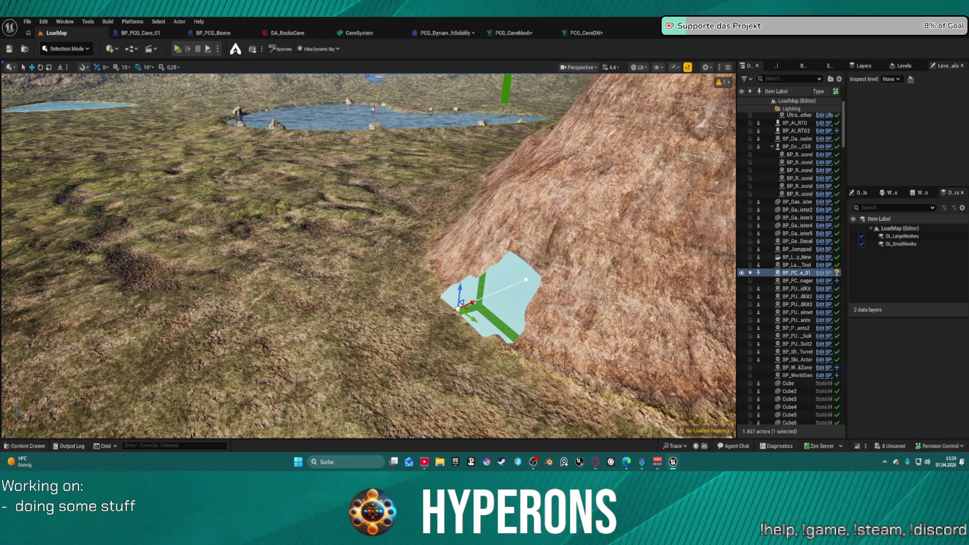
{"action": "left_click_drag", "start_coordinate": [460, 292], "coordinate": [462, 270]}
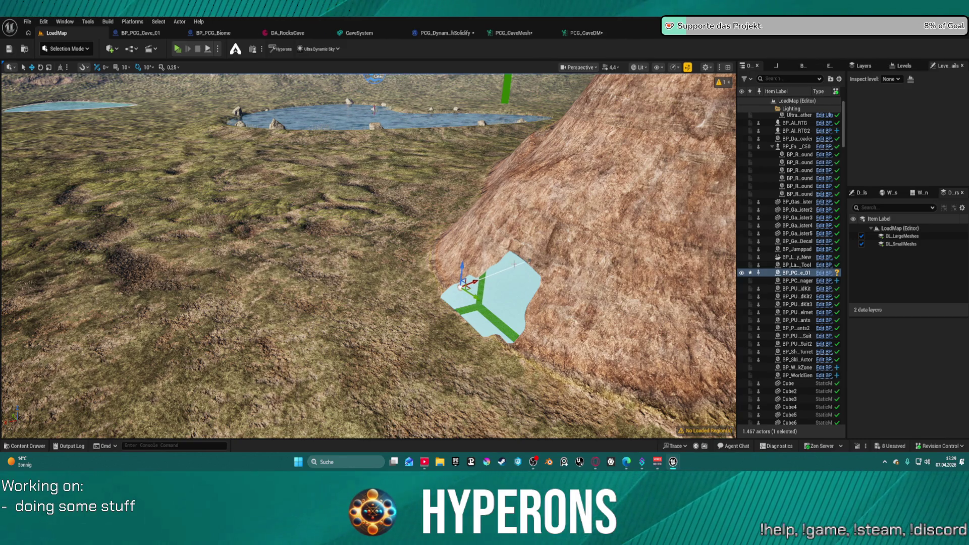
Step: Select the cave spline and frame the view on it and its volume box
{"action": "key", "text": "f"}
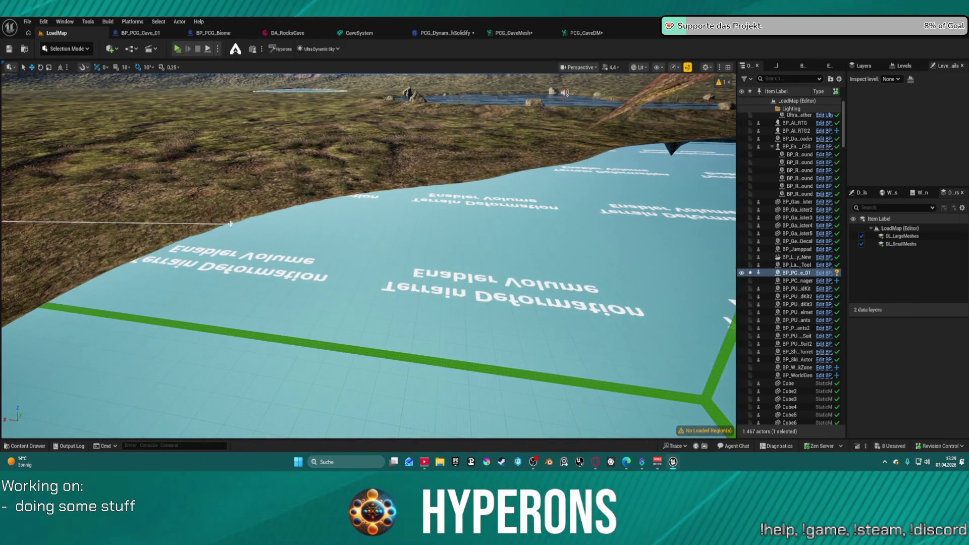
{"action": "left_click", "coordinate": [230, 223]}
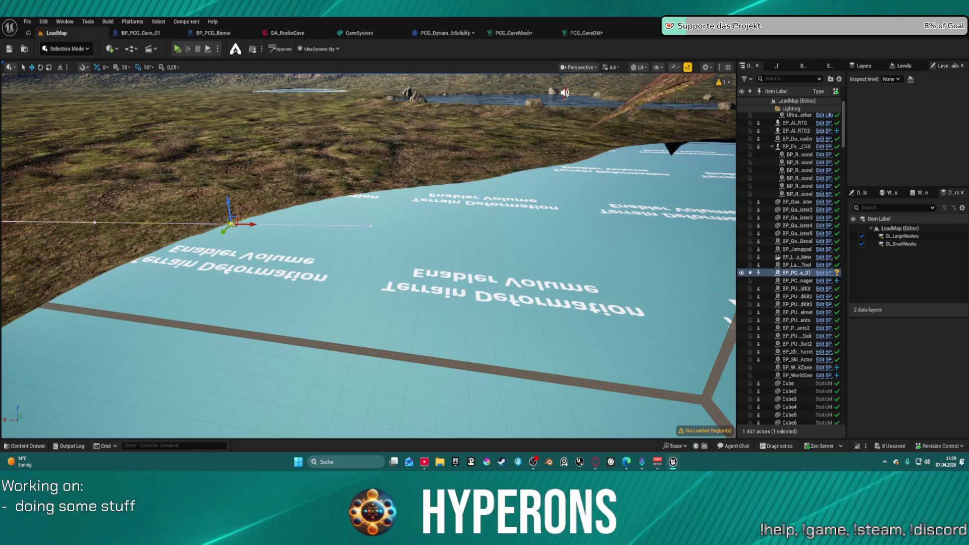
{"action": "left_click", "coordinate": [261, 245]}
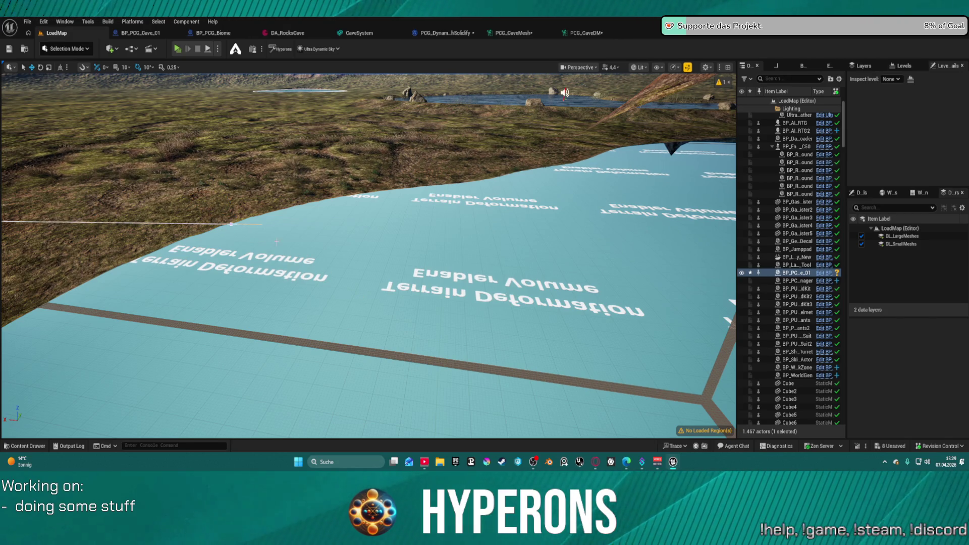
{"action": "left_click", "coordinate": [232, 223]}
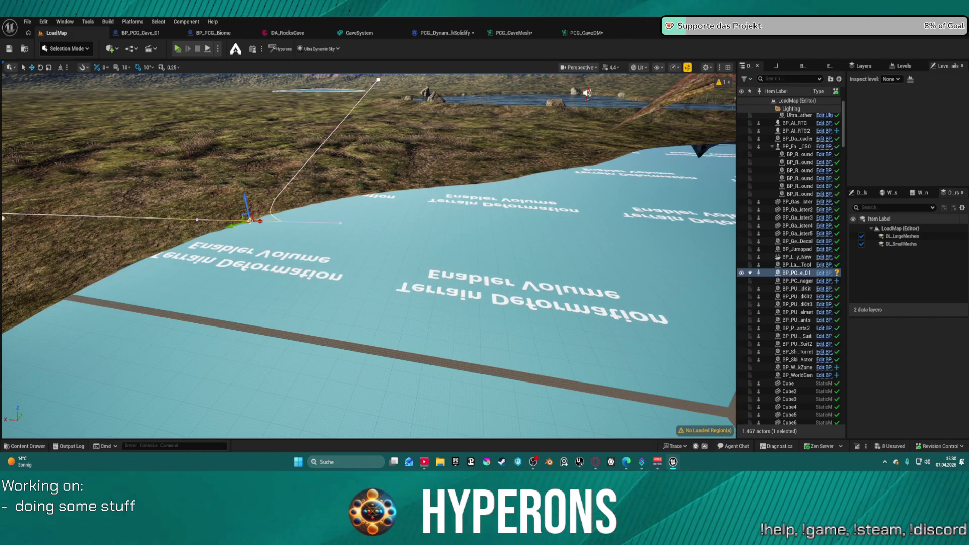
{"action": "key", "text": "f"}
{"action": "scroll", "coordinate": [368, 256], "scroll_direction": "down", "scroll_amount": 5}
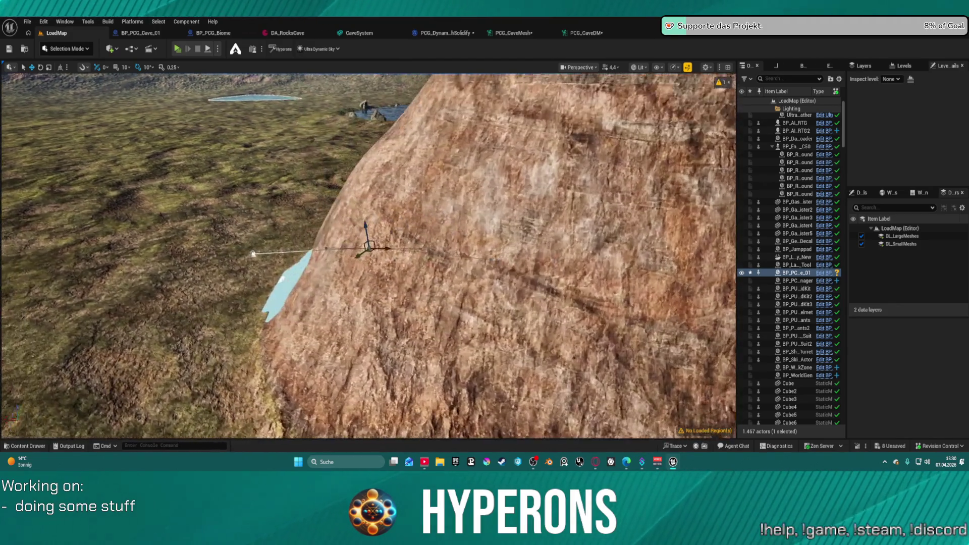
{"action": "scroll", "coordinate": [377, 149], "scroll_direction": "down", "scroll_amount": 5}
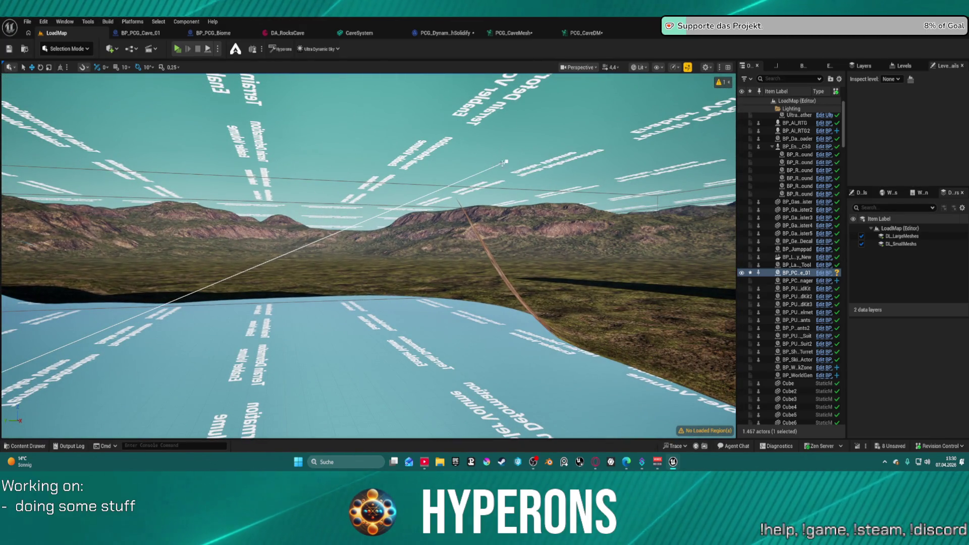
{"action": "left_click", "coordinate": [507, 160]}
{"action": "left_click", "coordinate": [414, 196]}
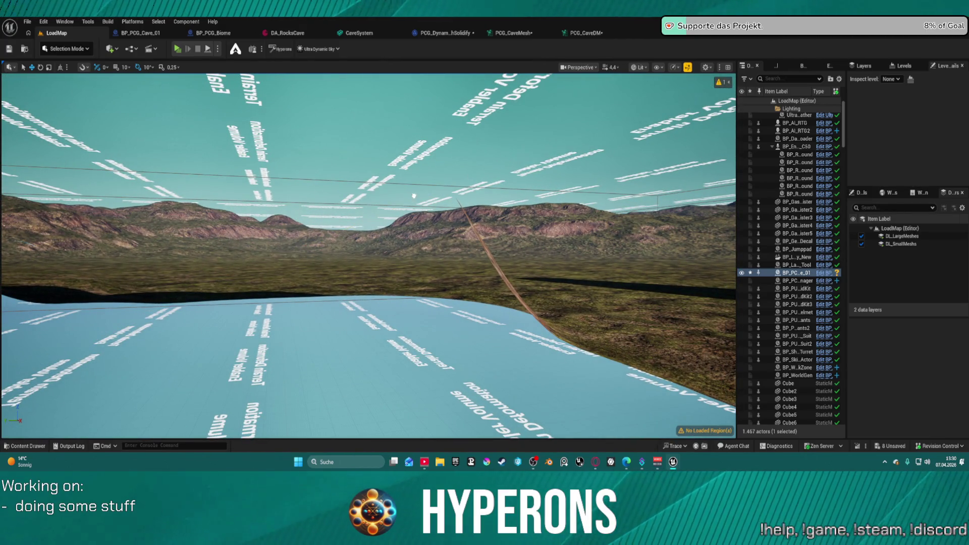
{"action": "mouse_move", "coordinate": [276, 254]}
{"action": "left_mouse_down"}
{"action": "mouse_move", "coordinate": [372, 225]}
{"action": "mouse_move", "coordinate": [179, 205]}
{"action": "mouse_move", "coordinate": [260, 147]}
{"action": "mouse_move", "coordinate": [212, 157]}
{"action": "left_mouse_up"}
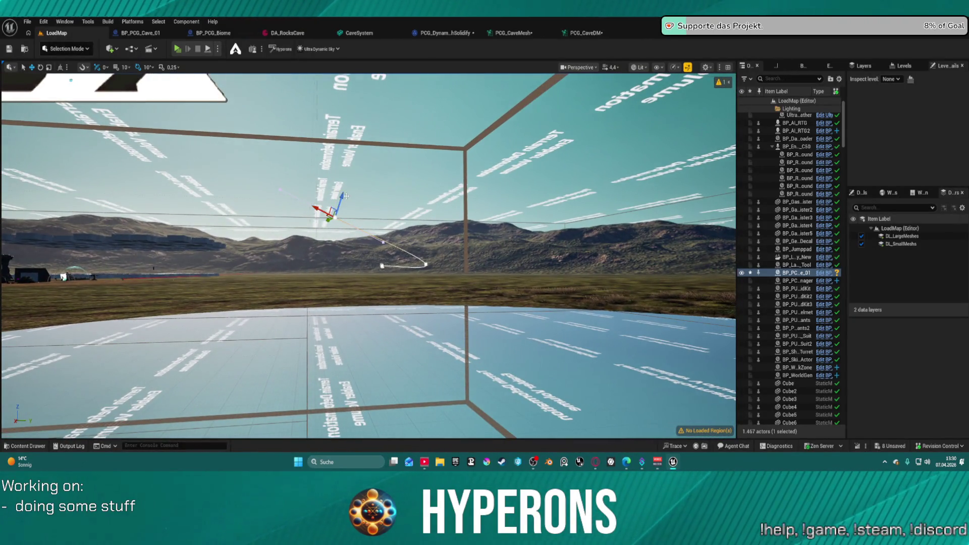
Step: Lower the spline's middle point and endpoint from the sky down toward the ground
{"action": "left_click_drag", "start_coordinate": [341, 196], "coordinate": [333, 265]}
{"action": "left_click", "coordinate": [426, 264]}
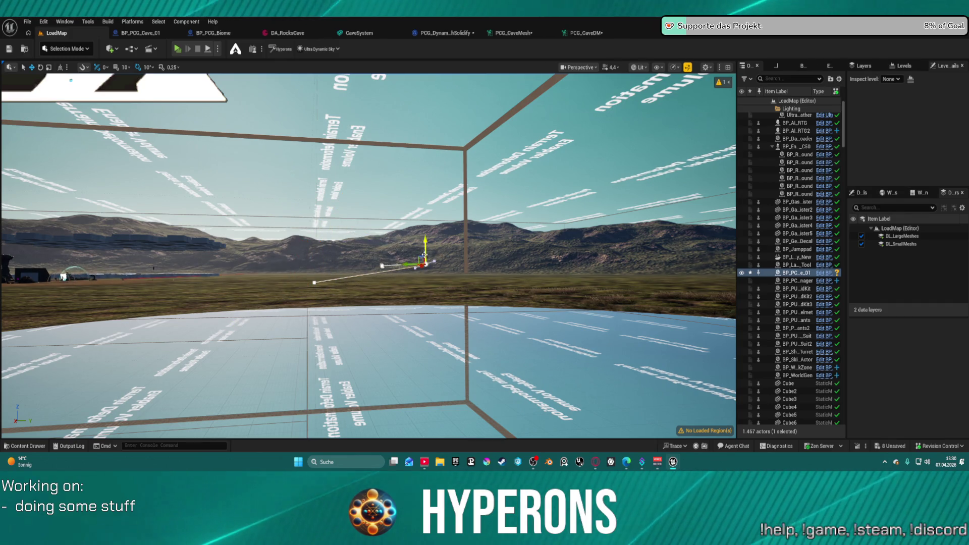
{"action": "left_click_drag", "start_coordinate": [426, 250], "coordinate": [426, 270]}
{"action": "left_click", "coordinate": [314, 282]}
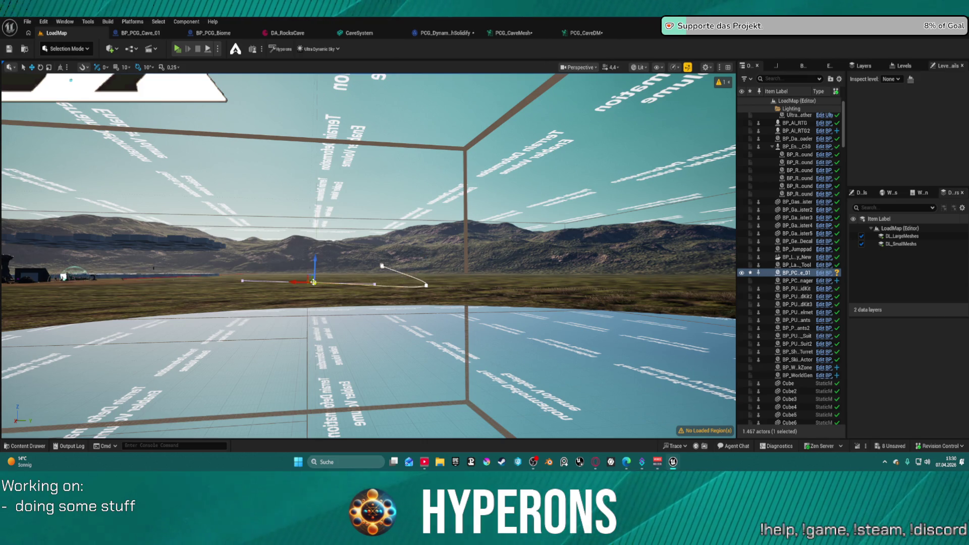
{"action": "scroll", "coordinate": [312, 263], "scroll_direction": "down", "scroll_amount": 2}
{"action": "left_click_drag", "start_coordinate": [320, 257], "coordinate": [319, 309]}
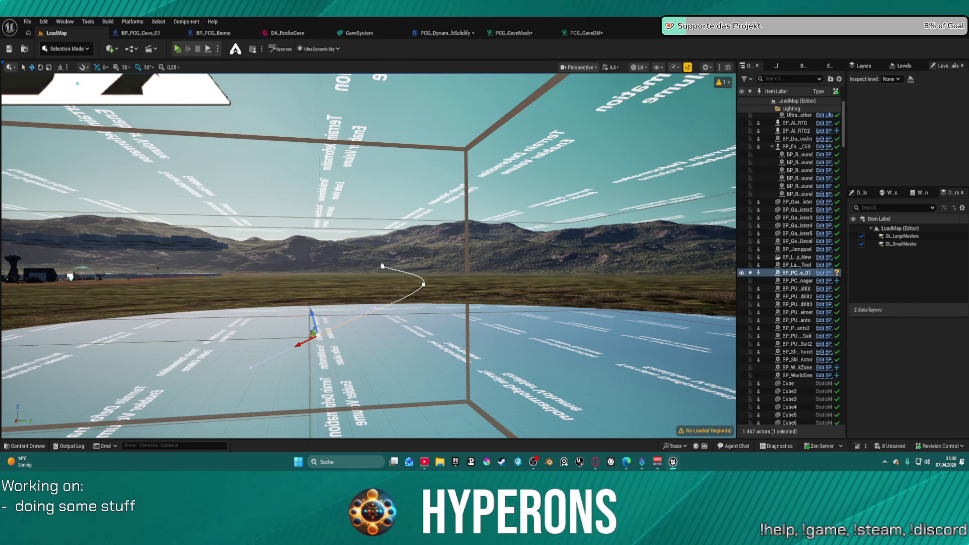
{"action": "key", "text": "w"}
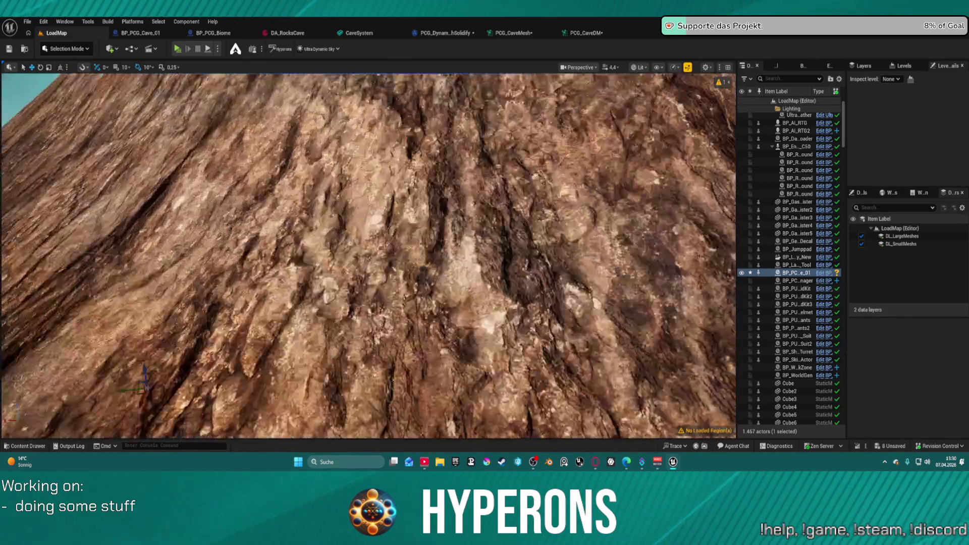
{"action": "key", "text": "s"}
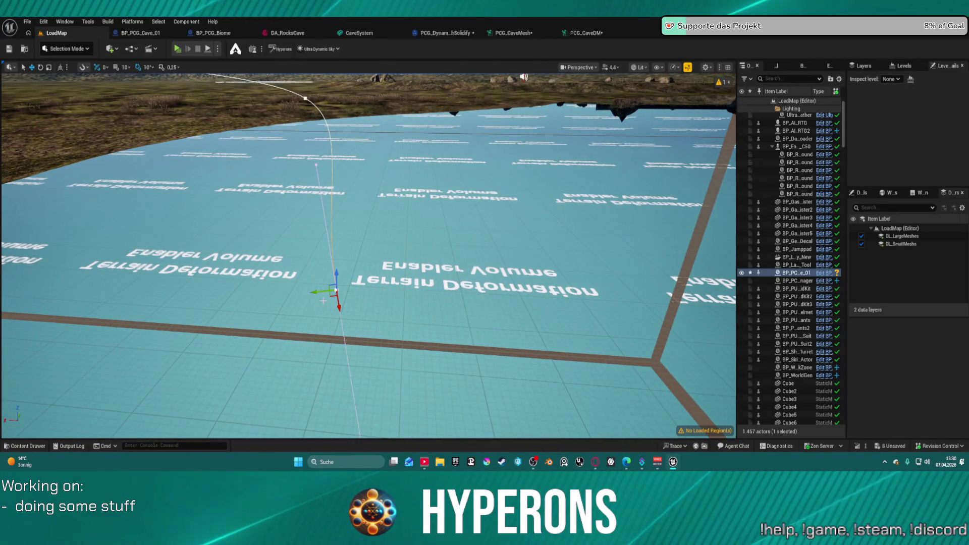
Step: Alt-drag a new spline point out to the right and slide a point near the curve's start
{"action": "mouse_move", "coordinate": [318, 291]}
{"action": "left_mouse_down"}
{"action": "mouse_move", "coordinate": [487, 277]}
{"action": "mouse_move", "coordinate": [641, 248]}
{"action": "left_mouse_up"}
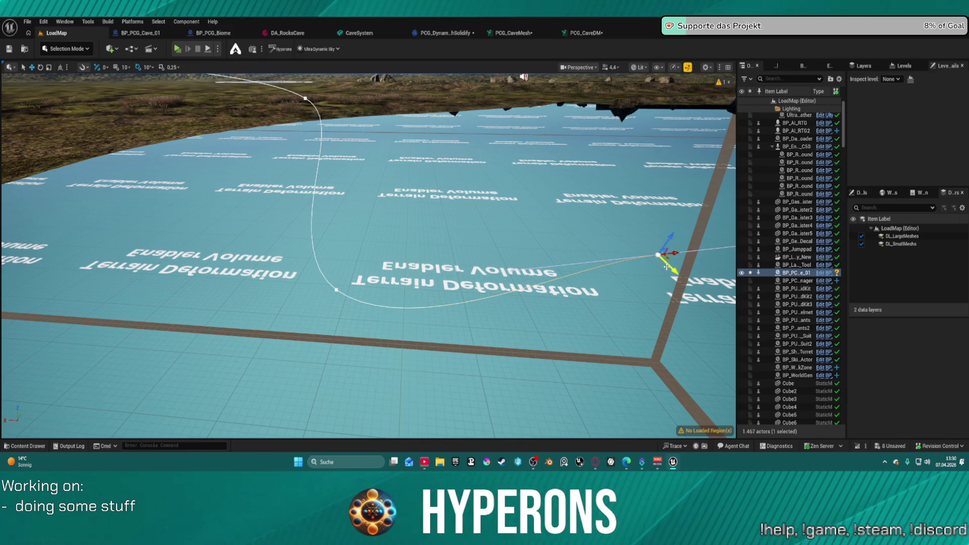
{"action": "key", "text": "s"}
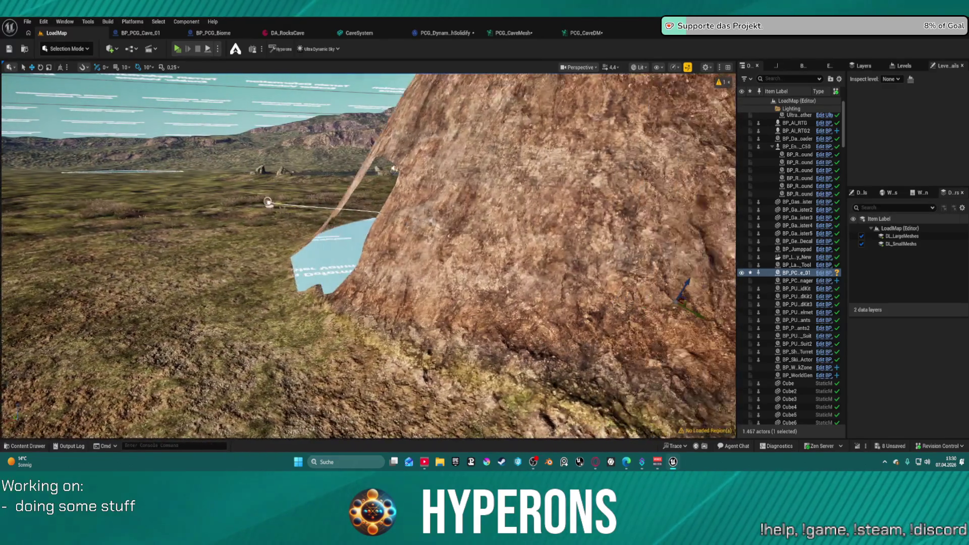
{"action": "key", "text": "d"}
{"action": "key", "text": "d"}
{"action": "left_click", "coordinate": [232, 202]}
{"action": "left_click_drag", "start_coordinate": [267, 207], "coordinate": [324, 215]}
Step: Pull the middle spline point down and stretch the selected point far right
{"action": "left_click_drag", "start_coordinate": [477, 225], "coordinate": [477, 225]}
{"action": "left_click_drag", "start_coordinate": [303, 317], "coordinate": [402, 255]}
{"action": "left_click", "coordinate": [278, 264]}
{"action": "mouse_move", "coordinate": [278, 263]}
{"action": "left_mouse_down"}
{"action": "mouse_move", "coordinate": [283, 287]}
{"action": "mouse_move", "coordinate": [274, 293]}
{"action": "mouse_move", "coordinate": [340, 282]}
{"action": "left_mouse_up"}
{"action": "left_click_drag", "start_coordinate": [449, 290], "coordinate": [706, 327]}
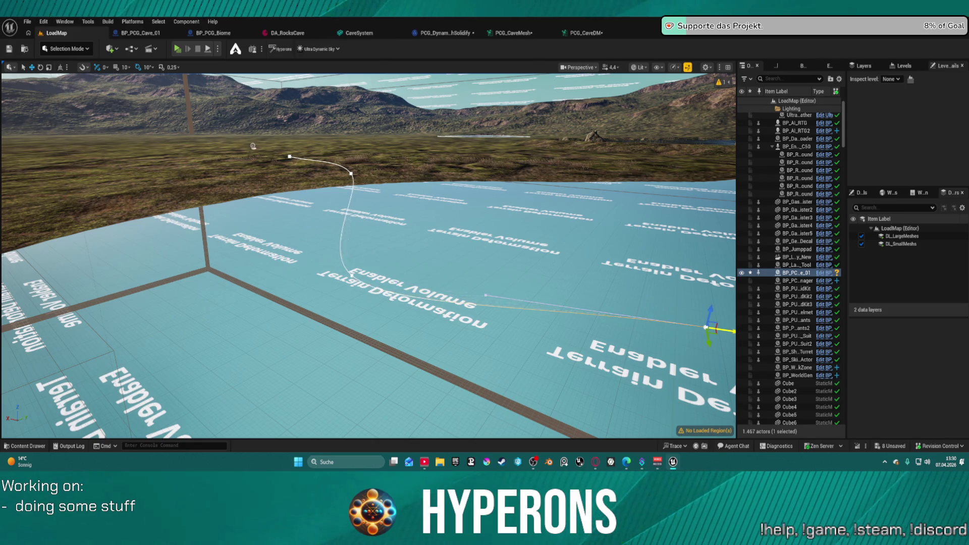
{"action": "mouse_move", "coordinate": [581, 270]}
{"action": "left_mouse_down"}
{"action": "mouse_move", "coordinate": [524, 277]}
{"action": "mouse_move", "coordinate": [527, 290]}
{"action": "left_mouse_up"}
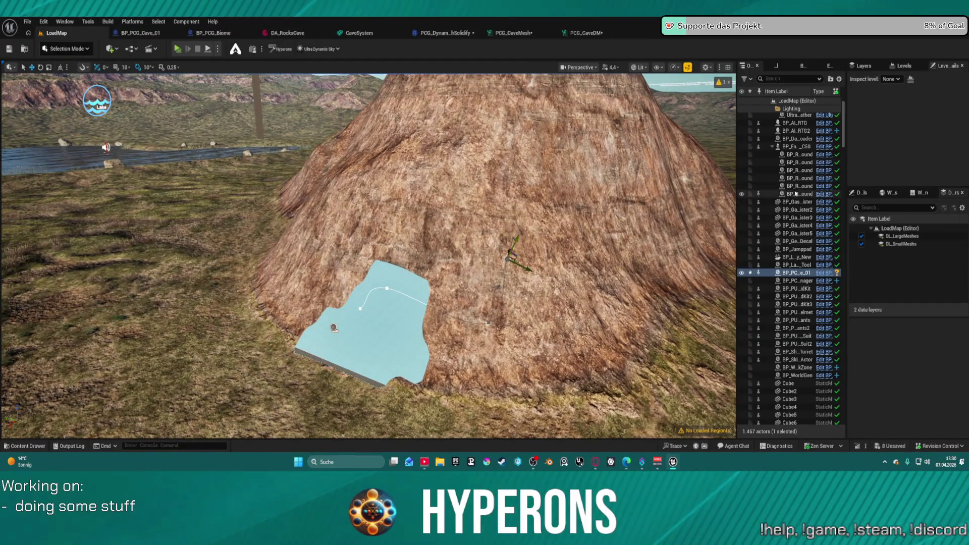
{"action": "key", "text": "ctrl+space"}
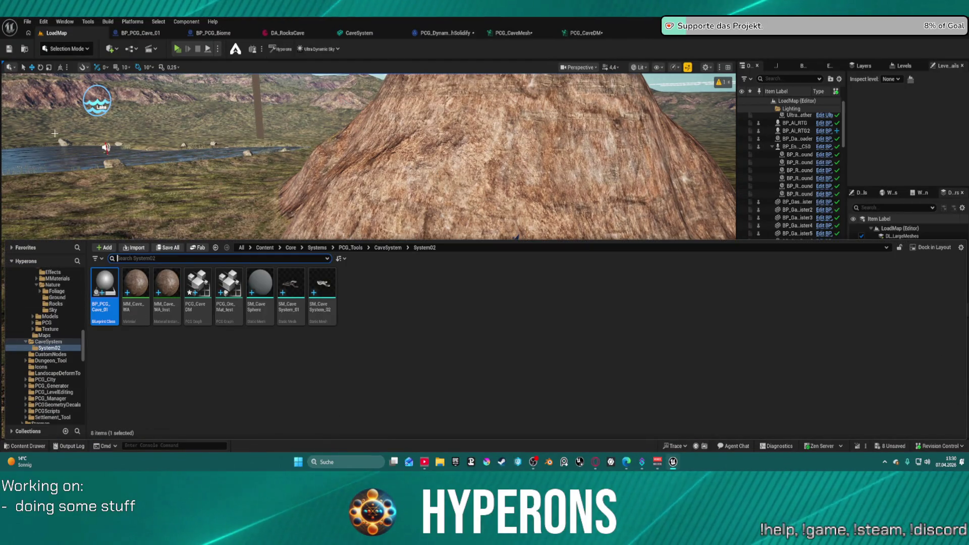
Step: Add a Sphere shape (Sphere2) to the level from the Quickly Add menu's Shapes
{"action": "left_click", "coordinate": [64, 50]}
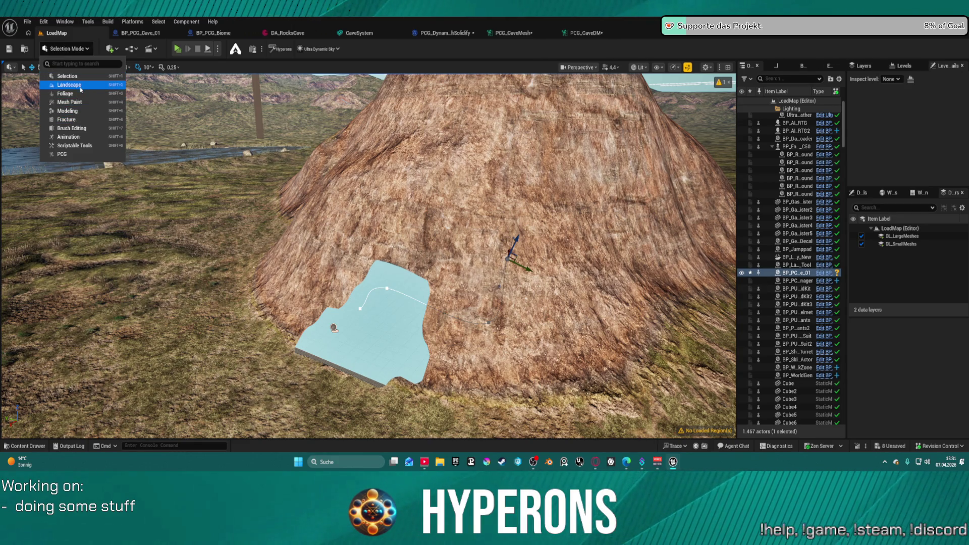
{"action": "key", "text": "Escape"}
{"action": "left_click", "coordinate": [110, 48]}
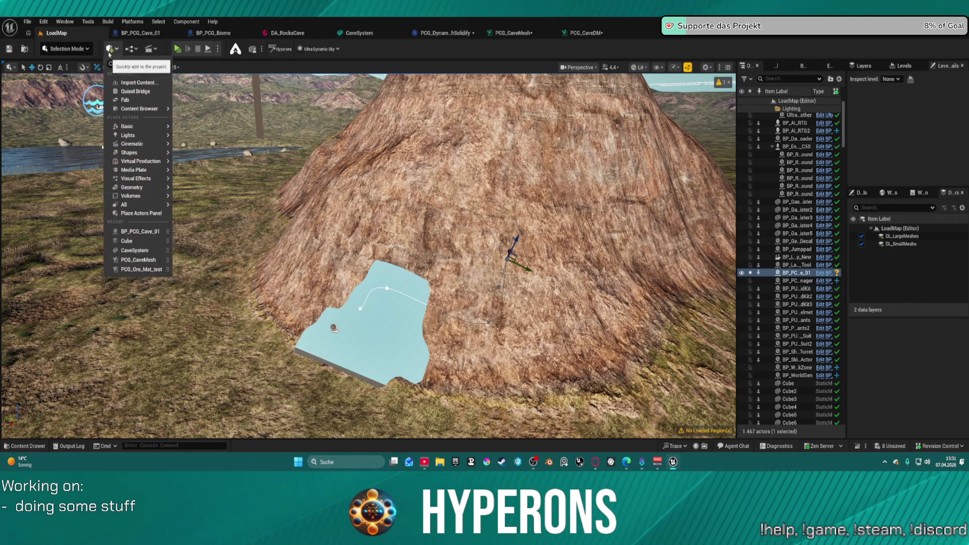
{"action": "mouse_move", "coordinate": [136, 152]}
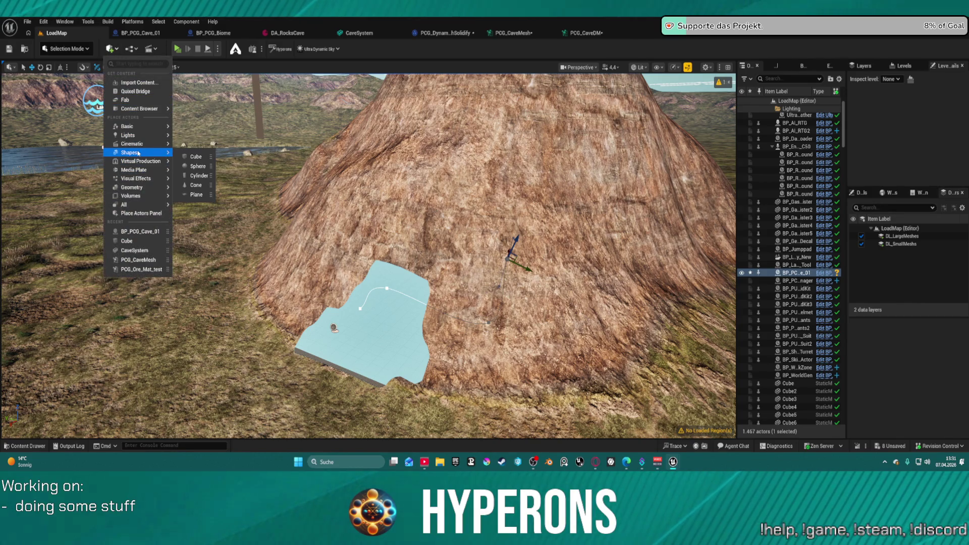
{"action": "left_click", "coordinate": [198, 164]}
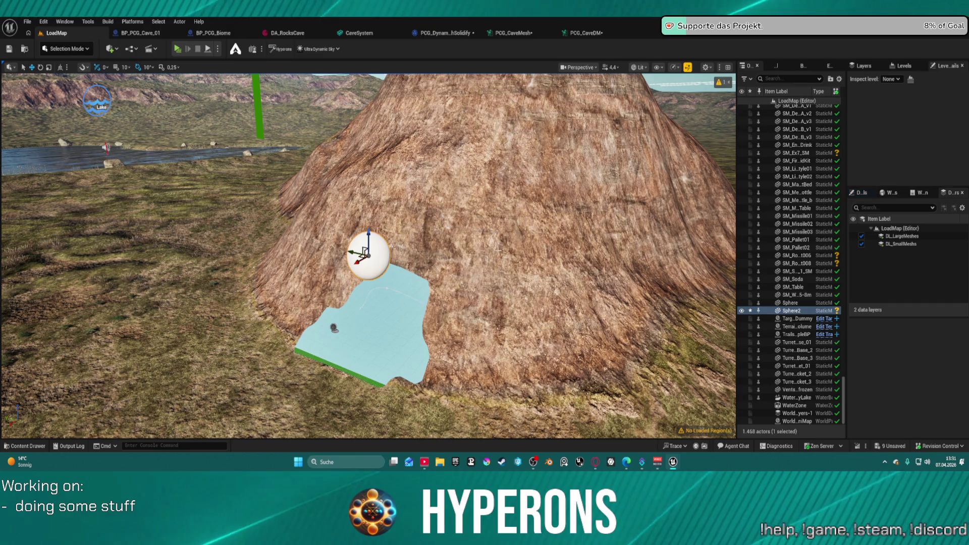
Step: Add a new element to Sphere2's Tags array in Details
{"action": "left_click", "coordinate": [863, 195]}
{"action": "scroll", "coordinate": [900, 392], "scroll_direction": "down", "scroll_amount": 5}
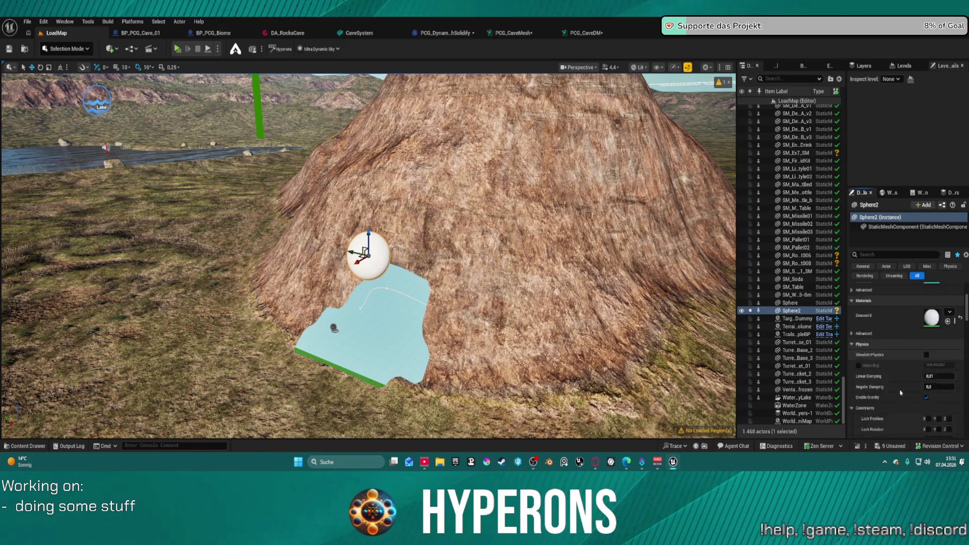
{"action": "scroll", "coordinate": [900, 393], "scroll_direction": "down", "scroll_amount": 5}
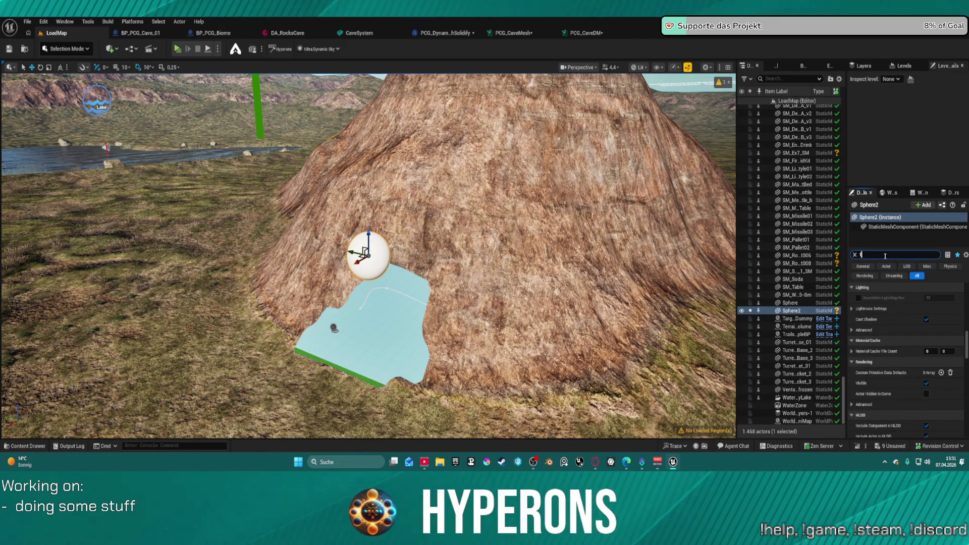
{"action": "type", "text": "ag"}
{"action": "left_click", "coordinate": [947, 331]}
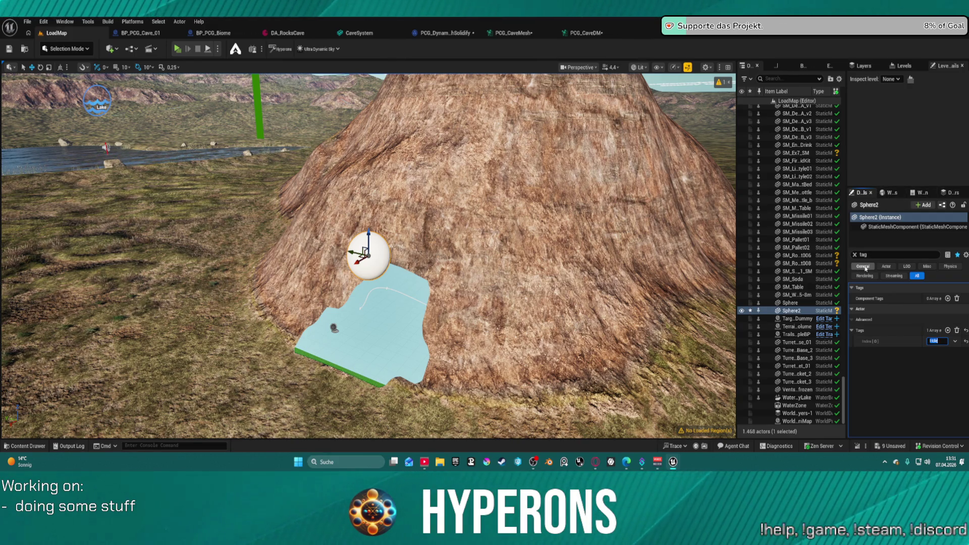
{"action": "left_click", "coordinate": [862, 267]}
{"action": "left_click", "coordinate": [854, 254]}
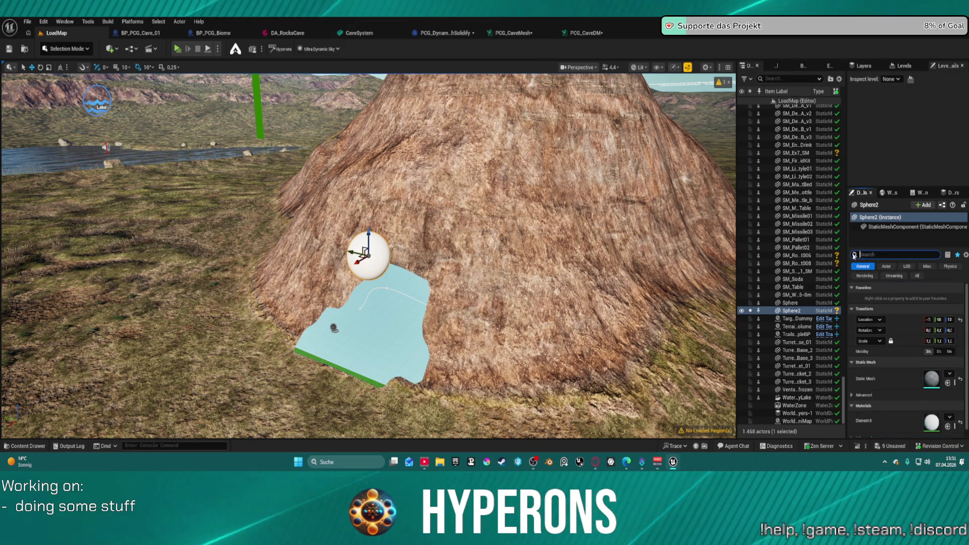
Step: Tick Actor Hidden in Game and set Collision Presets to NoCollision
{"action": "type", "text": "vidden"}
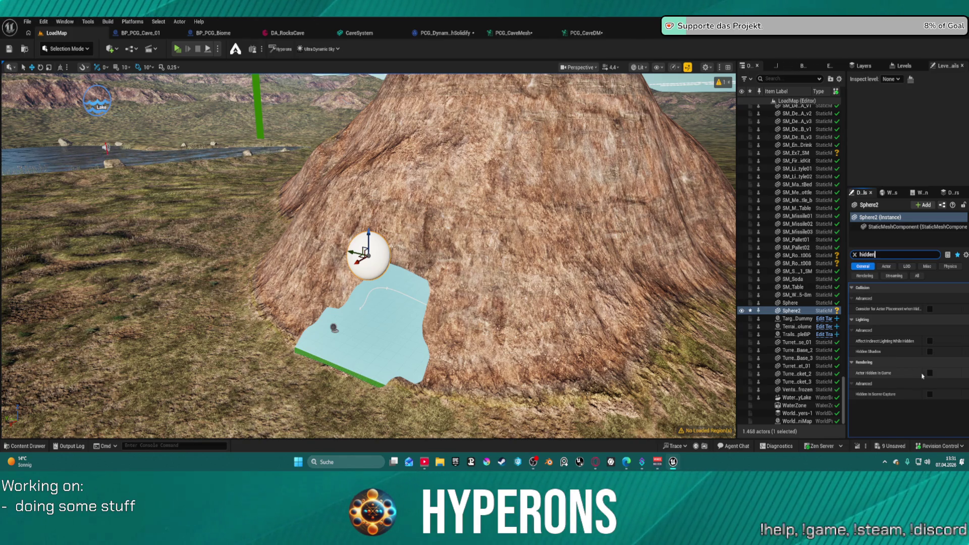
{"action": "left_click", "coordinate": [929, 373]}
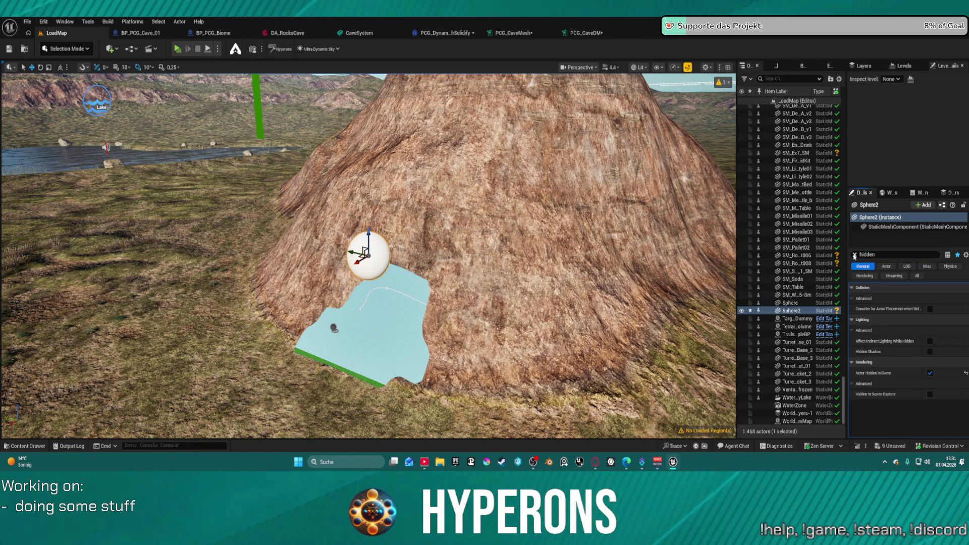
{"action": "left_click", "coordinate": [855, 255]}
{"action": "left_click", "coordinate": [950, 266]}
{"action": "scroll", "coordinate": [928, 374], "scroll_direction": "down", "scroll_amount": 5}
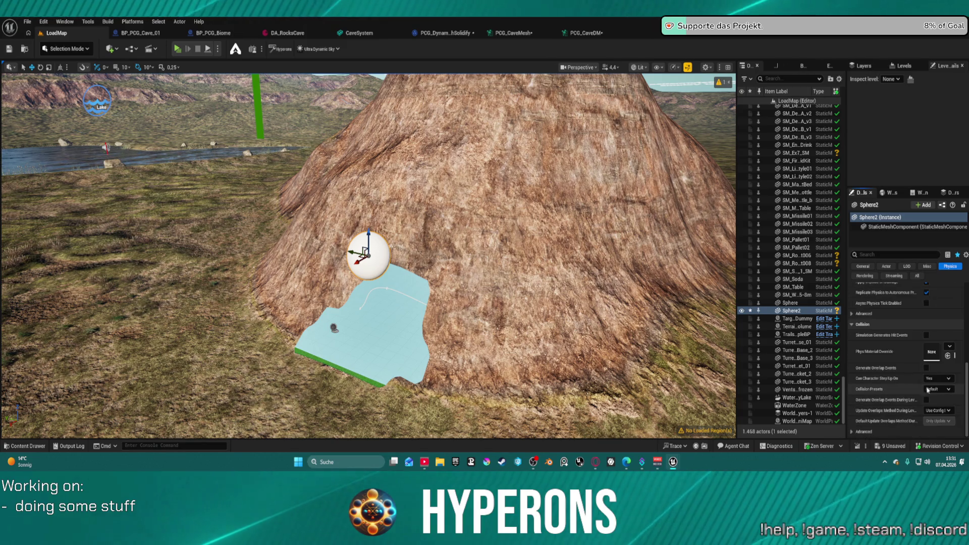
{"action": "left_click", "coordinate": [927, 389]}
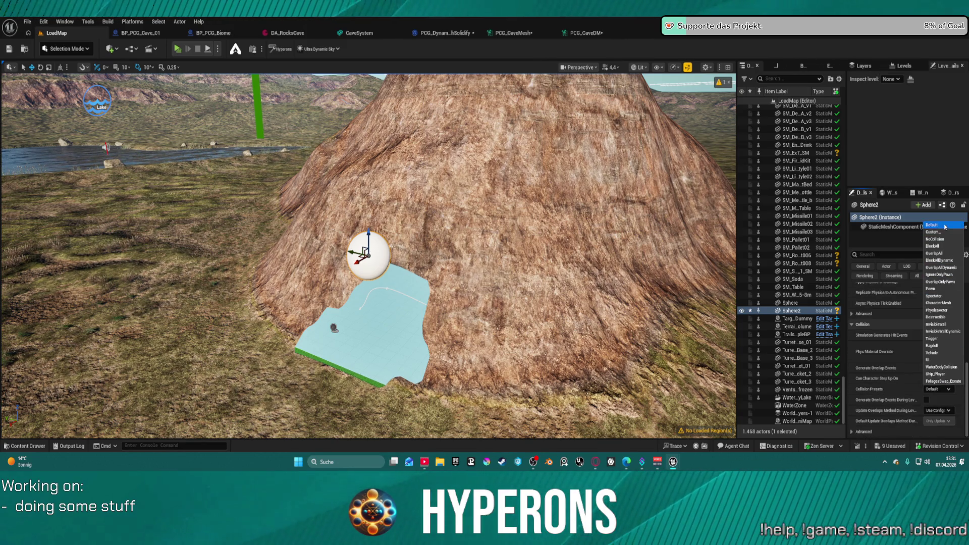
{"action": "left_click", "coordinate": [935, 239]}
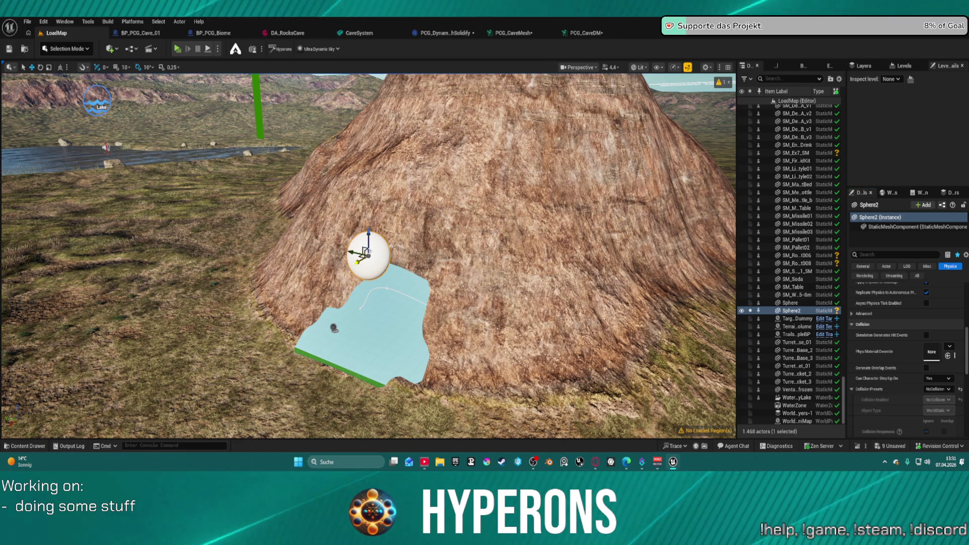
Step: Move Sphere2 onto the blue patch and scale it up into a large ball
{"action": "left_click_drag", "start_coordinate": [365, 250], "coordinate": [343, 246]}
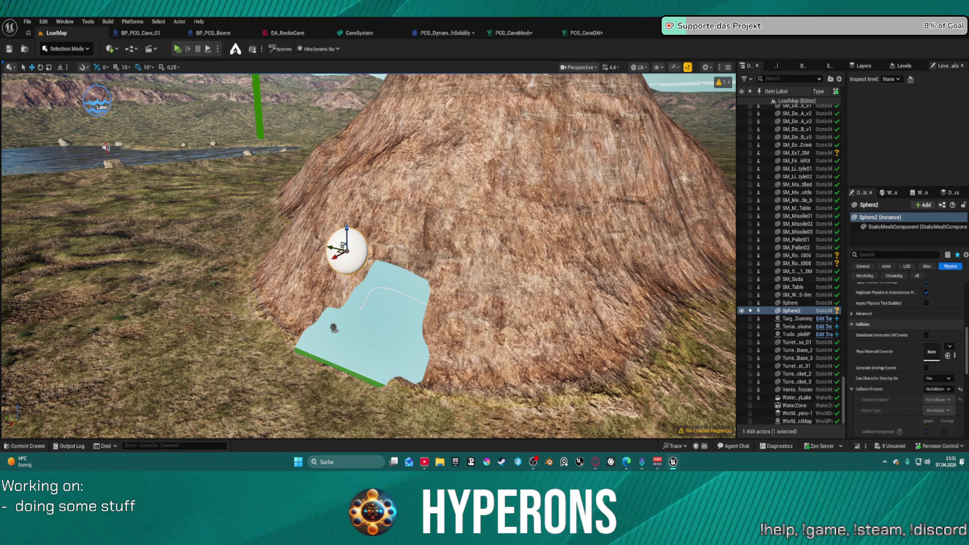
{"action": "key", "text": "r"}
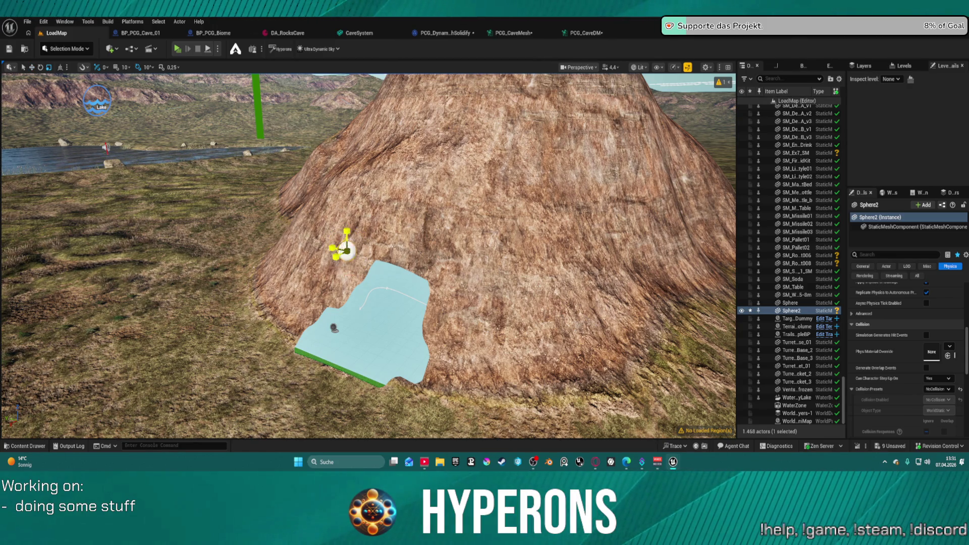
{"action": "mouse_move", "coordinate": [346, 248]}
{"action": "left_mouse_down"}
{"action": "mouse_move", "coordinate": [364, 231]}
{"action": "mouse_move", "coordinate": [355, 240]}
{"action": "mouse_move", "coordinate": [365, 233]}
{"action": "mouse_move", "coordinate": [360, 302]}
{"action": "mouse_move", "coordinate": [348, 258]}
{"action": "mouse_move", "coordinate": [329, 293]}
{"action": "mouse_move", "coordinate": [361, 308]}
{"action": "left_mouse_up"}
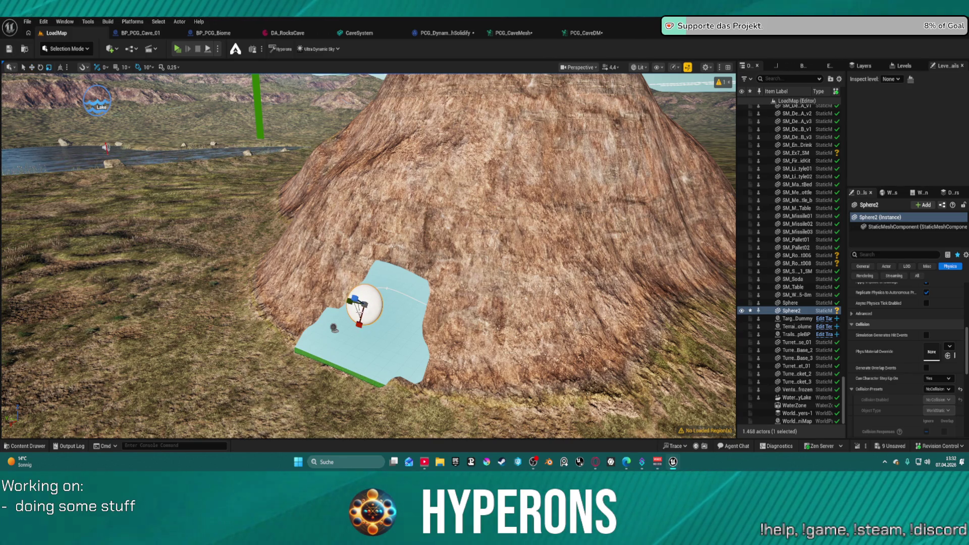
{"action": "key", "text": "r"}
{"action": "left_click_drag", "start_coordinate": [363, 303], "coordinate": [359, 296]}
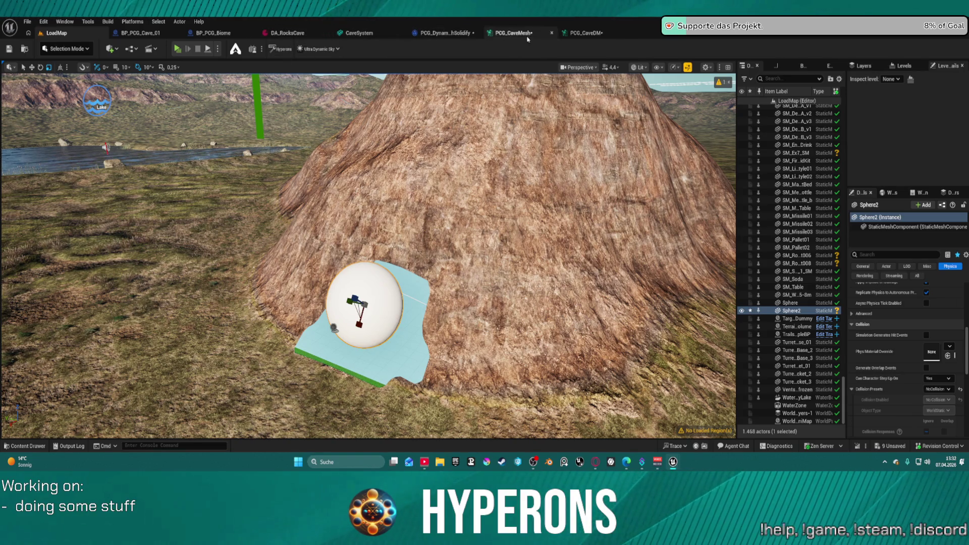
{"action": "key", "text": "ctrl+space"}
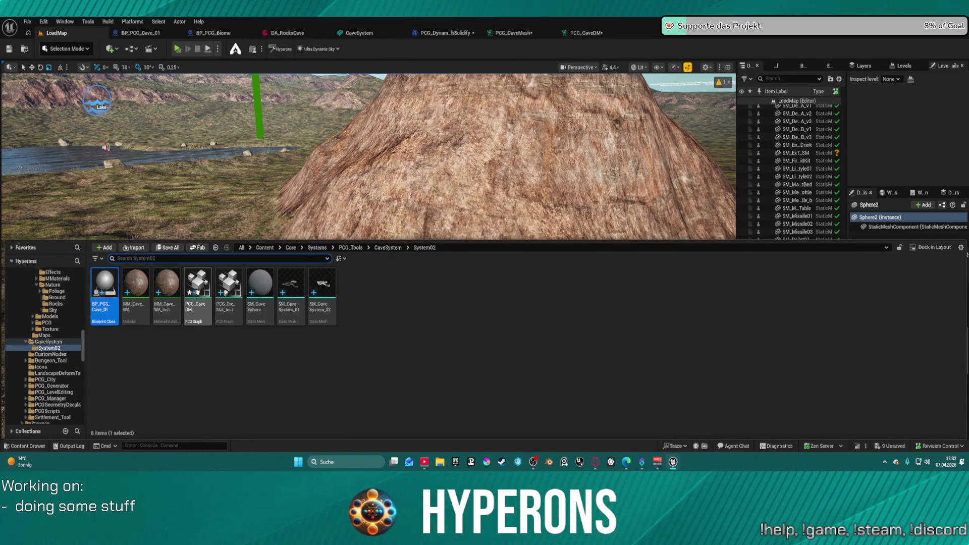
{"action": "key", "text": "ctrl+space"}
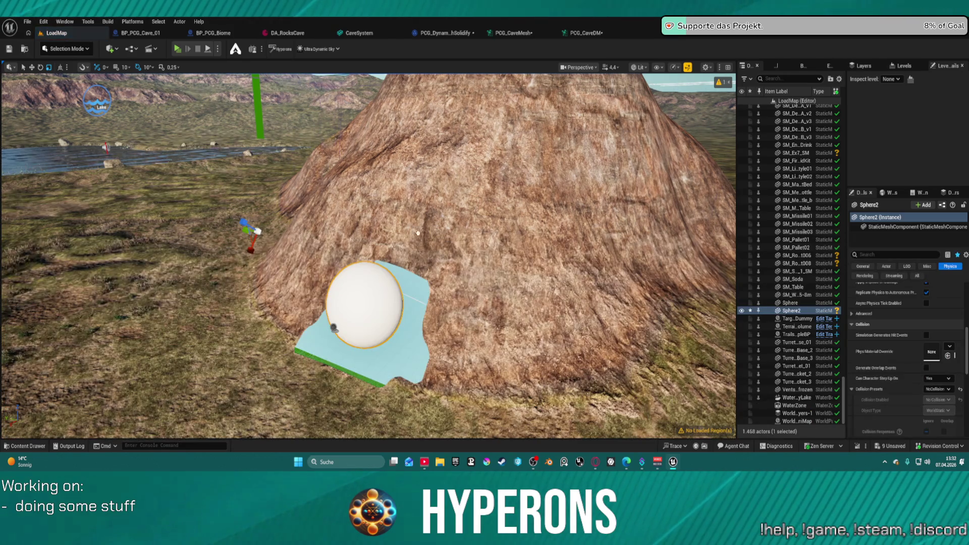
{"action": "left_click", "coordinate": [403, 229]}
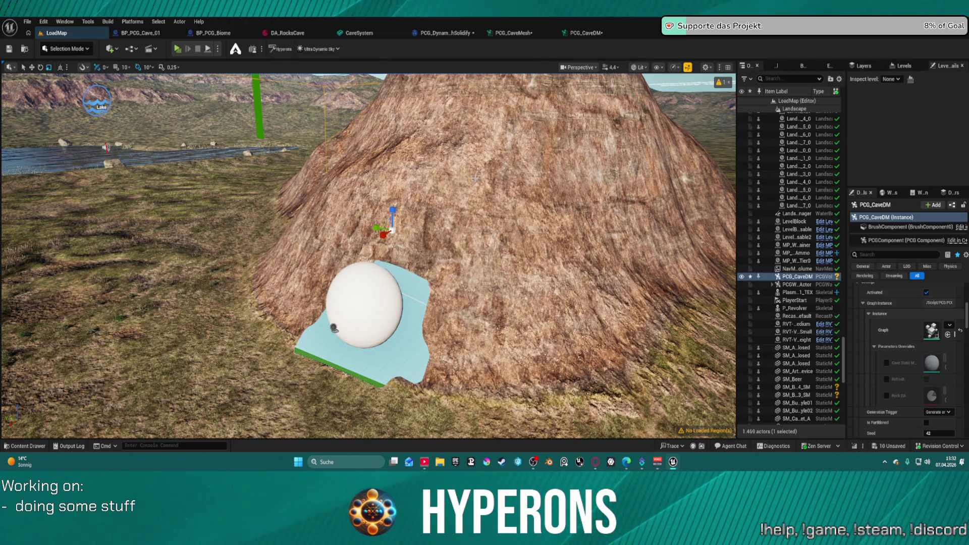
Step: Save the level with Ctrl+S to generate the PCG cave rocks, then focus the selection
{"action": "right_click", "coordinate": [442, 179]}
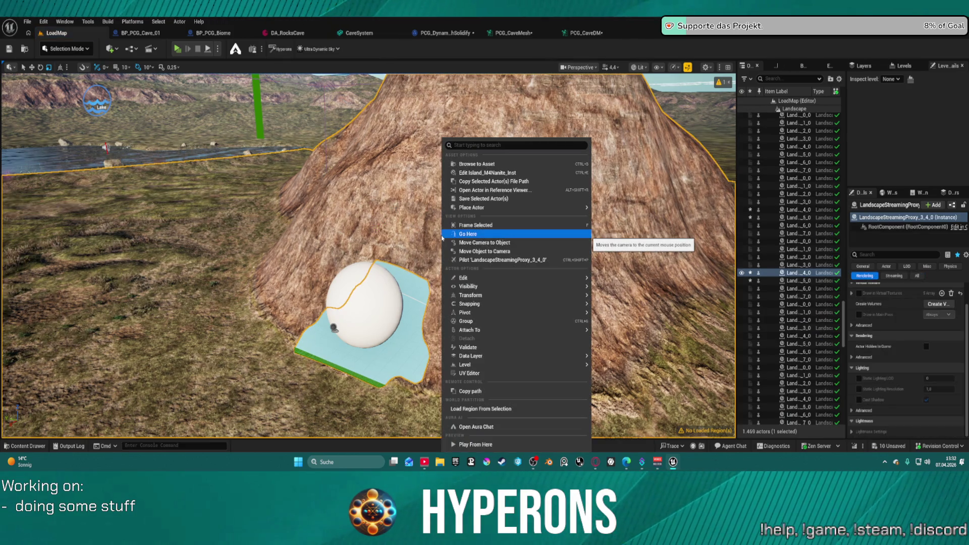
{"action": "mouse_move", "coordinate": [469, 208]}
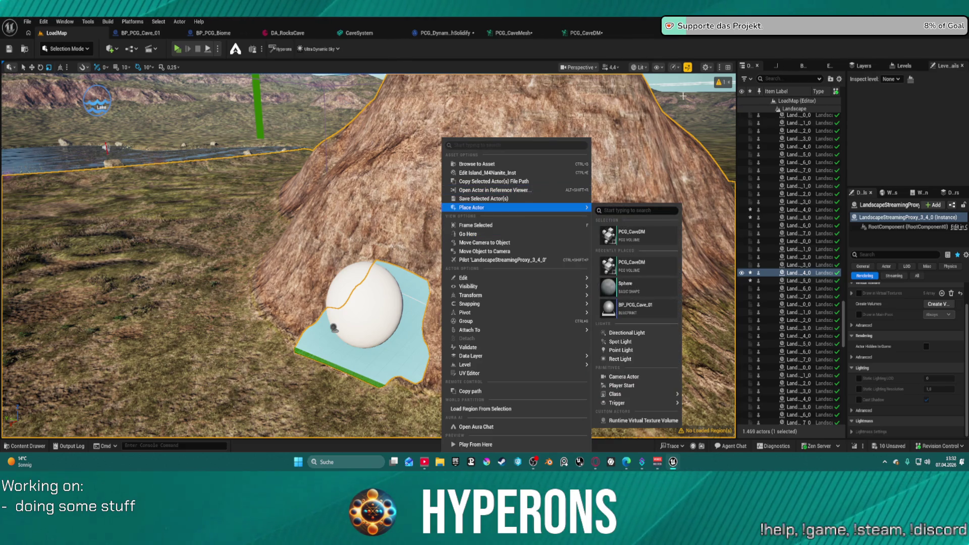
{"action": "key", "text": "ctrl+s"}
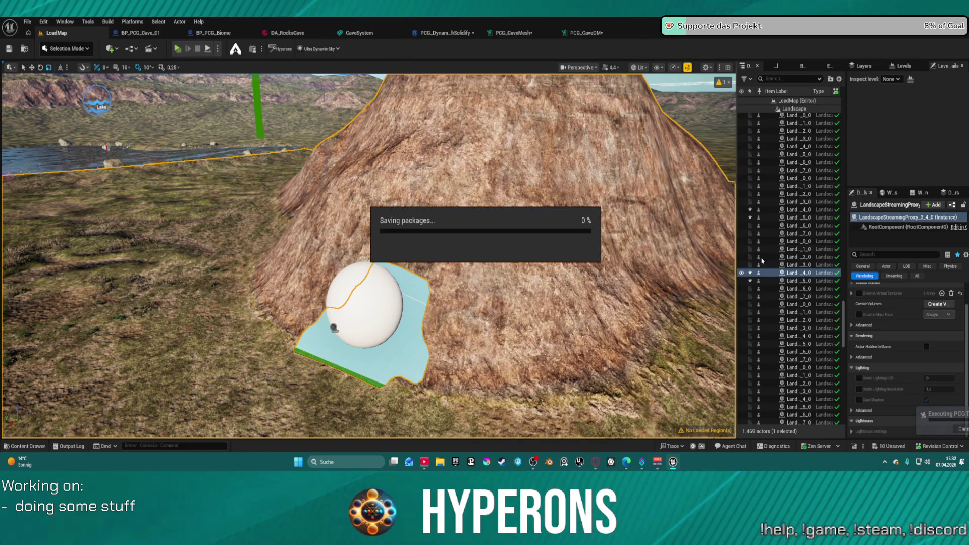
{"action": "key", "text": "f"}
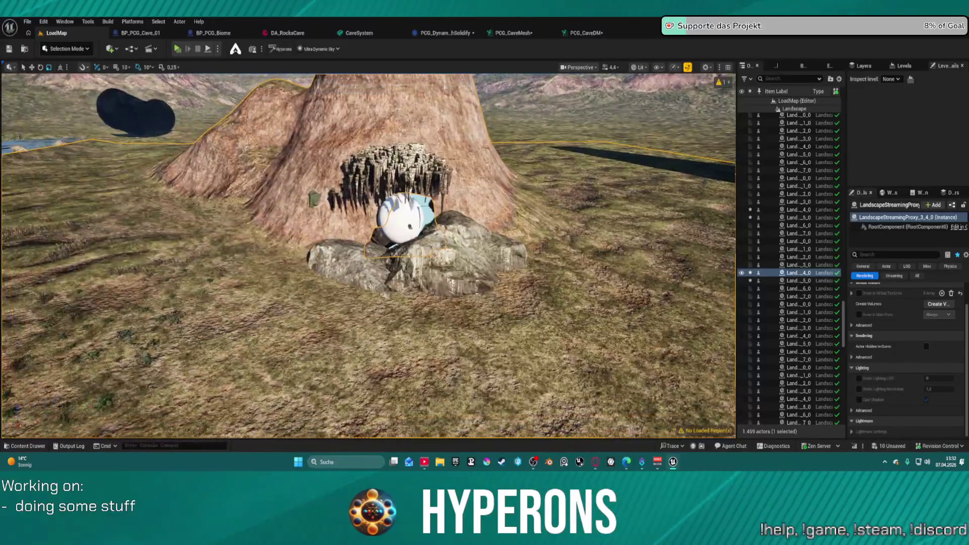
Step: Fly the camera back and up to survey the whole map, mountain and lakes
{"action": "scroll", "coordinate": [369, 256], "scroll_direction": "down", "scroll_amount": 3}
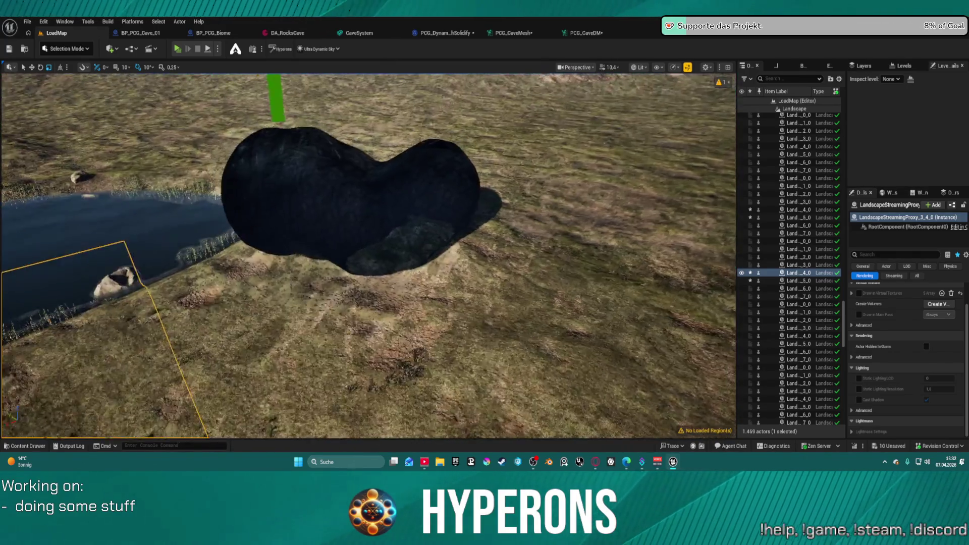
{"action": "scroll", "coordinate": [368, 255], "scroll_direction": "down", "scroll_amount": 10}
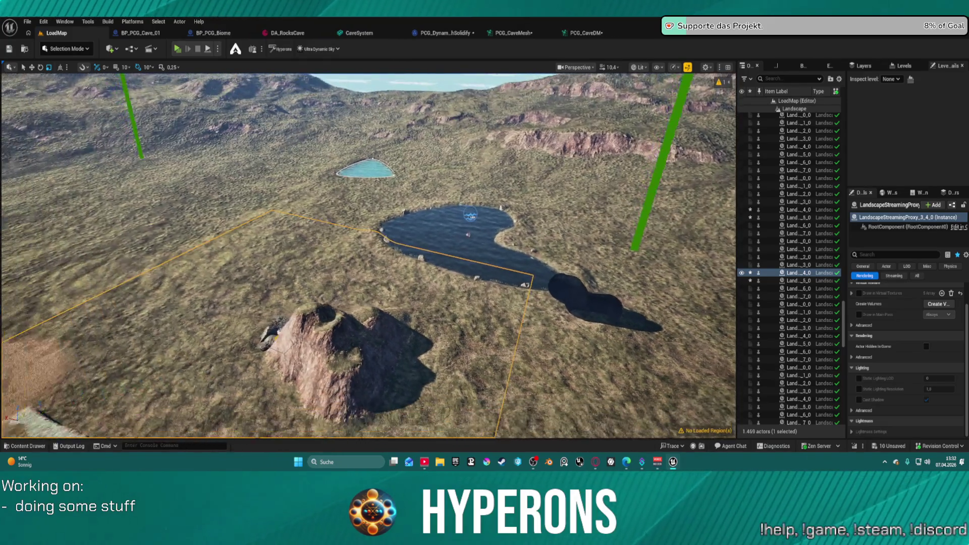
{"action": "scroll", "coordinate": [368, 256], "scroll_direction": "down", "scroll_amount": 8}
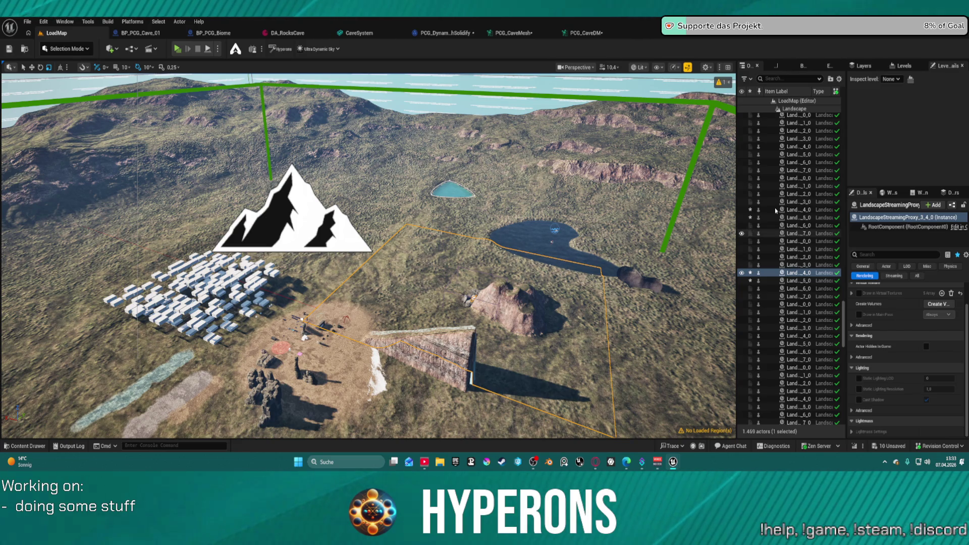
{"action": "scroll", "coordinate": [795, 112], "scroll_direction": "down", "scroll_amount": 15}
Step: Filter the Outliner by 'pcg' and select the PCG_CaveDM and BP_PCG_Cave actors
{"action": "scroll", "coordinate": [794, 112], "scroll_direction": "up", "scroll_amount": 8}
{"action": "type", "text": "pcg"}
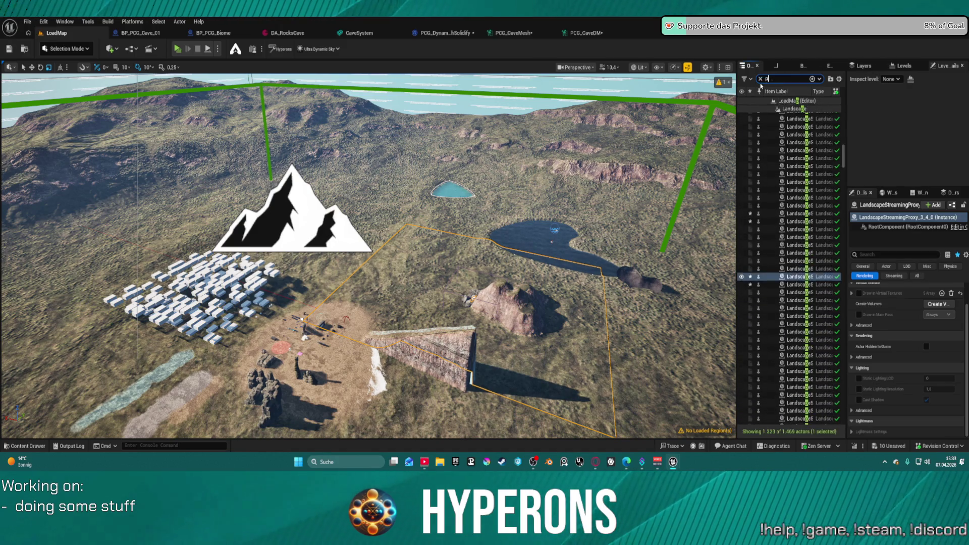
{"action": "scroll", "coordinate": [784, 133], "scroll_direction": "up", "scroll_amount": 1}
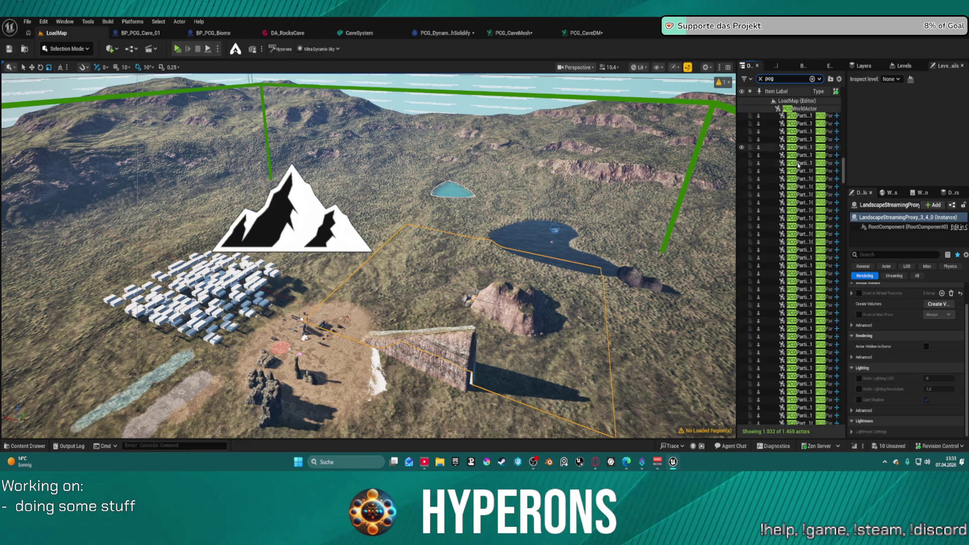
{"action": "left_click_drag", "start_coordinate": [840, 172], "coordinate": [850, 91]}
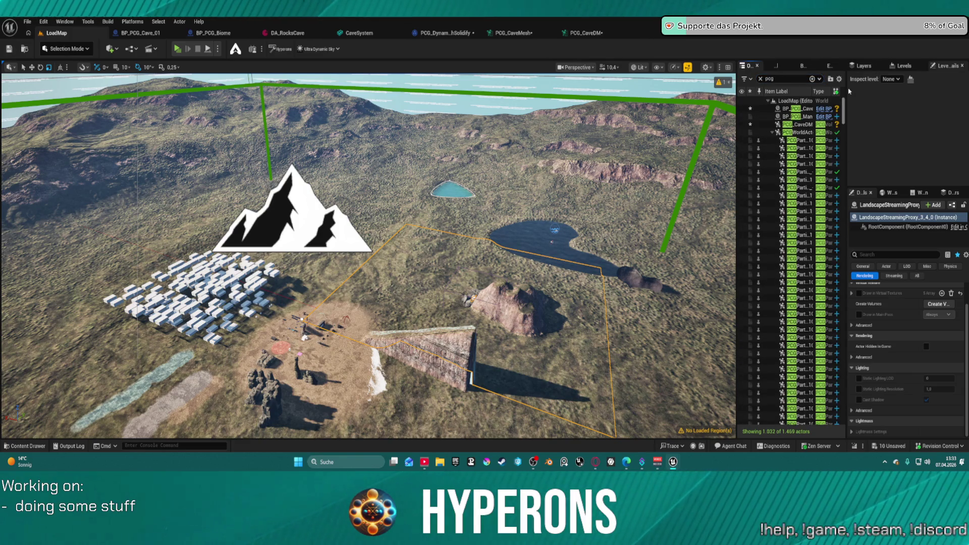
{"action": "left_click", "coordinate": [799, 124]}
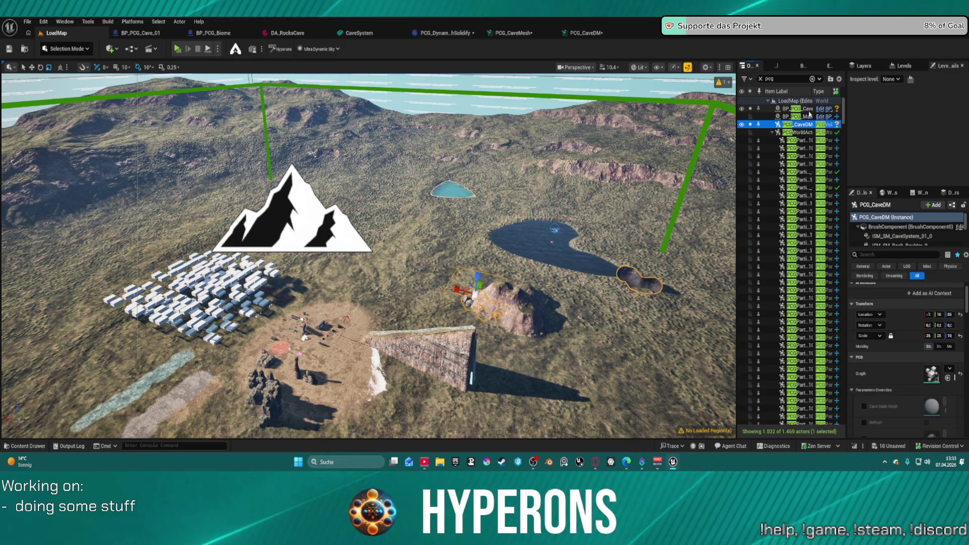
{"action": "left_click", "coordinate": [807, 109], "text": "ctrl"}
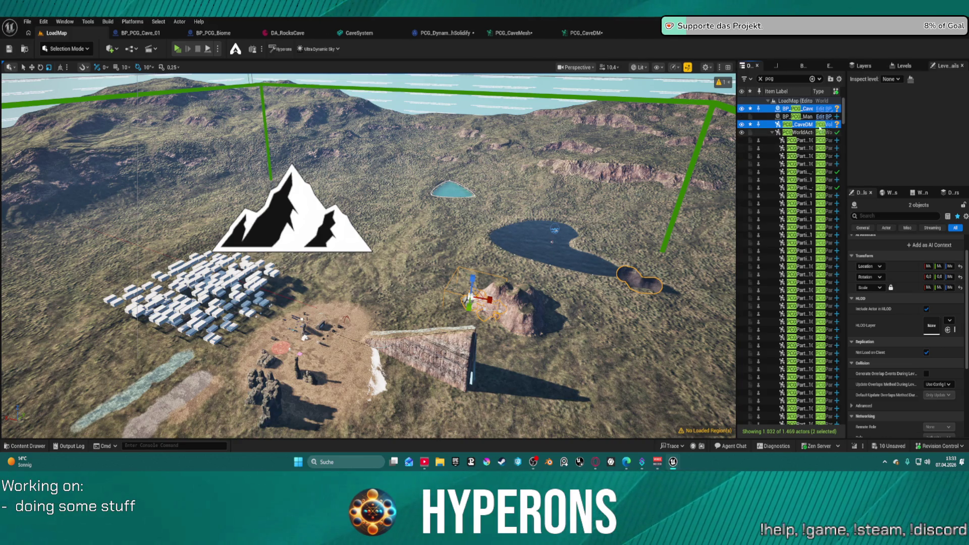
Step: Search the Outliner for 'spher' and delete the Sphere2 actor
{"action": "scroll", "coordinate": [839, 384], "scroll_direction": "down", "scroll_amount": 10}
{"action": "scroll", "coordinate": [839, 384], "scroll_direction": "up", "scroll_amount": 10}
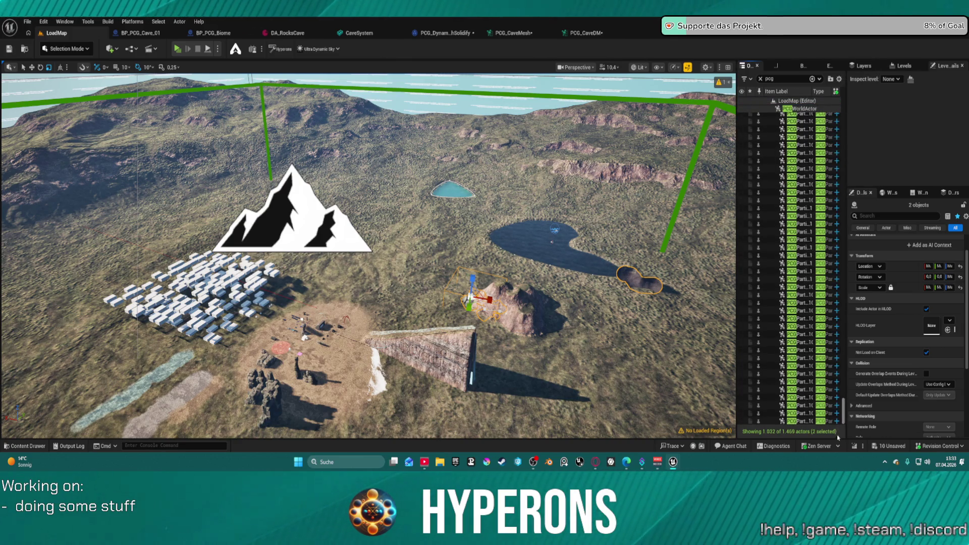
{"action": "left_click", "coordinate": [782, 79]}
{"action": "type", "text": "spher"}
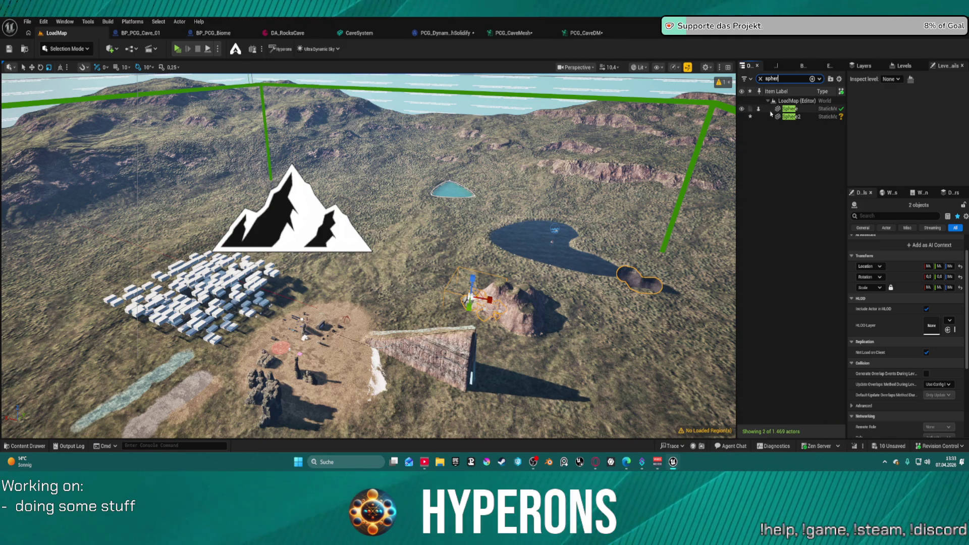
{"action": "left_click", "coordinate": [792, 117]}
{"action": "key", "text": "Delete"}
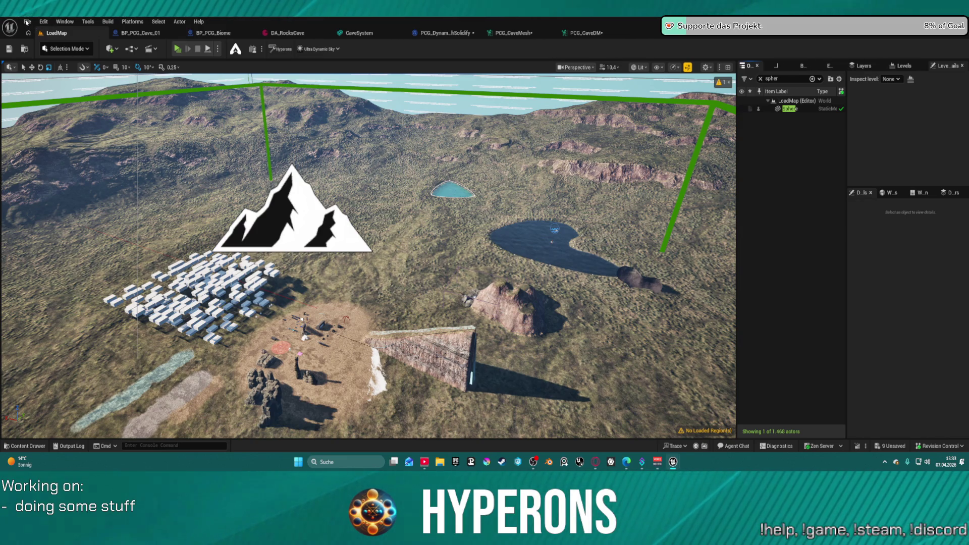
Step: Create a new Open World level without saving the old map, then paste Sphere2 in
{"action": "left_click", "coordinate": [27, 21]}
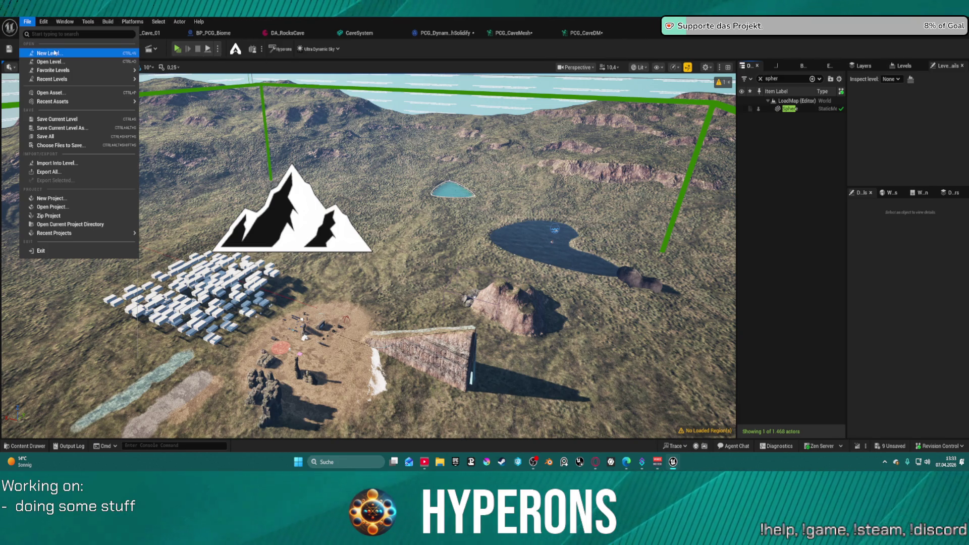
{"action": "left_click", "coordinate": [55, 53]}
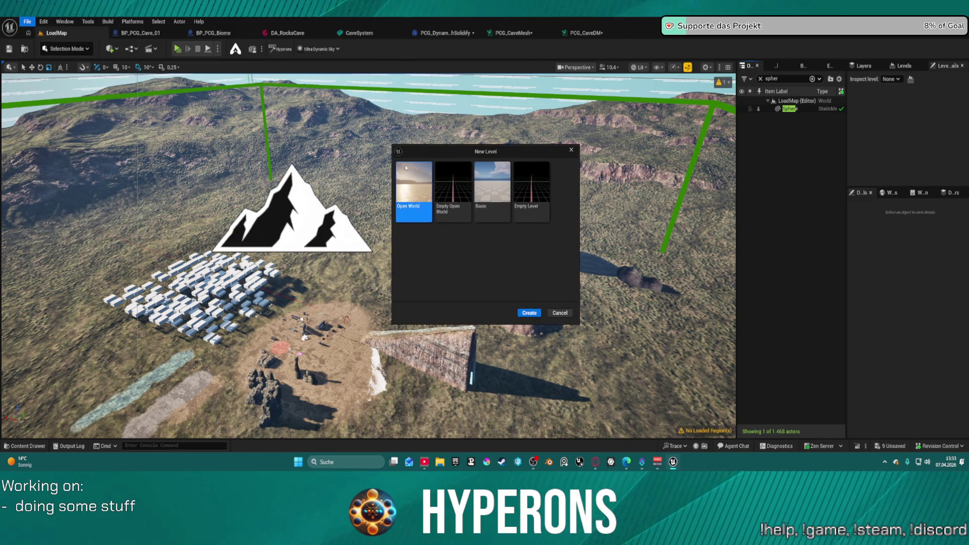
{"action": "double_click", "coordinate": [414, 198]}
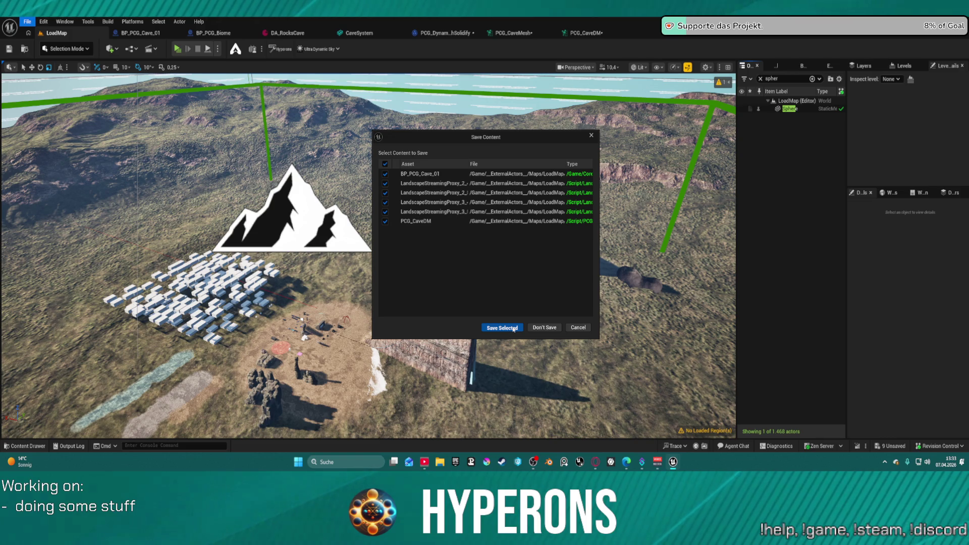
{"action": "left_click", "coordinate": [551, 328]}
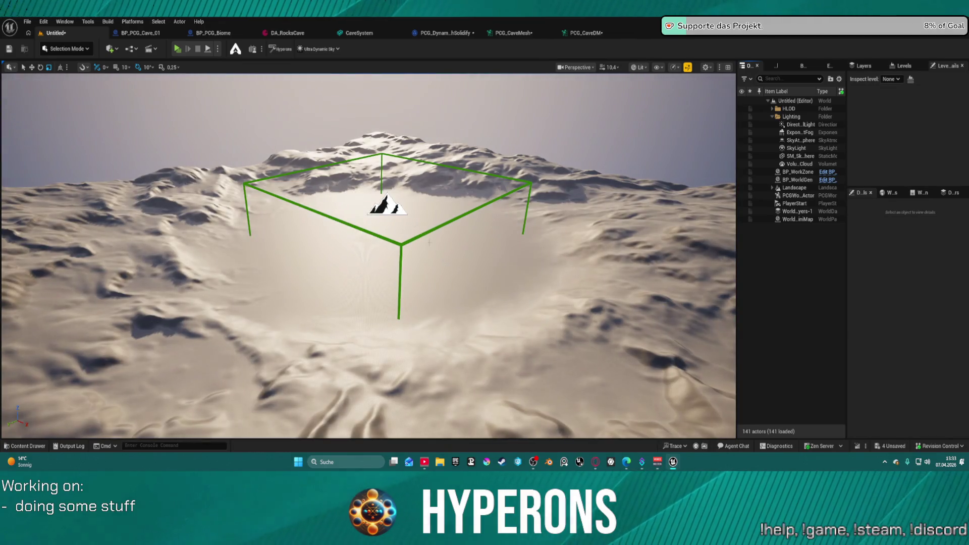
{"action": "key", "text": "ctrl+v"}
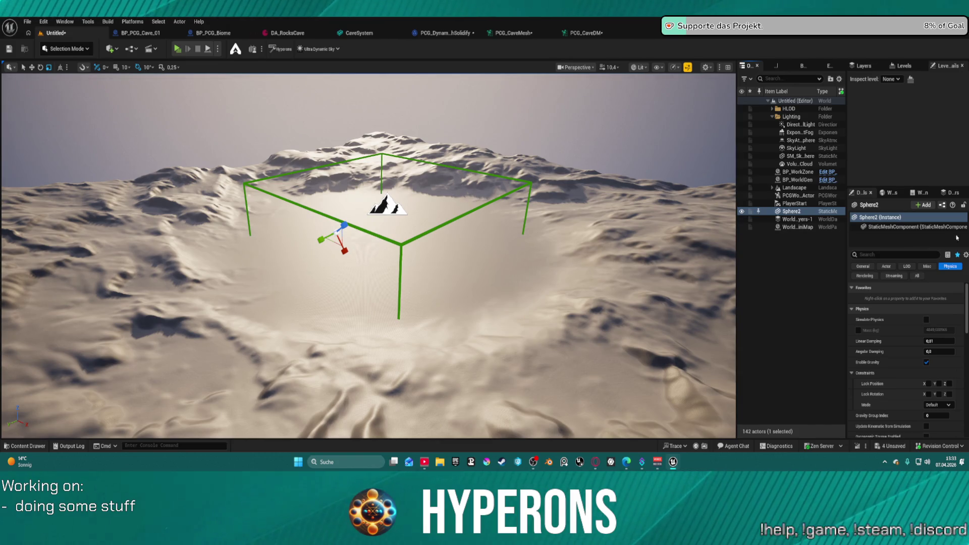
Step: Frame Sphere2 at ground level, then shift the PlayerStart along its X axis
{"action": "left_click", "coordinate": [919, 277]}
{"action": "scroll", "coordinate": [620, 274], "scroll_direction": "up", "scroll_amount": 3}
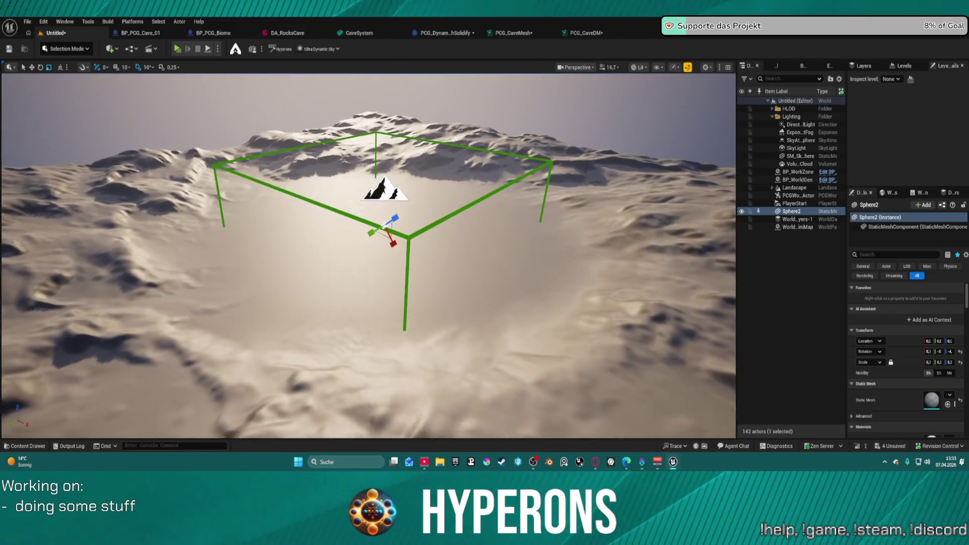
{"action": "scroll", "coordinate": [368, 256], "scroll_direction": "up", "scroll_amount": 5}
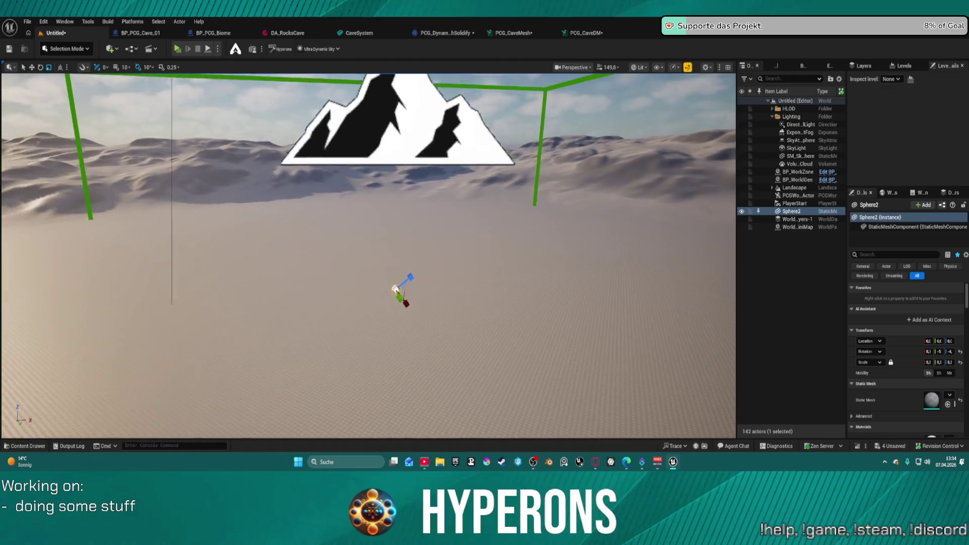
{"action": "key", "text": "f"}
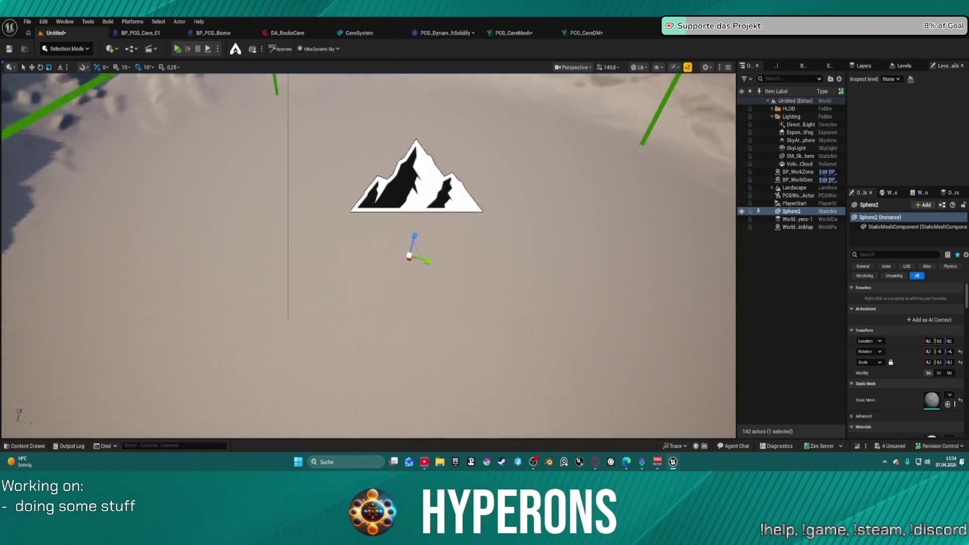
{"action": "scroll", "coordinate": [489, 204], "scroll_direction": "down", "scroll_amount": 3}
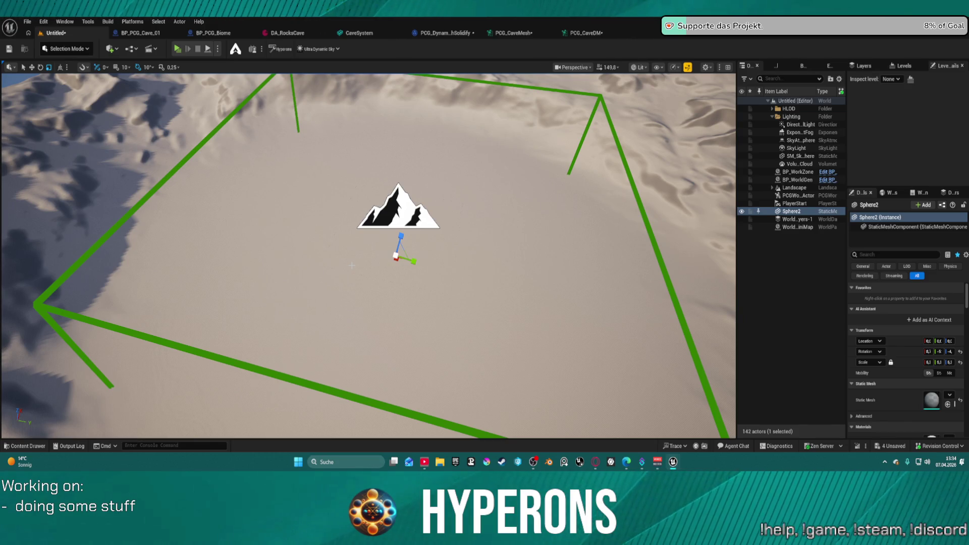
{"action": "left_click_drag", "start_coordinate": [297, 293], "coordinate": [297, 242]}
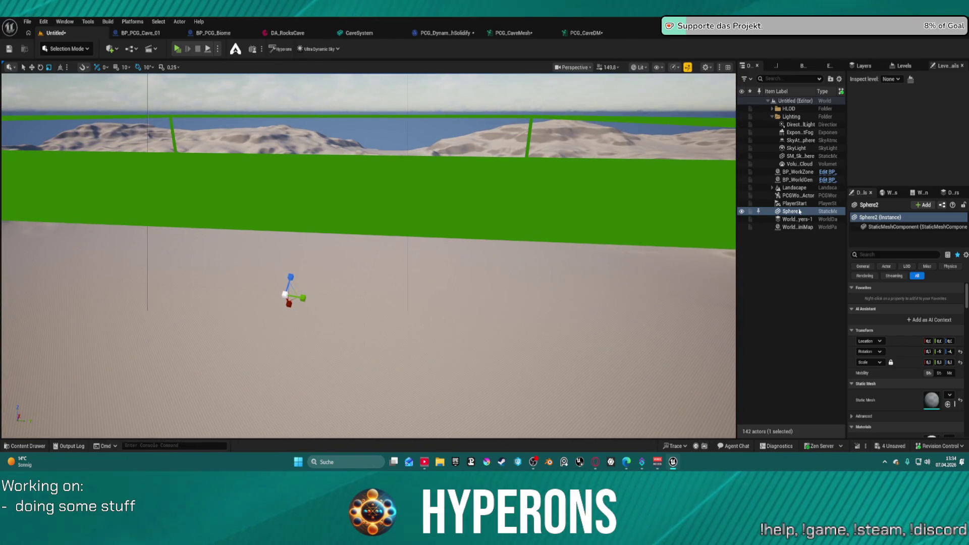
{"action": "double_click", "coordinate": [794, 203]}
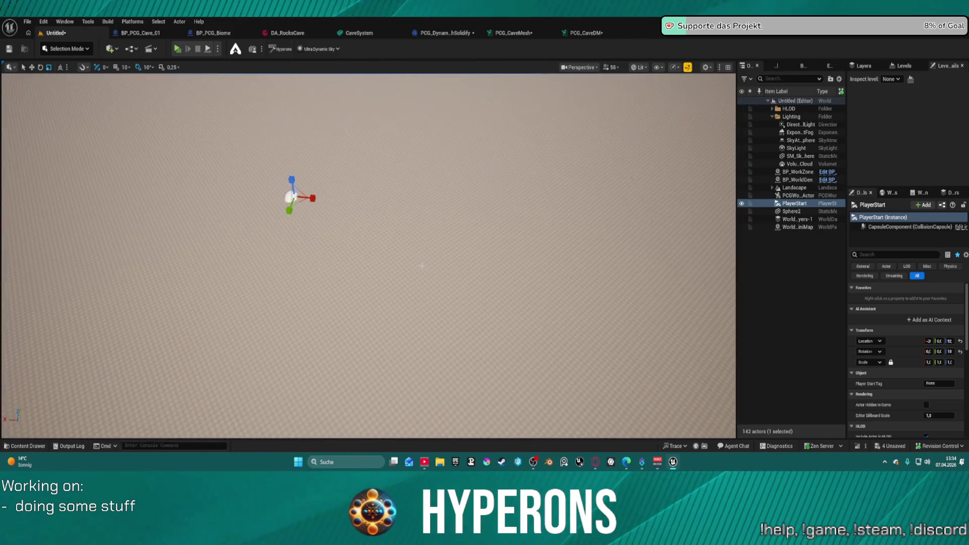
{"action": "left_click_drag", "start_coordinate": [313, 198], "coordinate": [408, 196]}
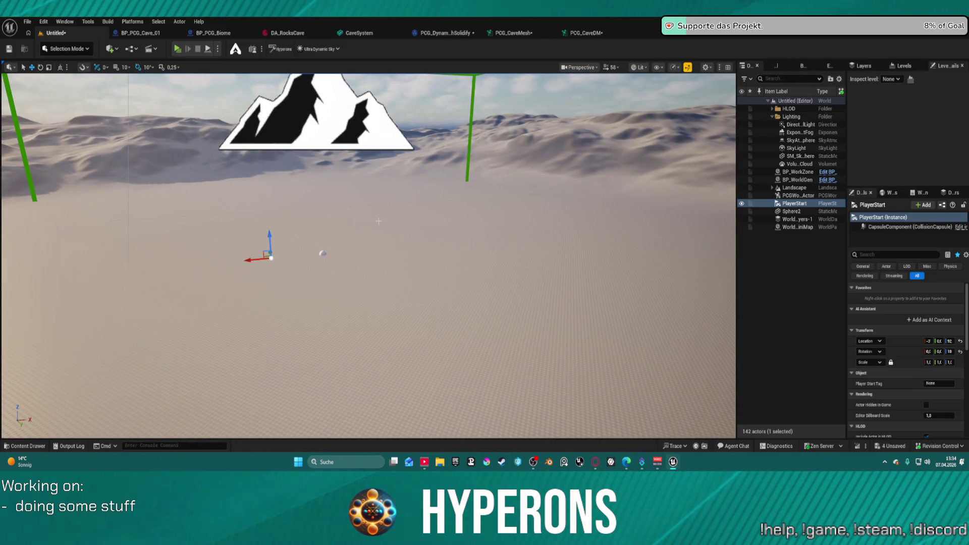
Step: Reset Sphere2's rotation and scale, and move it left across the ground
{"action": "left_click", "coordinate": [321, 252]}
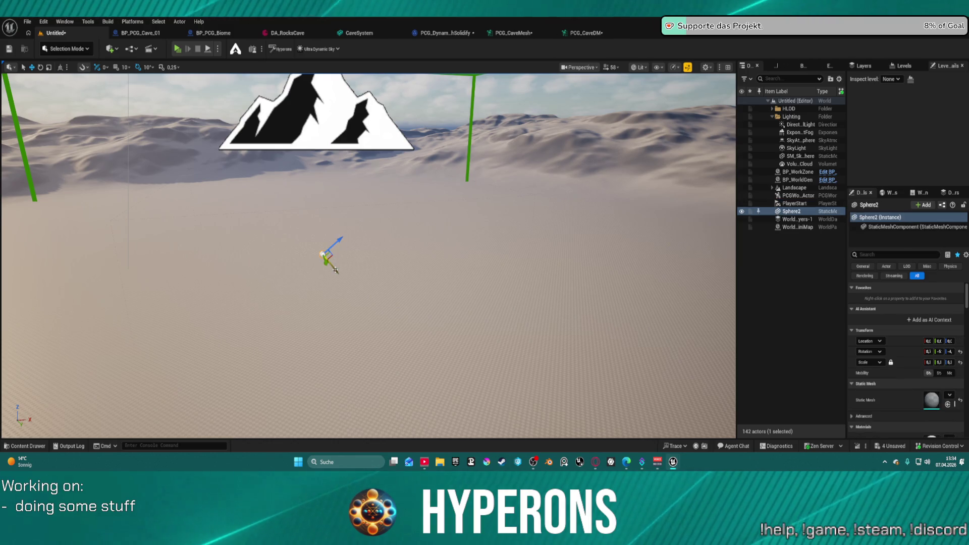
{"action": "left_click", "coordinate": [959, 351]}
{"action": "left_click", "coordinate": [960, 362]}
{"action": "mouse_move", "coordinate": [340, 252]}
{"action": "left_mouse_down"}
{"action": "mouse_move", "coordinate": [209, 252]}
{"action": "mouse_move", "coordinate": [194, 265]}
{"action": "left_mouse_up"}
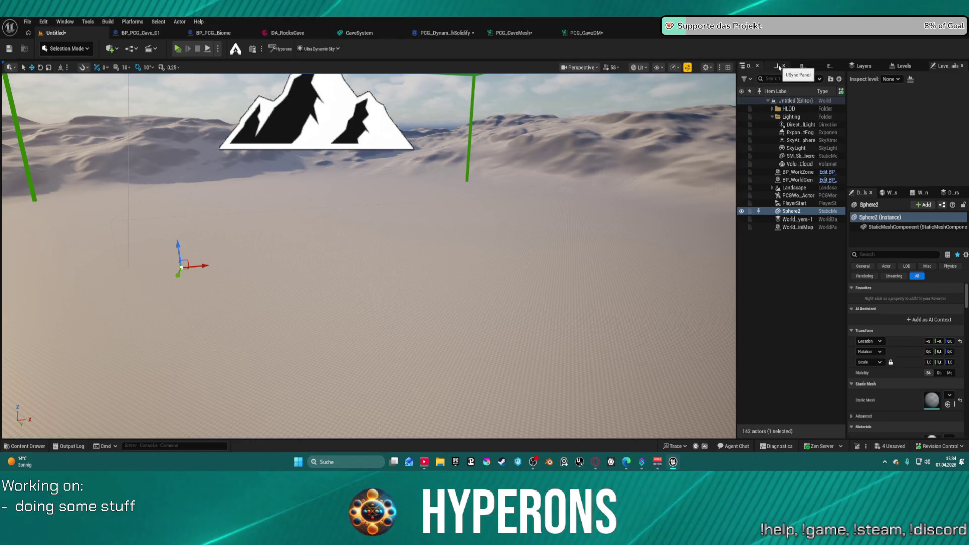
Step: Raise the Mountains and RockyMountains stamp weights and generate the world on a new edit layer
{"action": "left_click", "coordinate": [827, 66]}
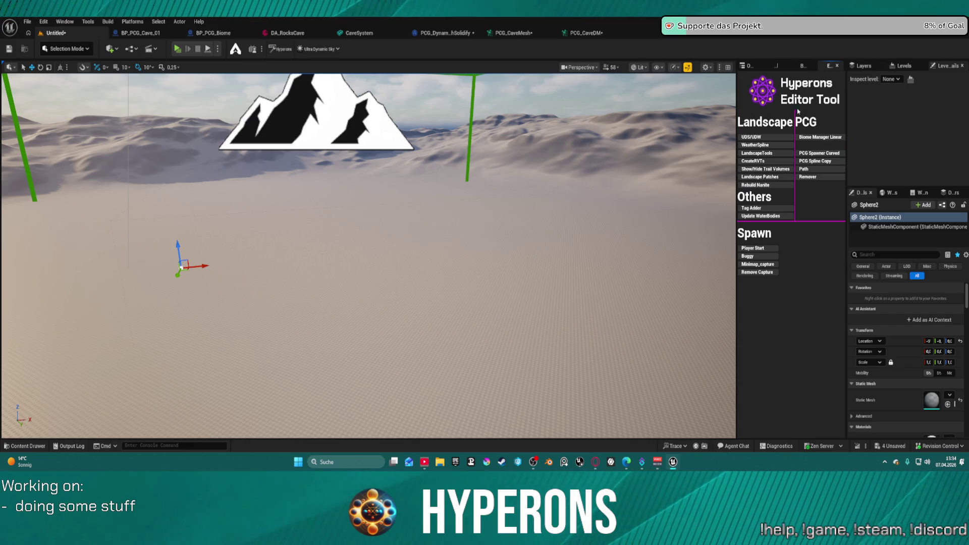
{"action": "left_click", "coordinate": [802, 66]}
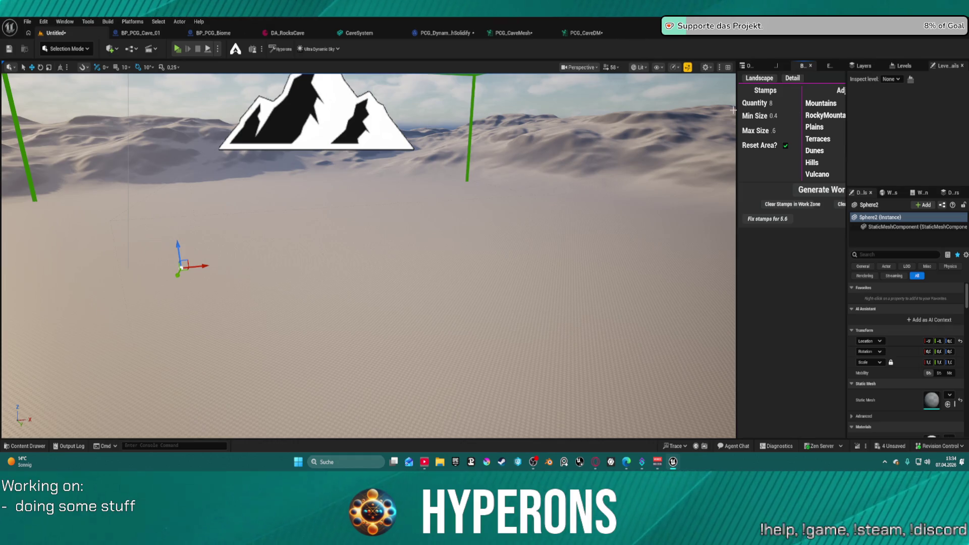
{"action": "left_click_drag", "start_coordinate": [735, 110], "coordinate": [649, 111]}
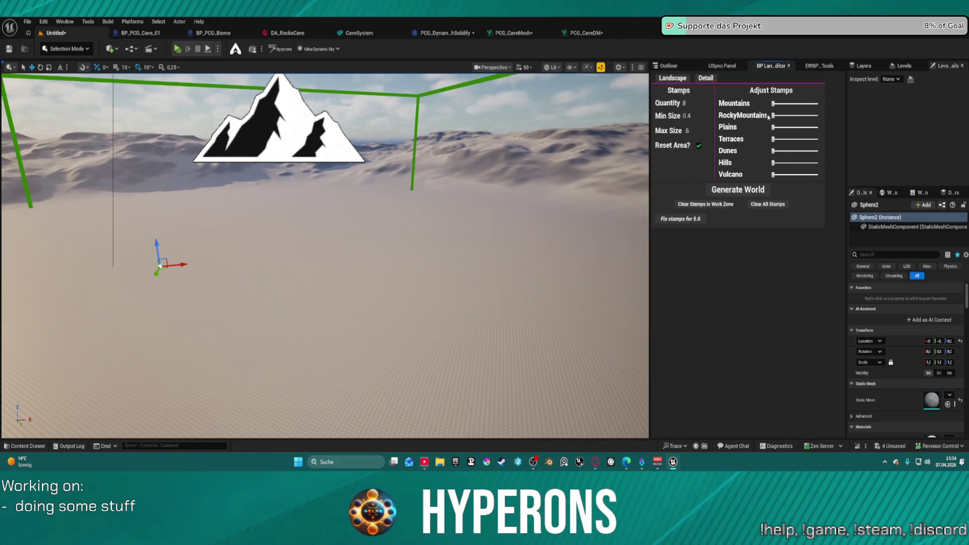
{"action": "mouse_move", "coordinate": [773, 115]}
{"action": "left_mouse_down"}
{"action": "mouse_move", "coordinate": [786, 115]}
{"action": "mouse_move", "coordinate": [781, 103]}
{"action": "left_mouse_up"}
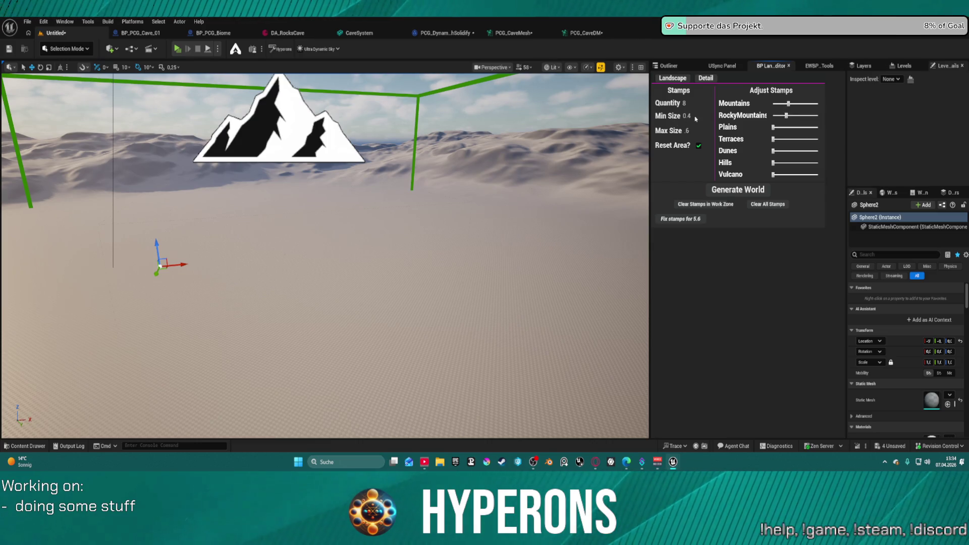
{"action": "left_click", "coordinate": [732, 188]}
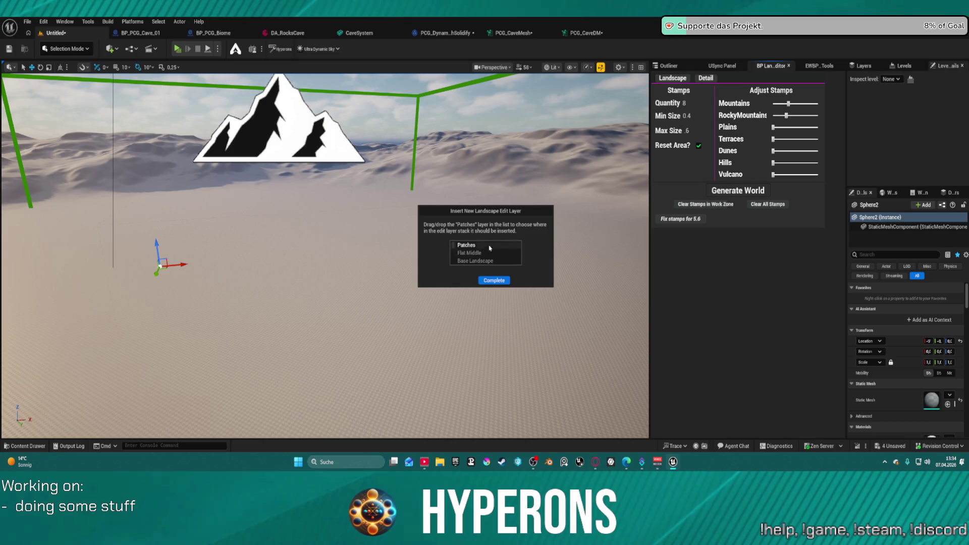
{"action": "left_click", "coordinate": [485, 278]}
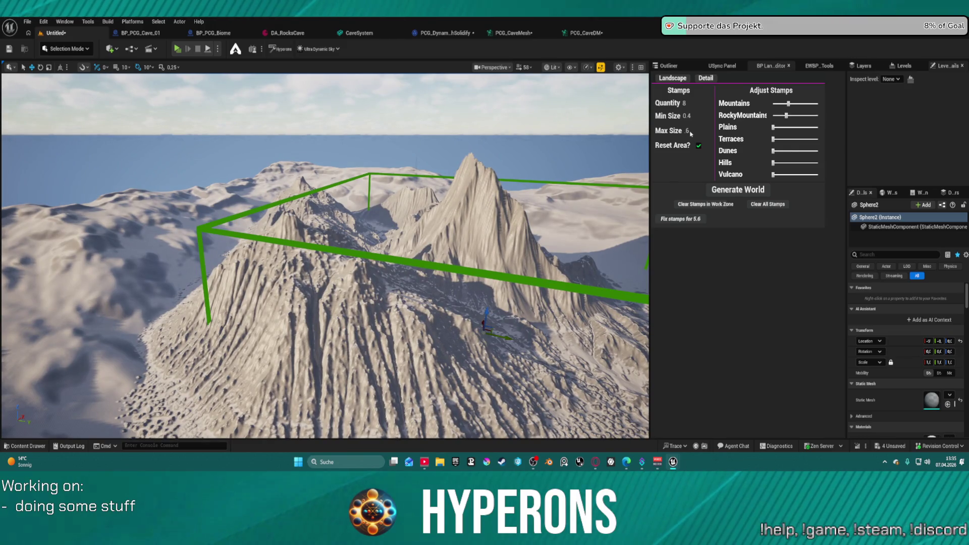
Step: Set stamp Quantity to 5, regenerate the mountains, then clear all stamps
{"action": "left_click", "coordinate": [683, 103]}
{"action": "type", "text": "1"}
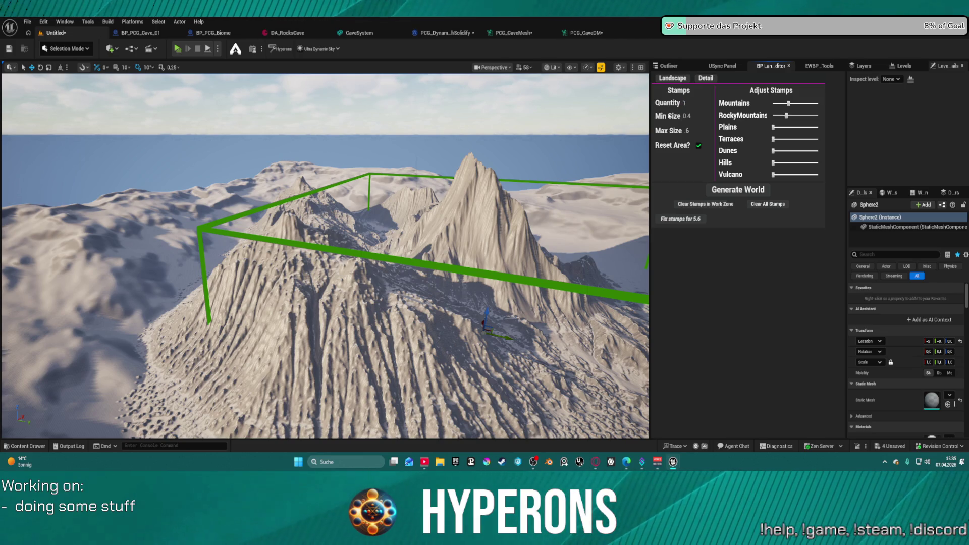
{"action": "left_click", "coordinate": [738, 189]}
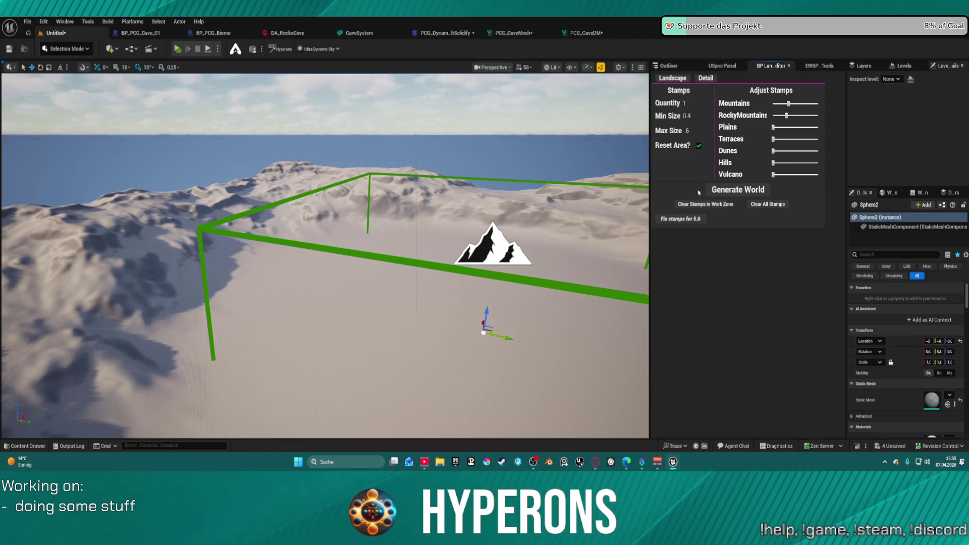
{"action": "left_click", "coordinate": [728, 190]}
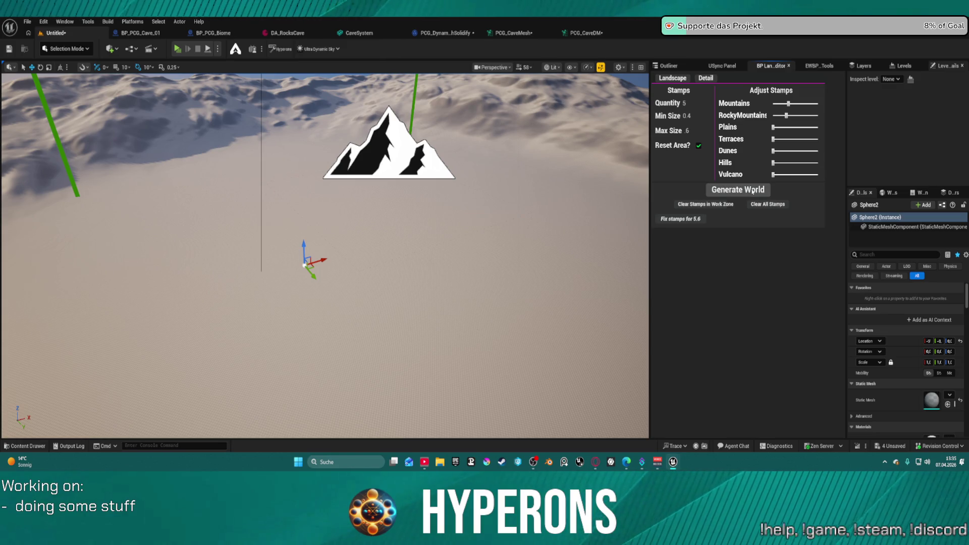
{"action": "left_click", "coordinate": [755, 205]}
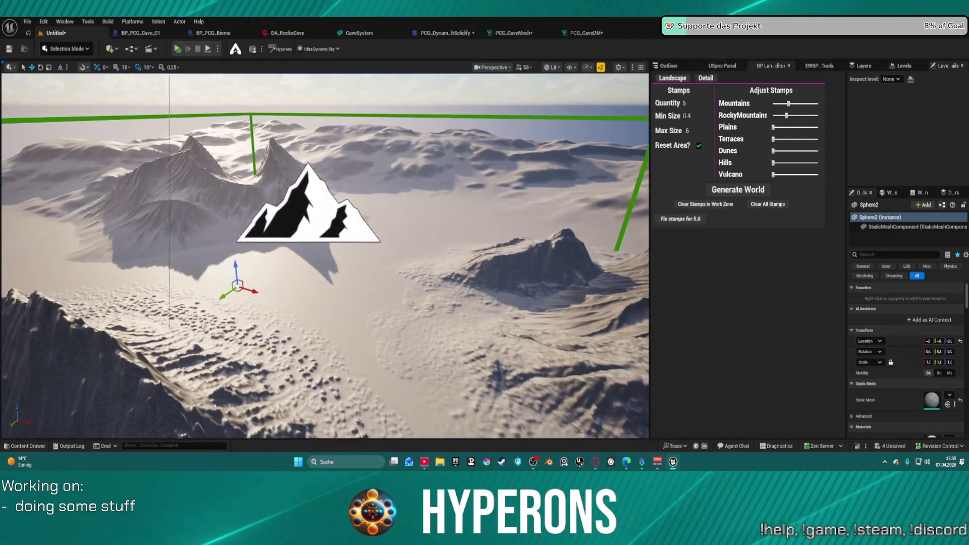
{"action": "scroll", "coordinate": [324, 255], "scroll_direction": "up", "scroll_amount": 5}
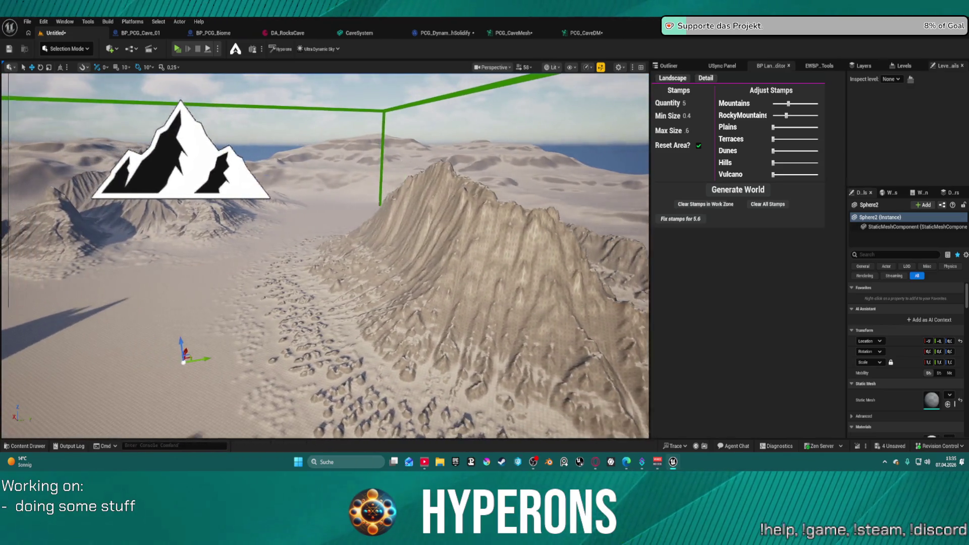
{"action": "key", "text": "a"}
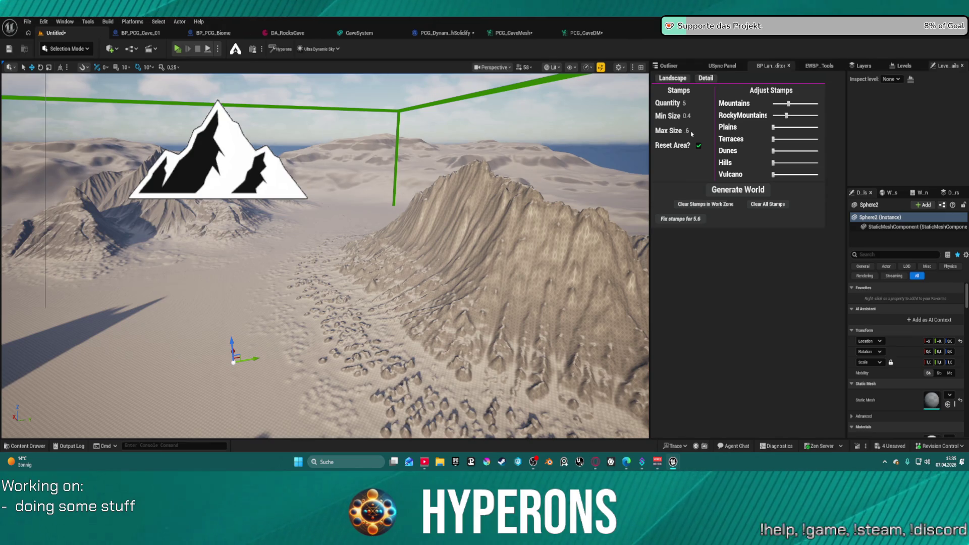
{"action": "left_click", "coordinate": [757, 205]}
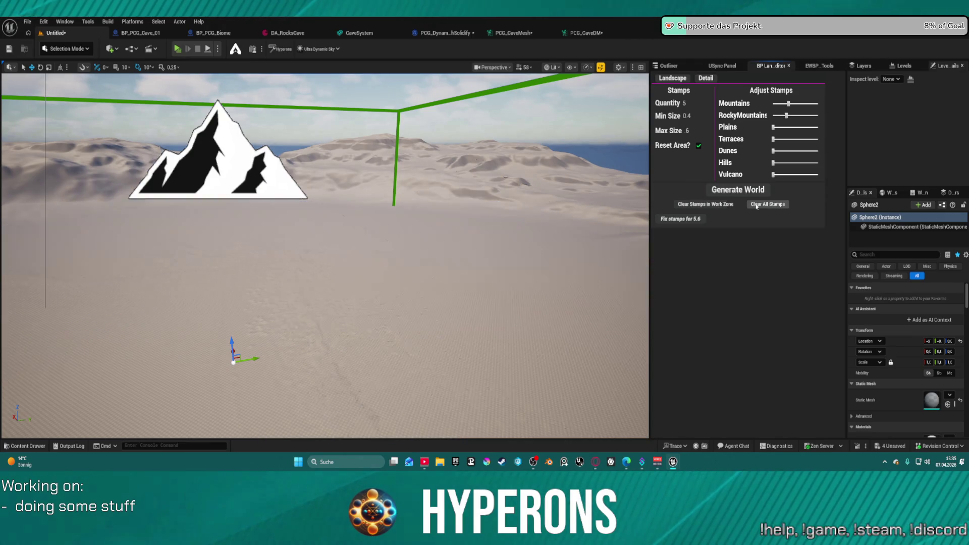
Step: Regenerate the mountains, place BP_PCG_Cave_01 with its location reset, and frame it
{"action": "left_click", "coordinate": [725, 191]}
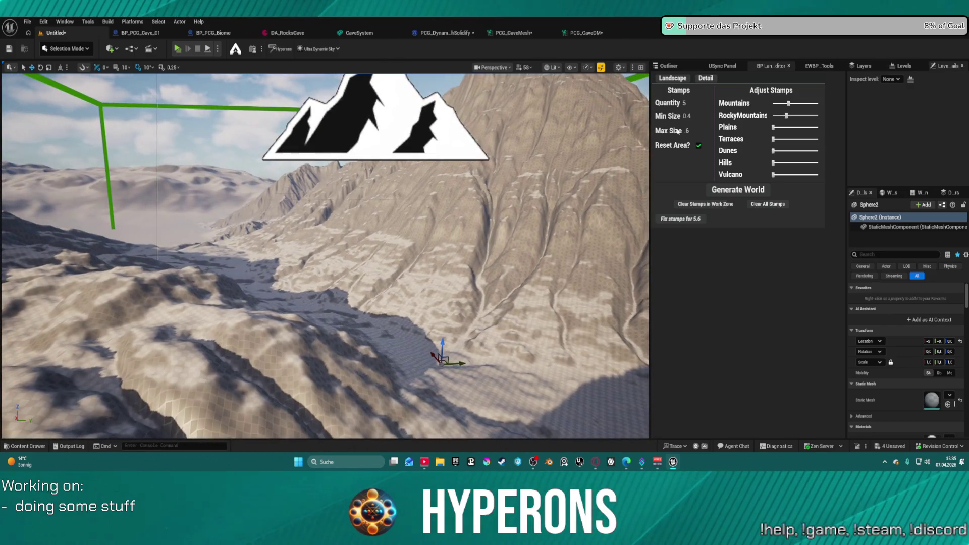
{"action": "key", "text": "ctrl+space"}
{"action": "left_click", "coordinate": [102, 289]}
{"action": "left_click_drag", "start_coordinate": [102, 289], "coordinate": [438, 350]}
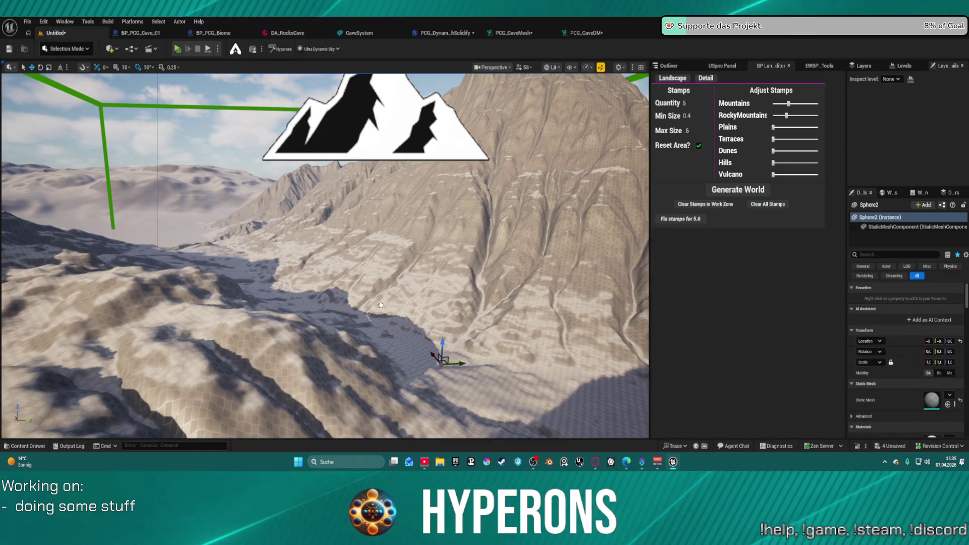
{"action": "left_click", "coordinate": [960, 343]}
{"action": "key", "text": "f"}
{"action": "left_click_drag", "start_coordinate": [325, 256], "coordinate": [262, 251]}
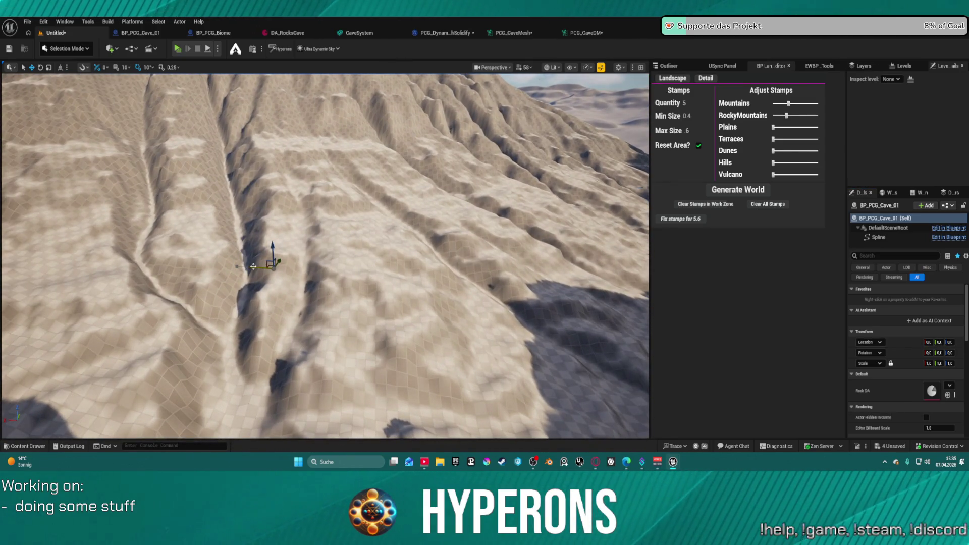
Step: Select the cave's Spline component and settle on the move transform mode
{"action": "left_click", "coordinate": [273, 269]}
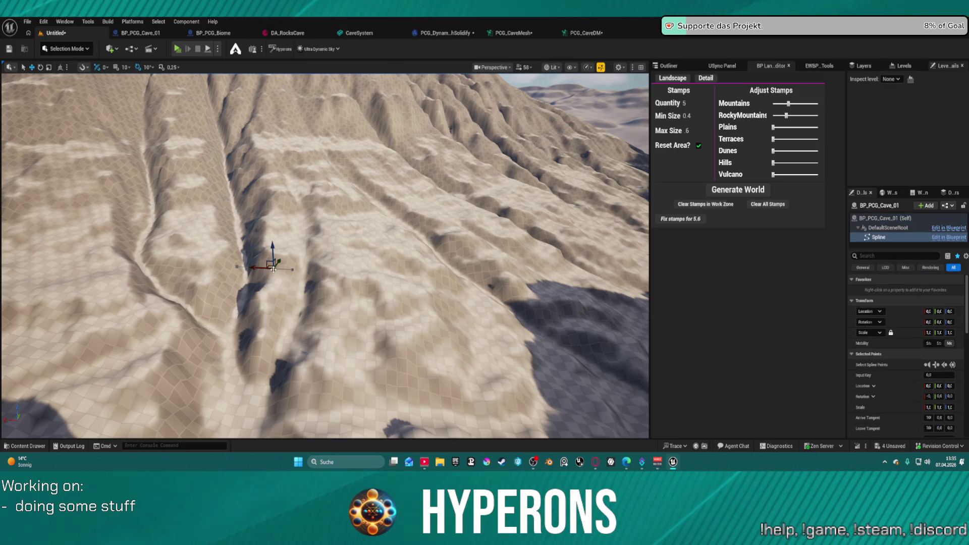
{"action": "key", "text": "e"}
{"action": "key", "text": "r"}
{"action": "key", "text": "w"}
{"action": "key", "text": "e"}
{"action": "key", "text": "r"}
{"action": "key", "text": "w"}
{"action": "left_click", "coordinate": [255, 266]}
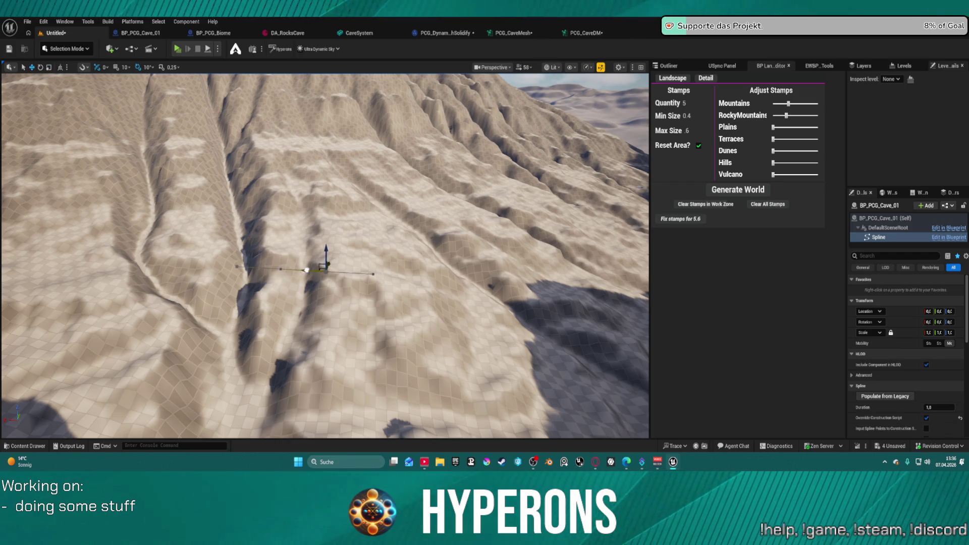
Step: Move the cave spline points right, upward and up the mountainside
{"action": "left_click_drag", "start_coordinate": [307, 270], "coordinate": [369, 267]}
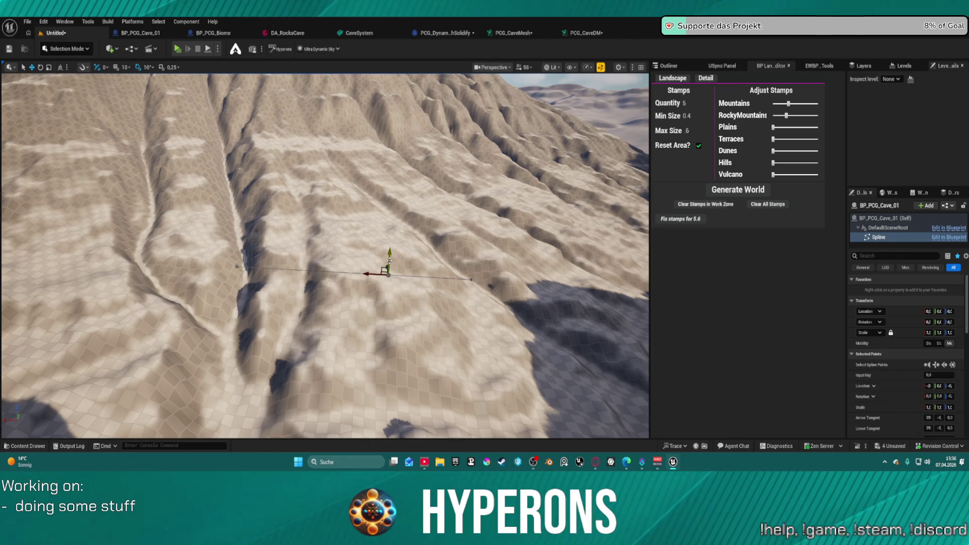
{"action": "mouse_move", "coordinate": [388, 258]}
{"action": "left_mouse_down"}
{"action": "mouse_move", "coordinate": [392, 216]}
{"action": "mouse_move", "coordinate": [411, 243]}
{"action": "mouse_move", "coordinate": [568, 252]}
{"action": "left_mouse_up"}
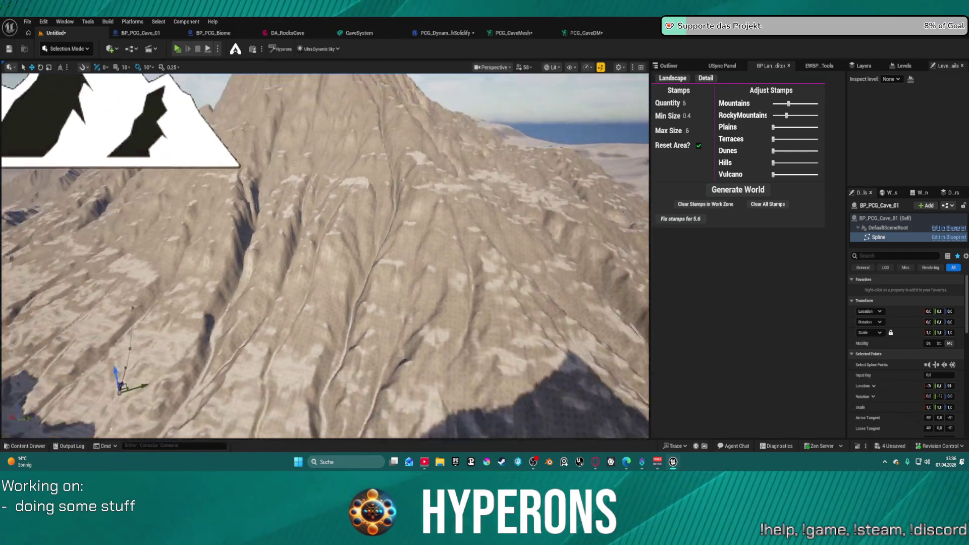
{"action": "scroll", "coordinate": [641, 262], "scroll_direction": "up", "scroll_amount": 10}
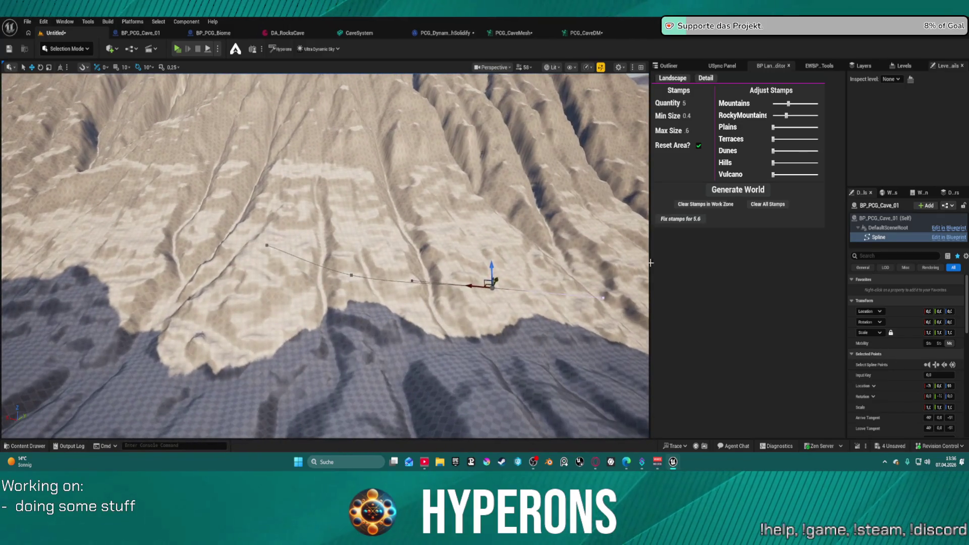
{"action": "mouse_move", "coordinate": [482, 286]}
{"action": "left_mouse_down"}
{"action": "mouse_move", "coordinate": [504, 275]}
{"action": "mouse_move", "coordinate": [547, 280]}
{"action": "mouse_move", "coordinate": [527, 294]}
{"action": "left_mouse_up"}
{"action": "mouse_move", "coordinate": [519, 389]}
{"action": "left_mouse_down"}
{"action": "mouse_move", "coordinate": [529, 292]}
{"action": "mouse_move", "coordinate": [535, 300]}
{"action": "mouse_move", "coordinate": [388, 305]}
{"action": "left_mouse_up"}
{"action": "key", "text": "f"}
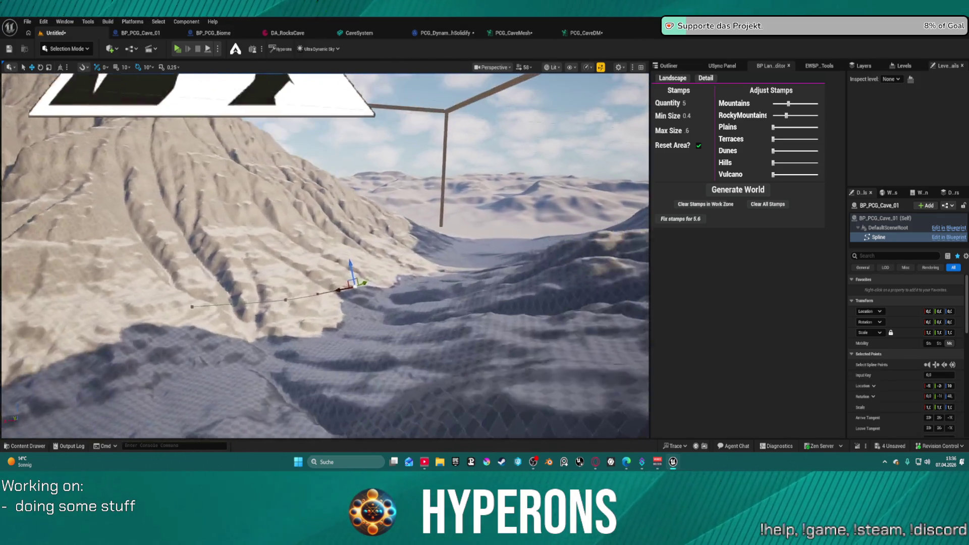
{"action": "left_click_drag", "start_coordinate": [270, 272], "coordinate": [270, 272]}
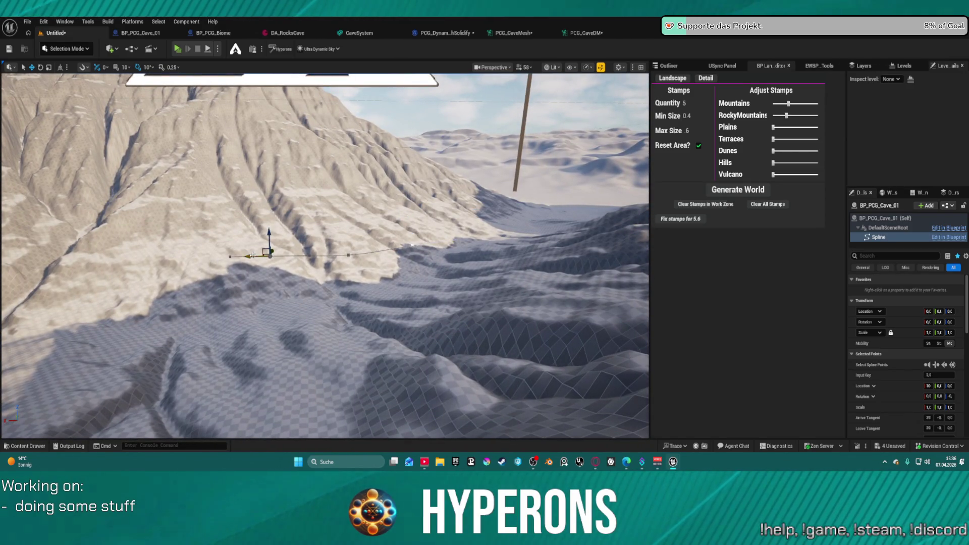
Step: Raise a spline point higher up the slope, shift it sideways, and Alt-drag to add a new point
{"action": "mouse_move", "coordinate": [270, 251]}
{"action": "left_mouse_down"}
{"action": "mouse_move", "coordinate": [281, 180]}
{"action": "mouse_move", "coordinate": [309, 180]}
{"action": "left_mouse_up"}
{"action": "key", "text": "f"}
{"action": "left_click_drag", "start_coordinate": [231, 288], "coordinate": [231, 288]}
{"action": "key", "text": "Escape"}
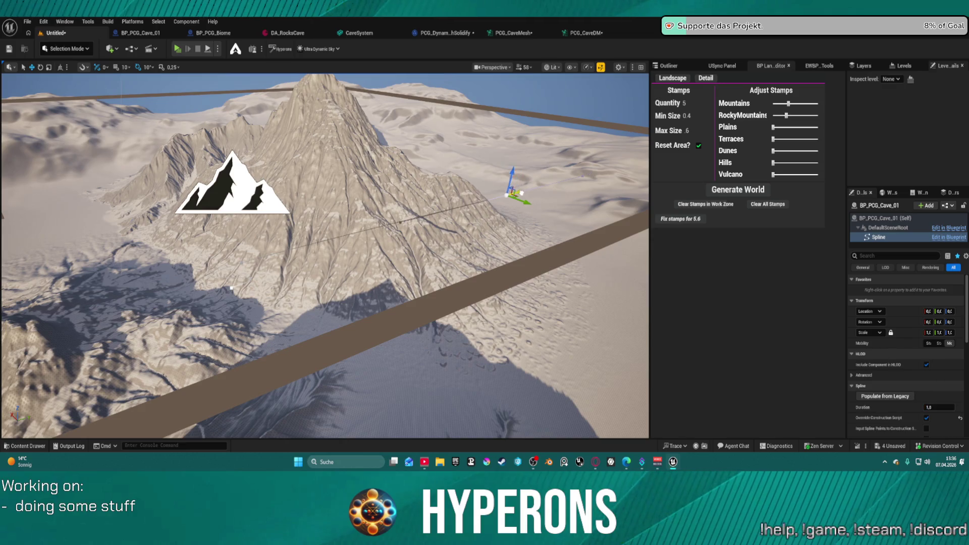
{"action": "left_click", "coordinate": [315, 242]}
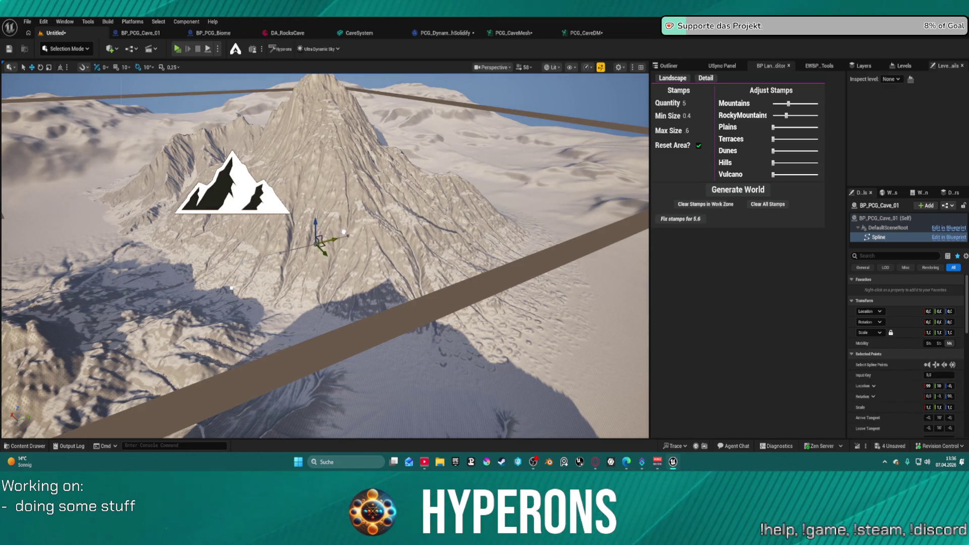
{"action": "key", "text": "Escape"}
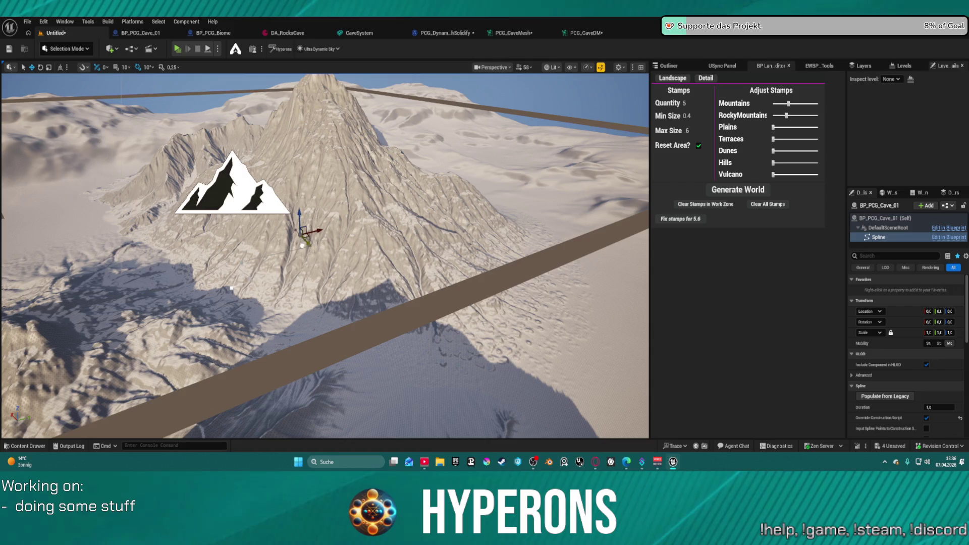
{"action": "left_click", "coordinate": [298, 242]}
{"action": "left_click_drag", "start_coordinate": [317, 228], "coordinate": [366, 219]}
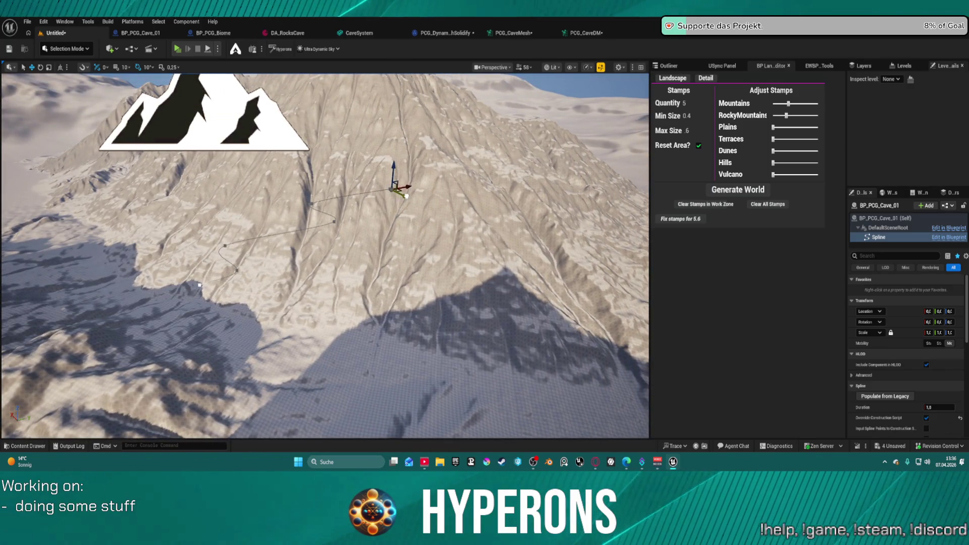
{"action": "mouse_move", "coordinate": [403, 195]}
{"action": "left_mouse_down"}
{"action": "mouse_move", "coordinate": [428, 207]}
{"action": "mouse_move", "coordinate": [367, 207]}
{"action": "mouse_move", "coordinate": [325, 221]}
{"action": "mouse_move", "coordinate": [344, 213]}
{"action": "mouse_move", "coordinate": [389, 248]}
{"action": "mouse_move", "coordinate": [423, 243]}
{"action": "mouse_move", "coordinate": [446, 224]}
{"action": "mouse_move", "coordinate": [434, 202]}
{"action": "mouse_move", "coordinate": [424, 242]}
{"action": "left_mouse_up"}
{"action": "key", "text": "ctrl+space"}
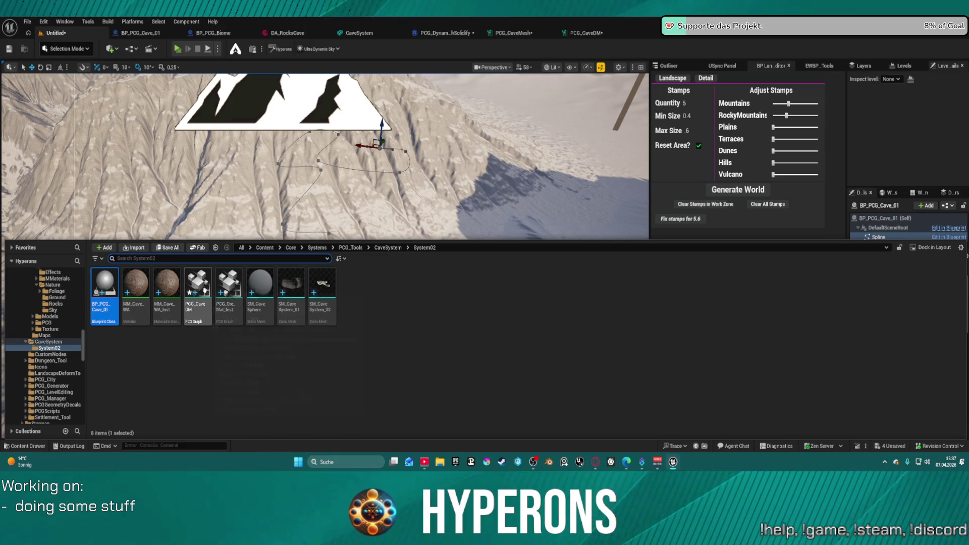
Step: Select the PCG_CaveDM volume, save with Ctrl+S to regenerate it, and focus on it
{"action": "left_click", "coordinate": [355, 211]}
{"action": "left_click", "coordinate": [353, 211]}
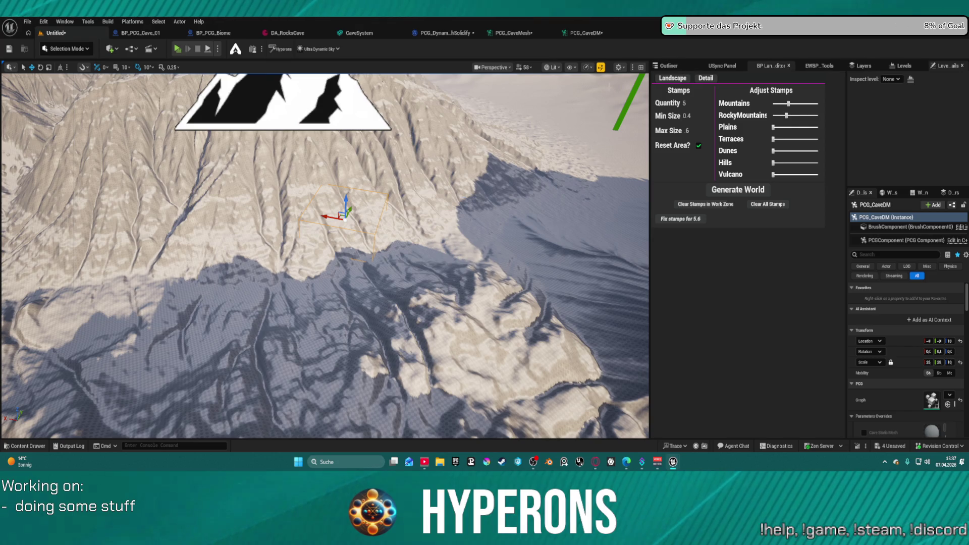
{"action": "key", "text": "ctrl+s"}
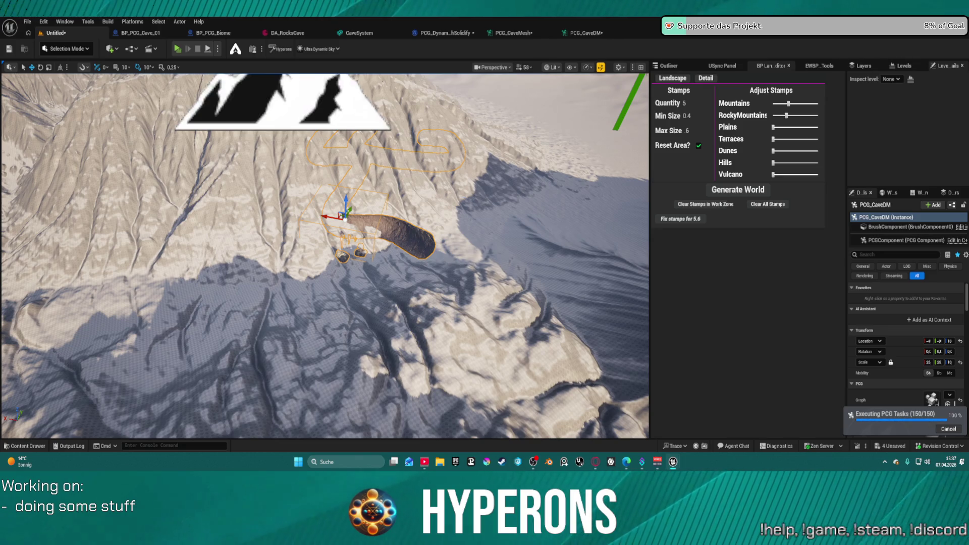
{"action": "key", "text": "f"}
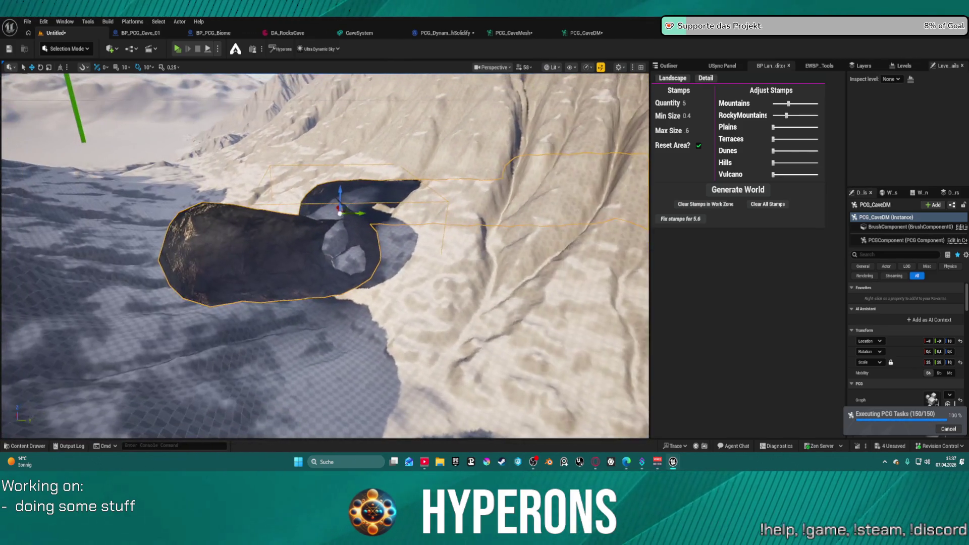
{"action": "scroll", "coordinate": [333, 242], "scroll_direction": "down", "scroll_amount": 5}
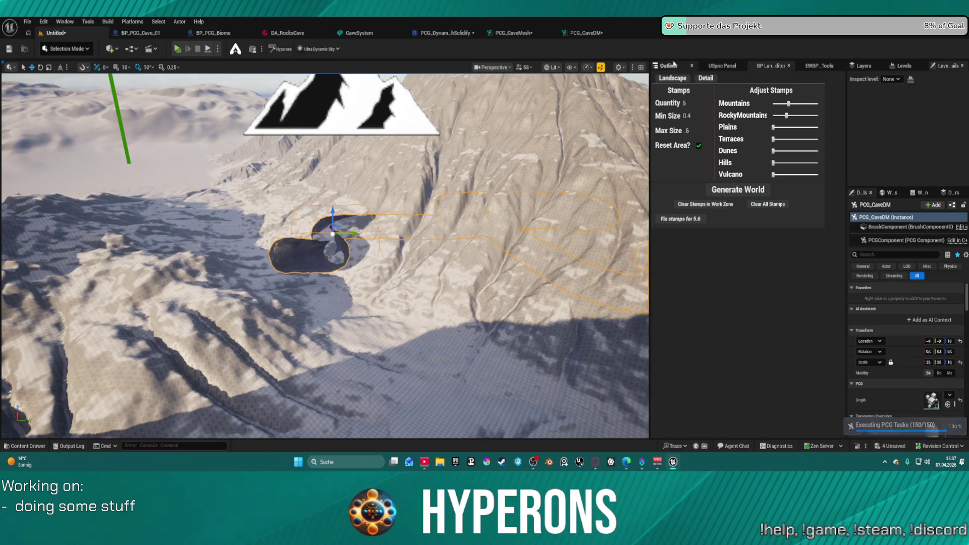
Step: Show the Outliner and reset PCG_CaveDM's location to 0,0,0
{"action": "left_click", "coordinate": [674, 64]}
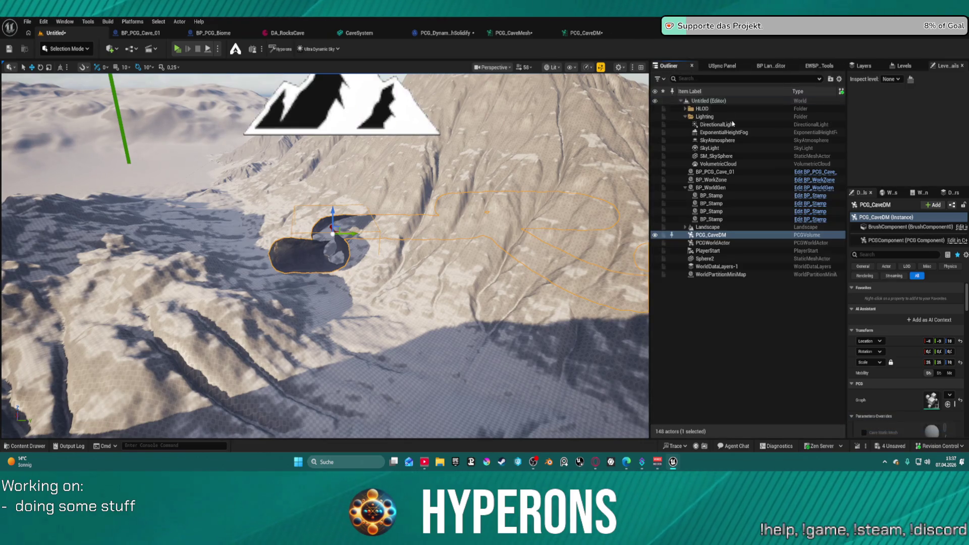
{"action": "left_click", "coordinate": [961, 342]}
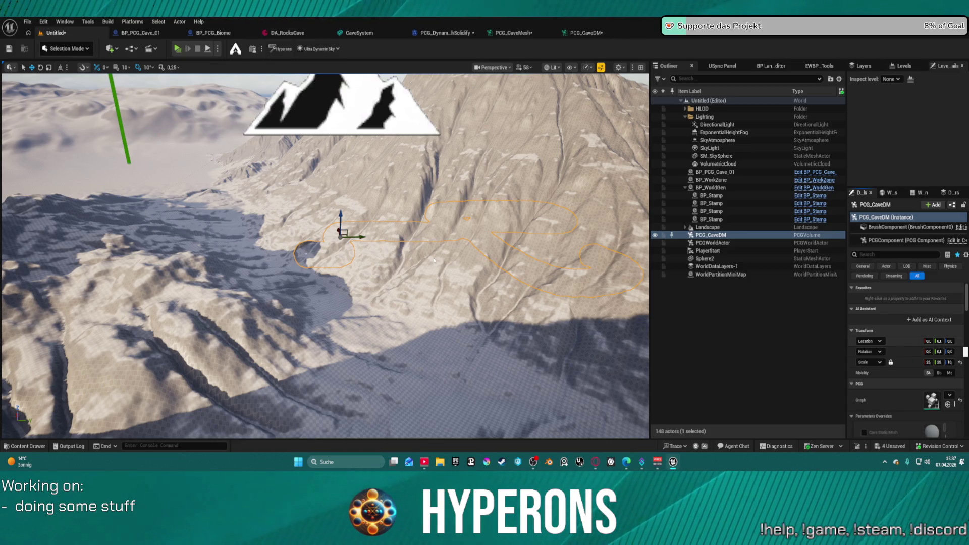
{"action": "right_click", "coordinate": [711, 281]}
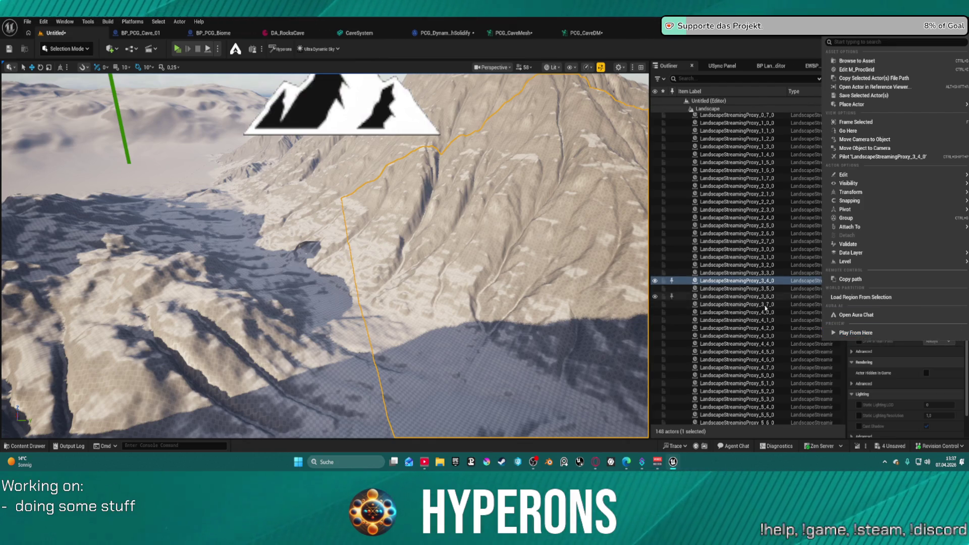
Step: Save the level and fly into the carved cave tunnel to inspect it
{"action": "key", "text": "ctrl+s"}
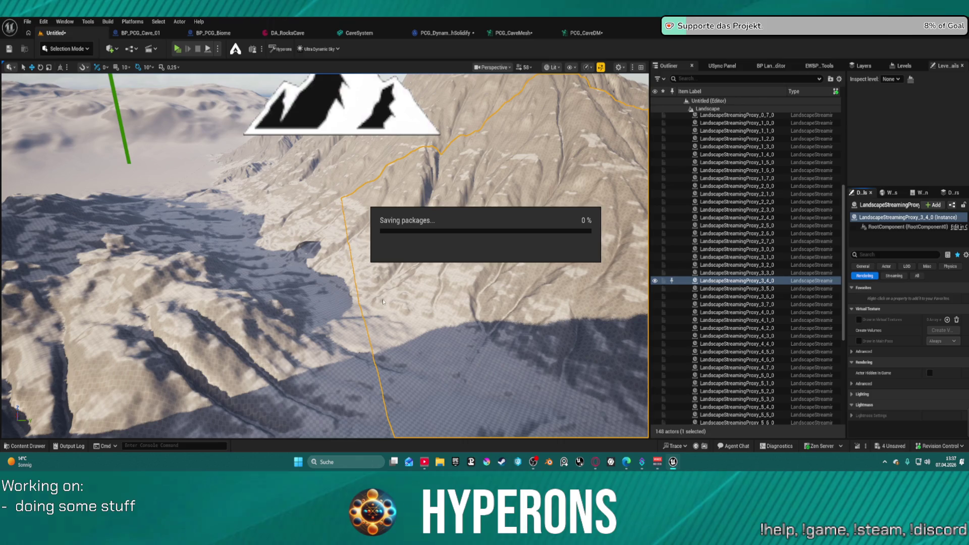
{"action": "scroll", "coordinate": [383, 302], "scroll_direction": "down", "scroll_amount": 10}
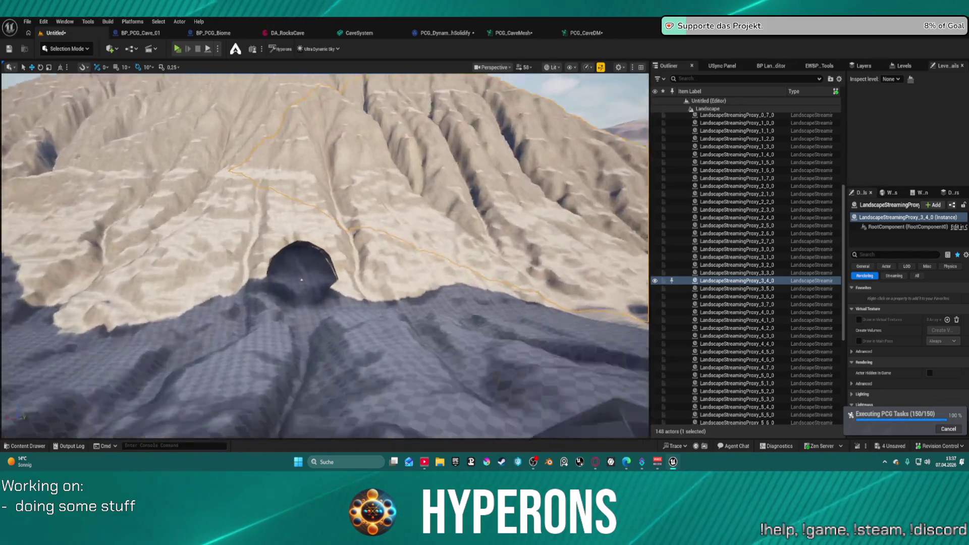
{"action": "scroll", "coordinate": [301, 279], "scroll_direction": "down", "scroll_amount": 10}
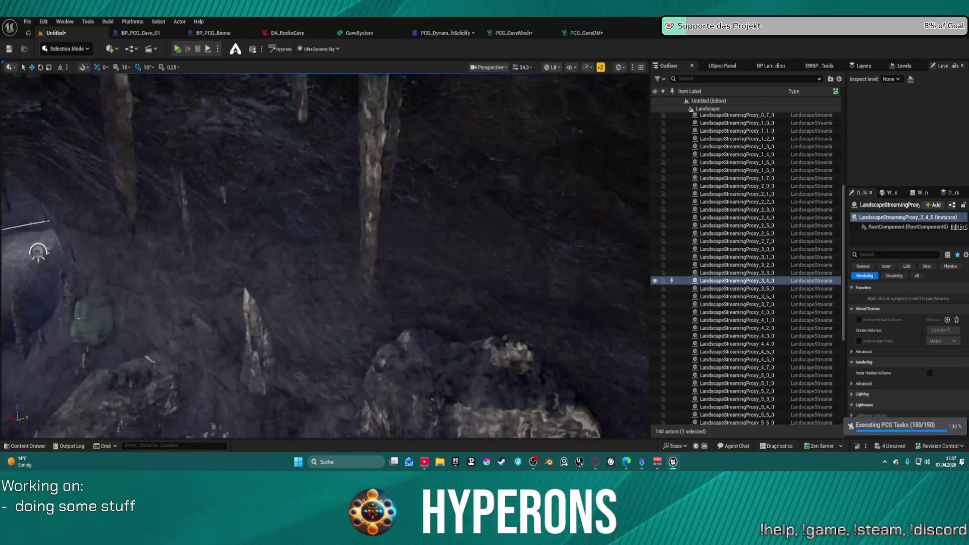
{"action": "scroll", "coordinate": [323, 256], "scroll_direction": "down", "scroll_amount": 10}
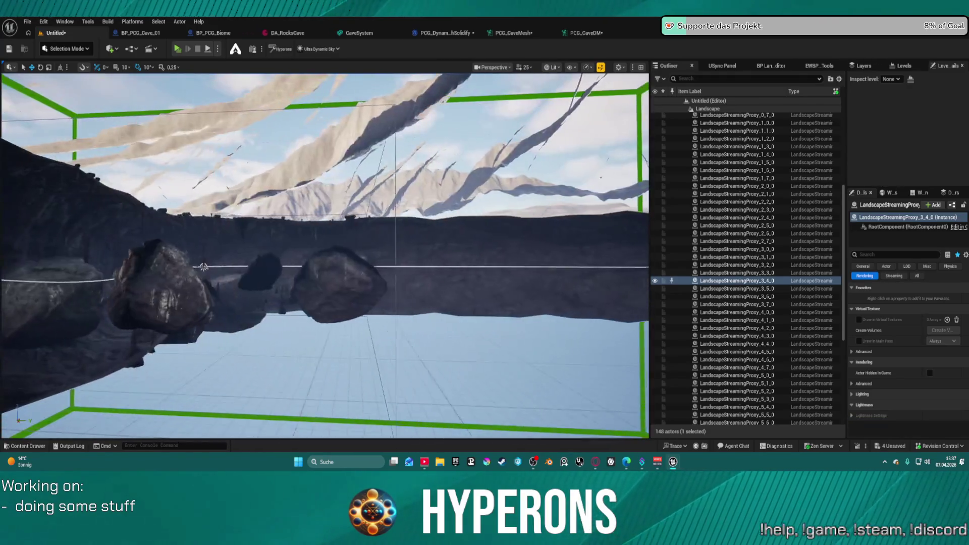
{"action": "scroll", "coordinate": [203, 267], "scroll_direction": "down", "scroll_amount": 5}
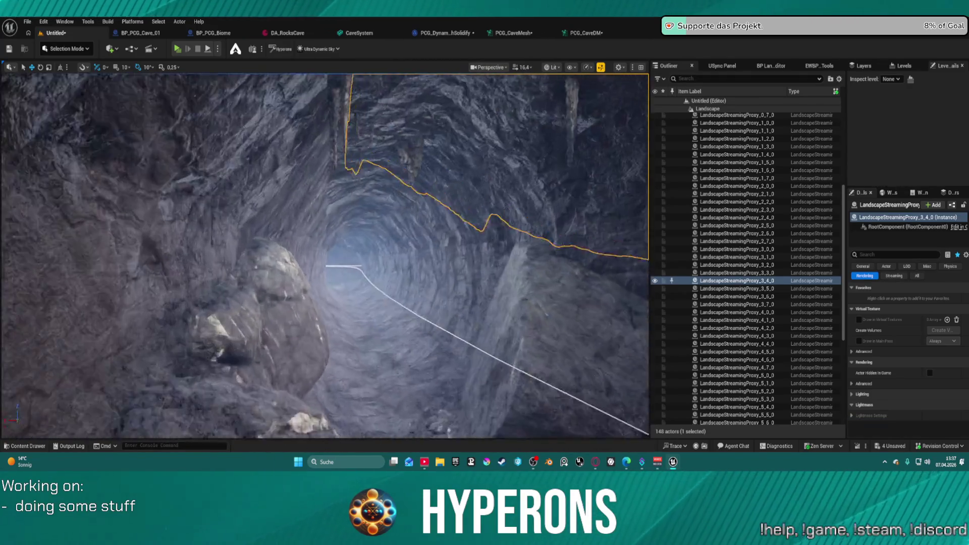
{"action": "scroll", "coordinate": [323, 256], "scroll_direction": "down", "scroll_amount": 5}
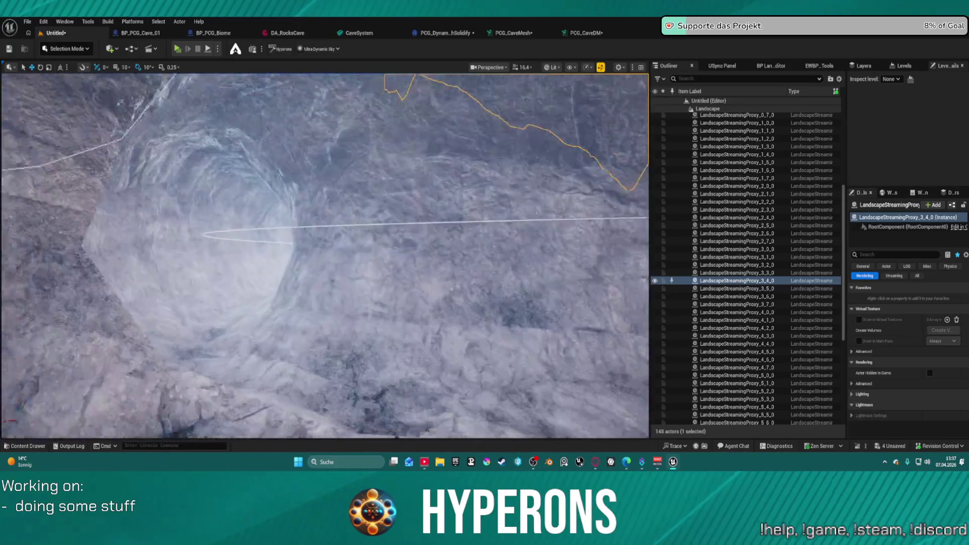
{"action": "key", "text": "a"}
{"action": "key", "text": "d"}
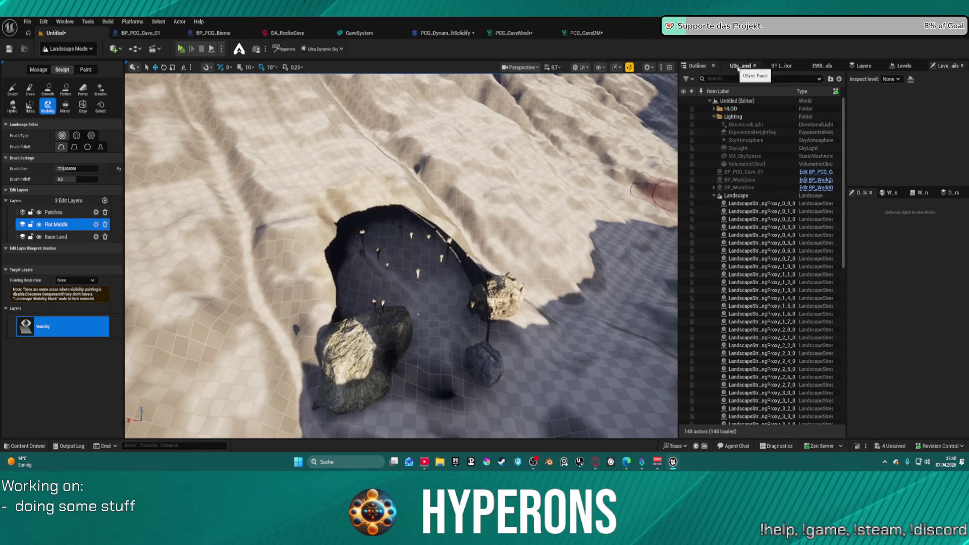
Step: Set the Landscape actor's material to Island_M4Nanite_Inst
{"action": "left_click", "coordinate": [736, 195]}
{"action": "scroll", "coordinate": [907, 297], "scroll_direction": "down", "scroll_amount": 10}
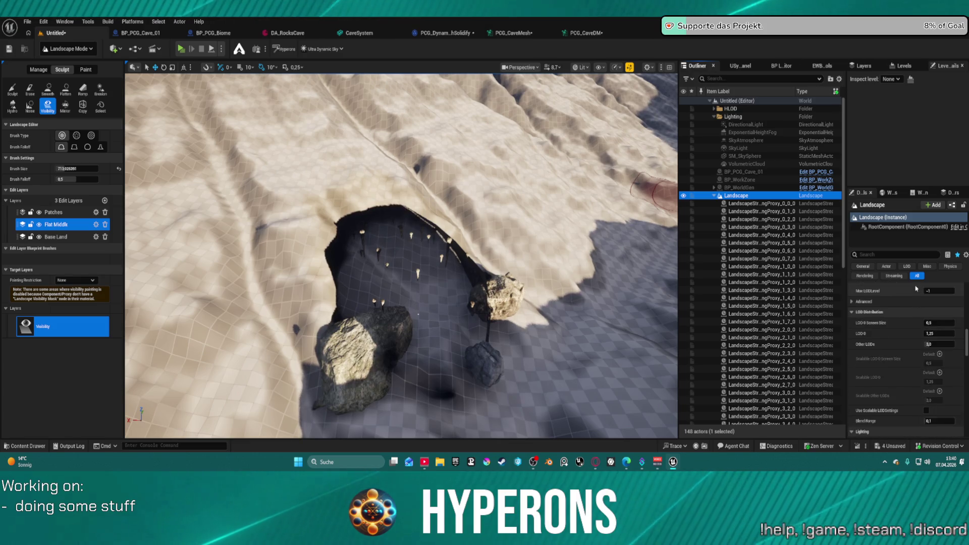
{"action": "scroll", "coordinate": [916, 288], "scroll_direction": "down", "scroll_amount": 5}
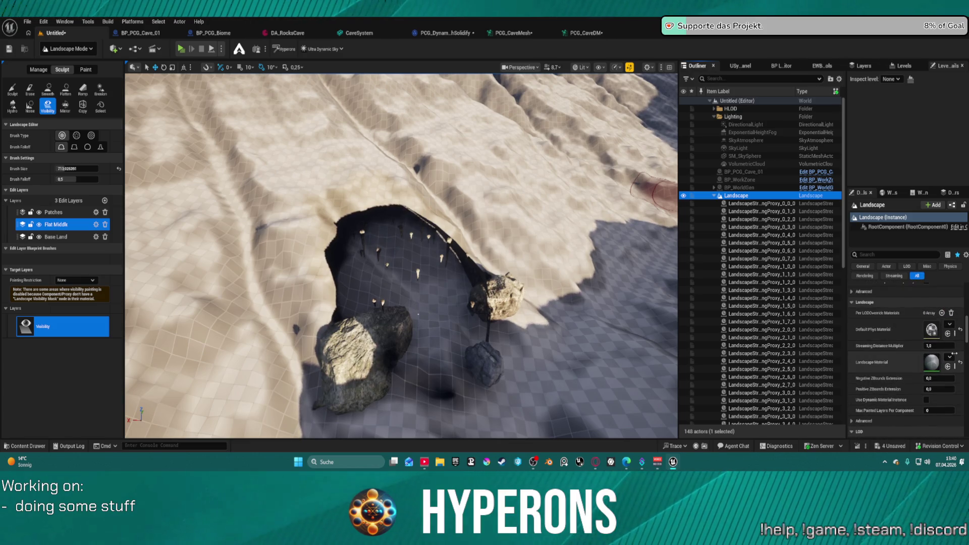
{"action": "left_click", "coordinate": [949, 357]}
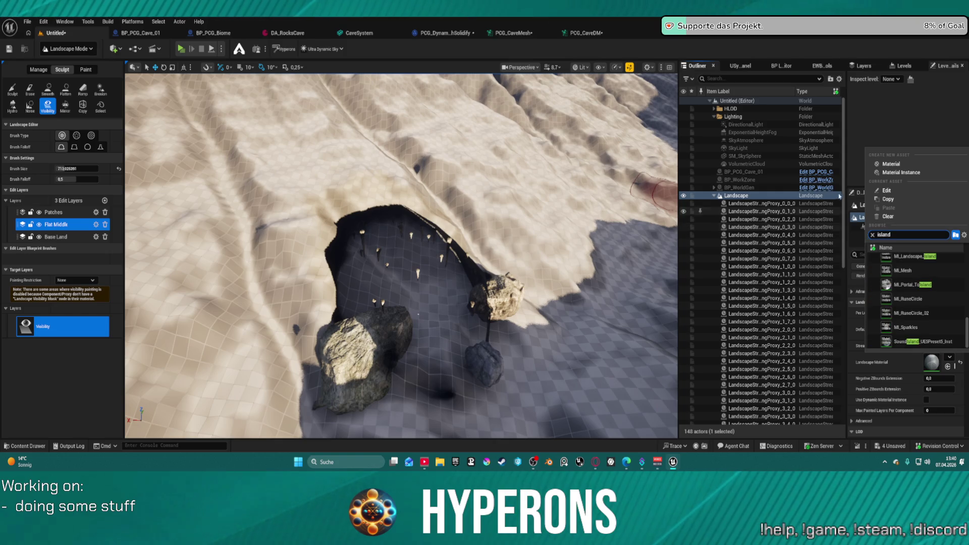
{"action": "scroll", "coordinate": [892, 291], "scroll_direction": "up", "scroll_amount": 5}
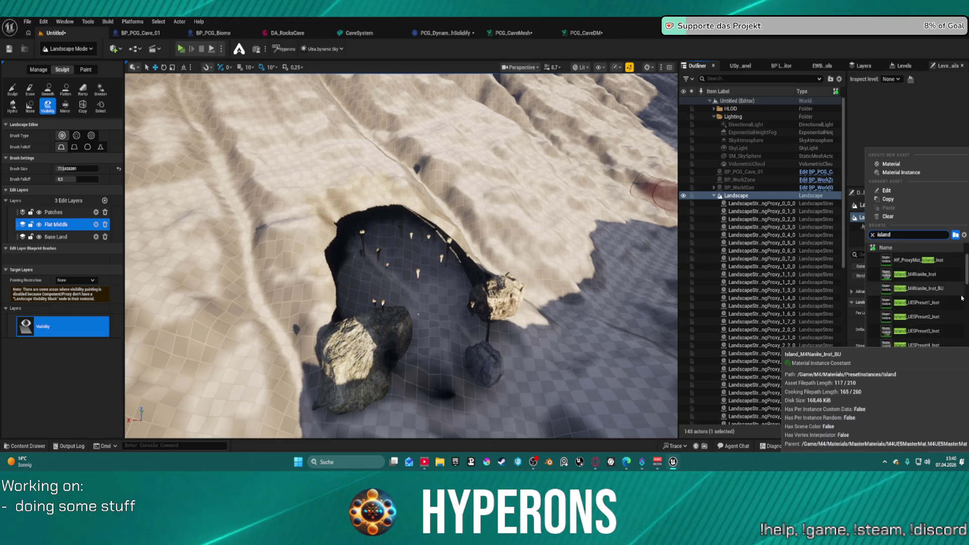
{"action": "left_click", "coordinate": [950, 276]}
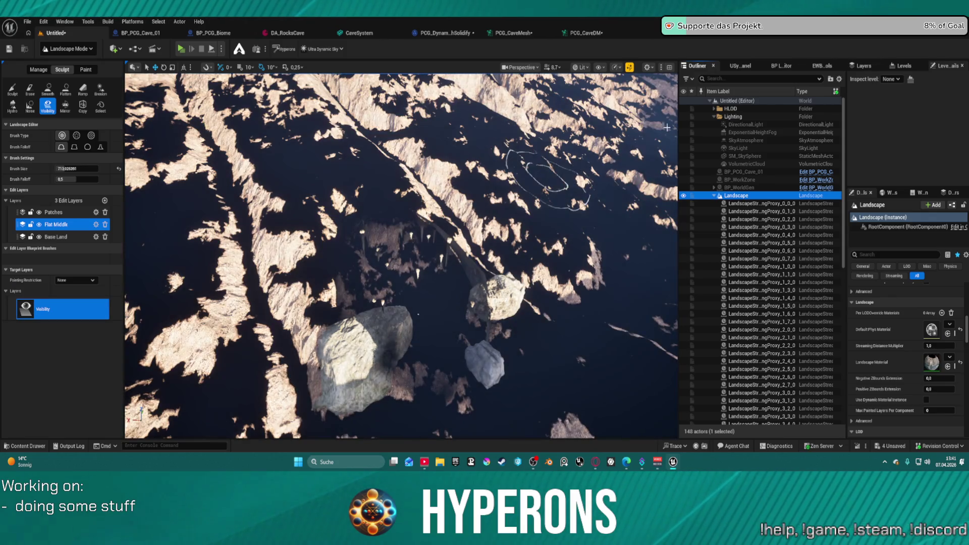
Step: Launch the RVT and VHF quick setup from the Hyperons Editor Tool's CreateRVTs
{"action": "left_click", "coordinate": [742, 66]}
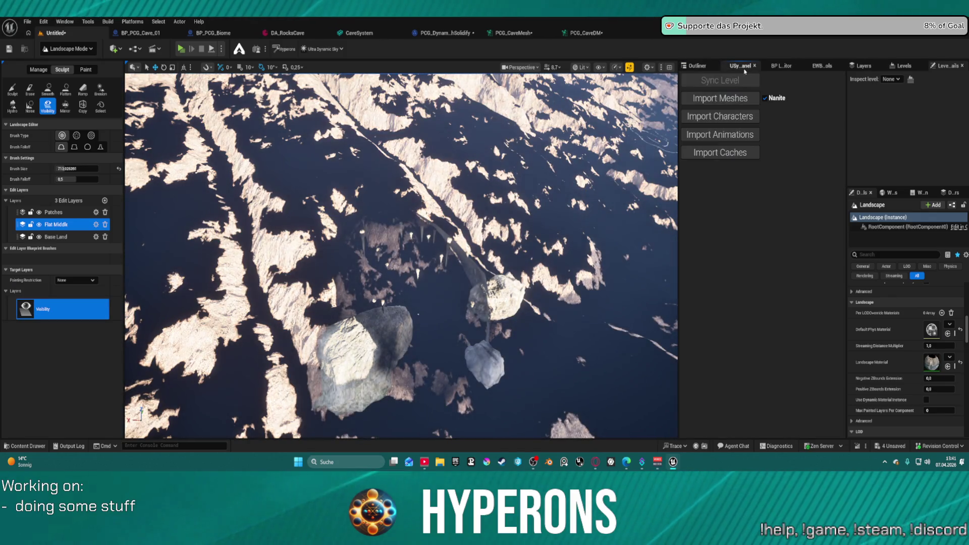
{"action": "left_click", "coordinate": [781, 66]}
{"action": "left_click", "coordinate": [819, 66]}
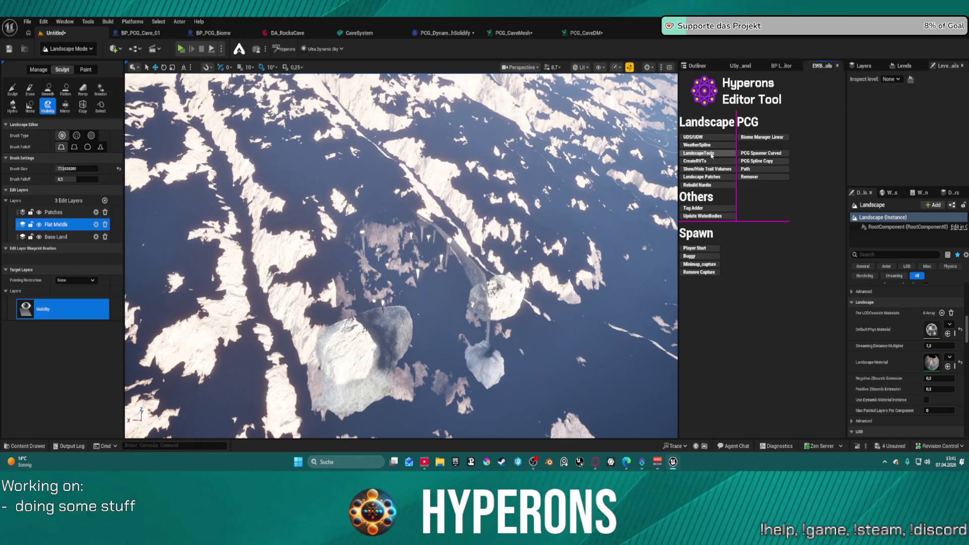
{"action": "left_click", "coordinate": [712, 162]}
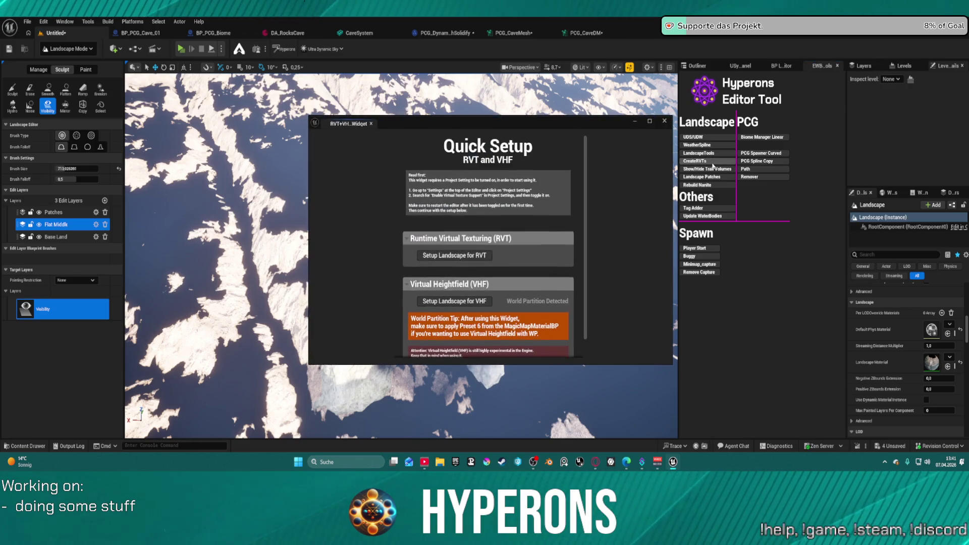